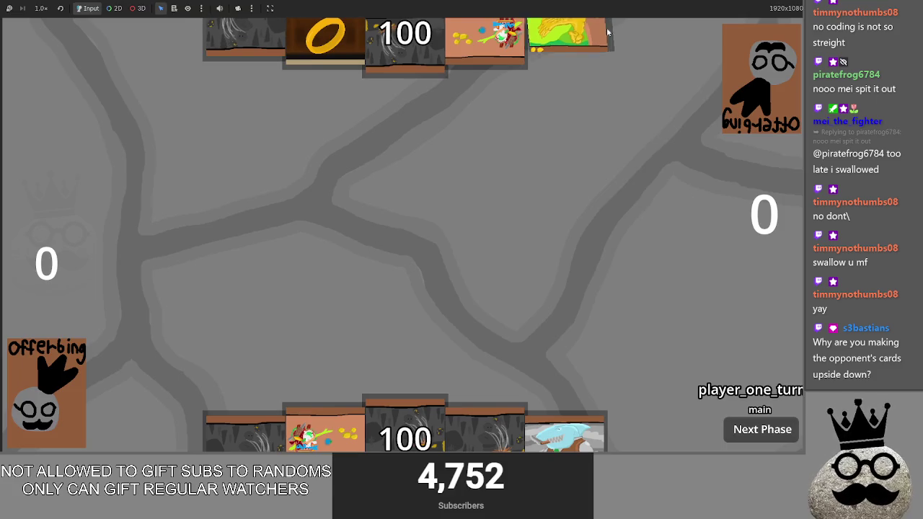
Cast the rock Makes card from the hand onto the battlefield
{"action": "mouse_move", "coordinate": [392, 425]}
{"action": "left_mouse_down"}
{"action": "mouse_move", "coordinate": [393, 285]}
{"action": "mouse_move", "coordinate": [430, 209]}
{"action": "left_mouse_up"}
{"action": "left_click", "coordinate": [430, 209]}
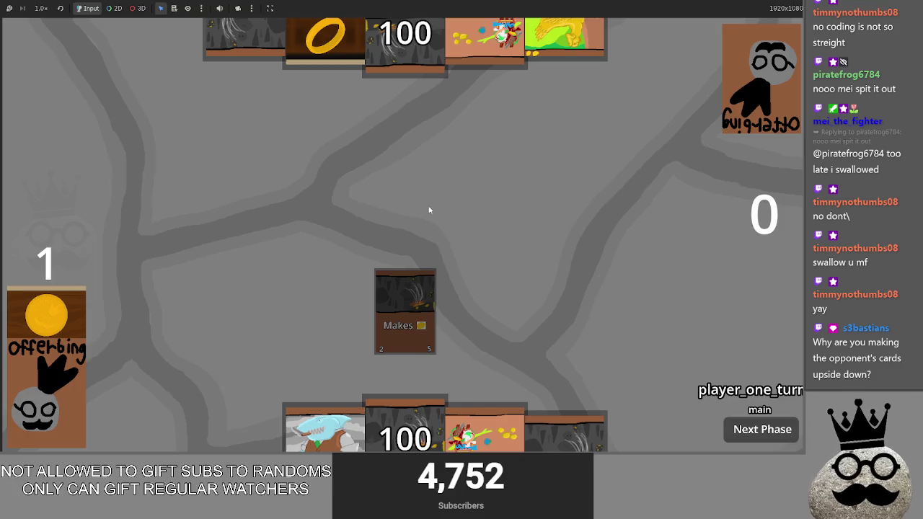
{"action": "left_click", "coordinate": [736, 436]}
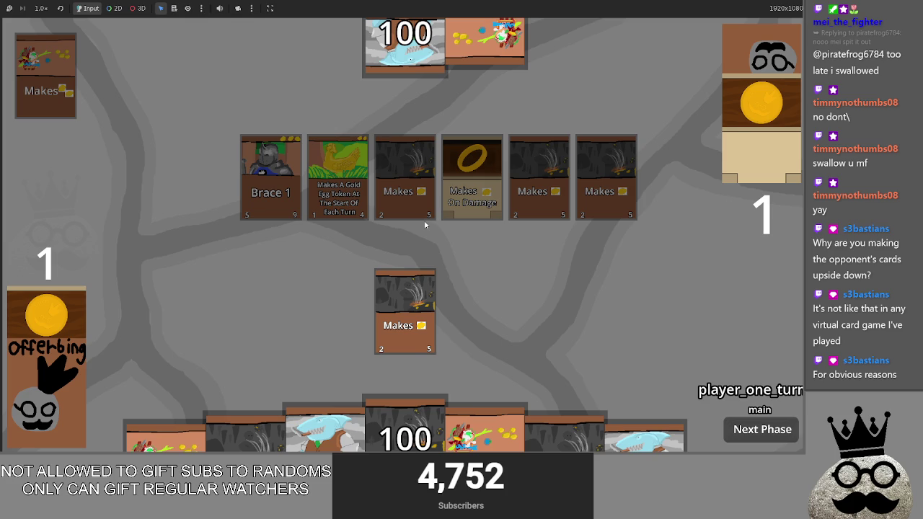
Switch from the game window back to the Godot editor with Alt+Tab
{"action": "key", "text": "alt+Tab"}
{"action": "key", "text": "Tab"}
{"action": "key", "text": "shift+Tab"}
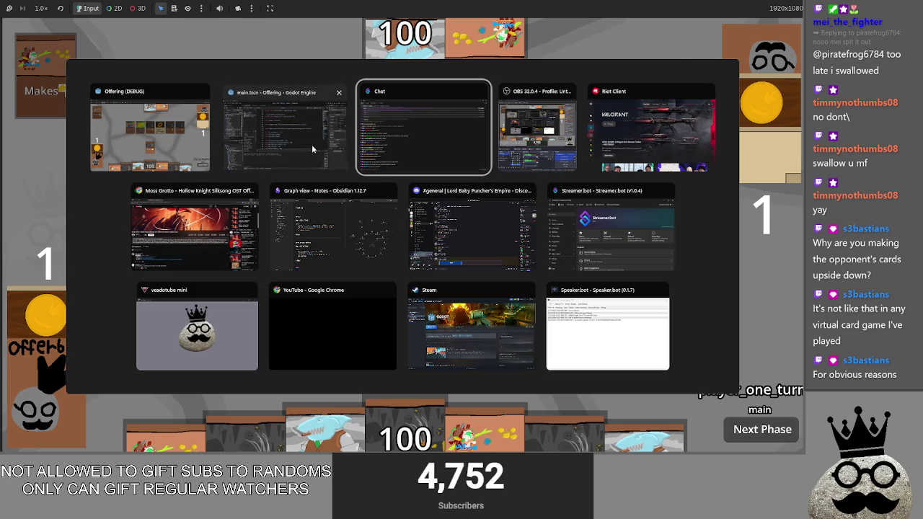
Scroll the scene and do a quick test run of the game, then close it
{"action": "scroll", "coordinate": [346, 159], "scroll_direction": "down", "scroll_amount": 3}
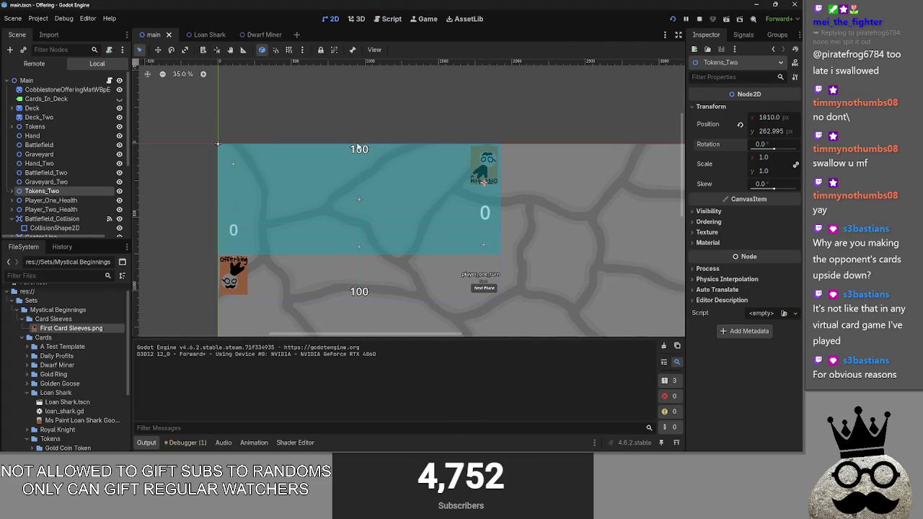
{"action": "scroll", "coordinate": [360, 204], "scroll_direction": "up", "scroll_amount": 4}
{"action": "scroll", "coordinate": [313, 214], "scroll_direction": "down", "scroll_amount": 1}
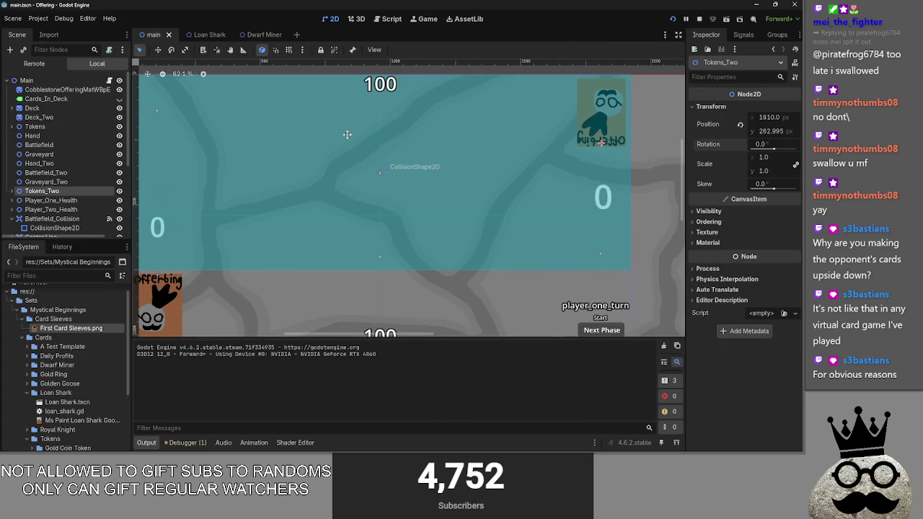
{"action": "scroll", "coordinate": [376, 170], "scroll_direction": "up", "scroll_amount": 2}
{"action": "key", "text": "F5"}
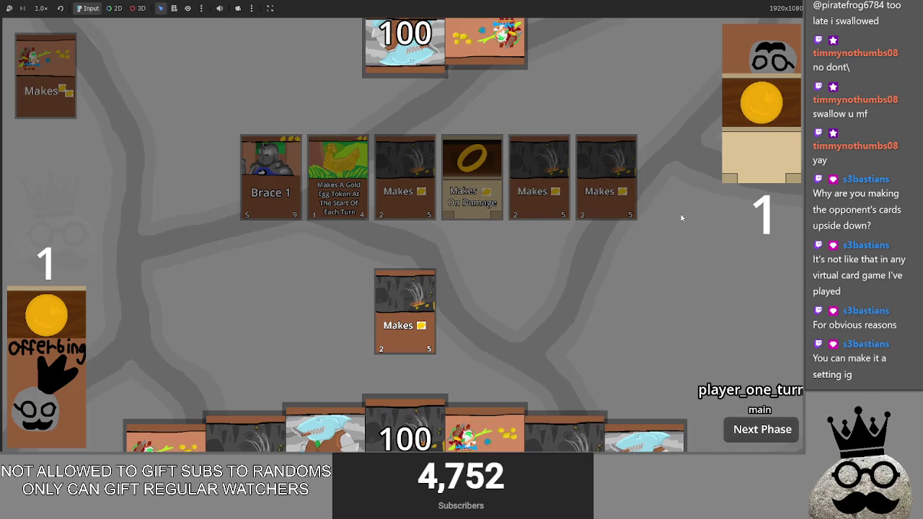
{"action": "key", "text": "F8"}
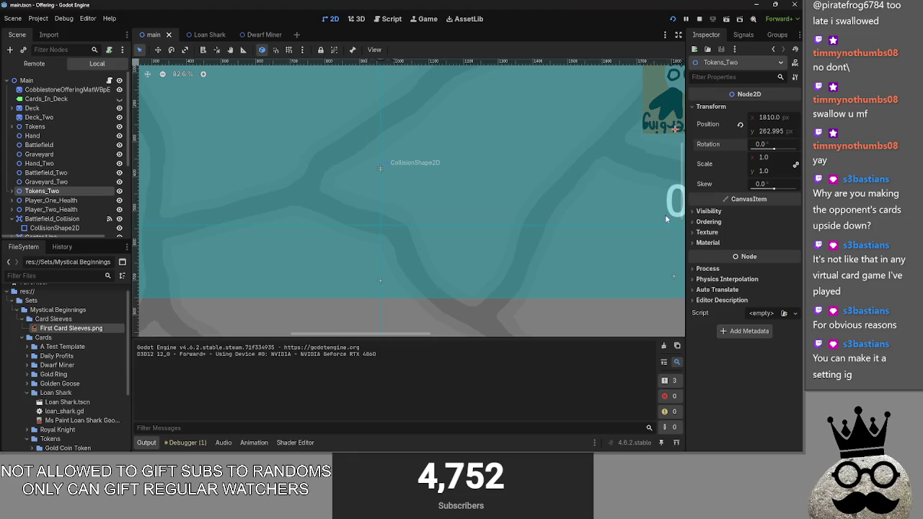
Reset Deck_Two's rotation to 0, undo the stray position nudge, and rerun the project
{"action": "scroll", "coordinate": [541, 206], "scroll_direction": "down", "scroll_amount": 3}
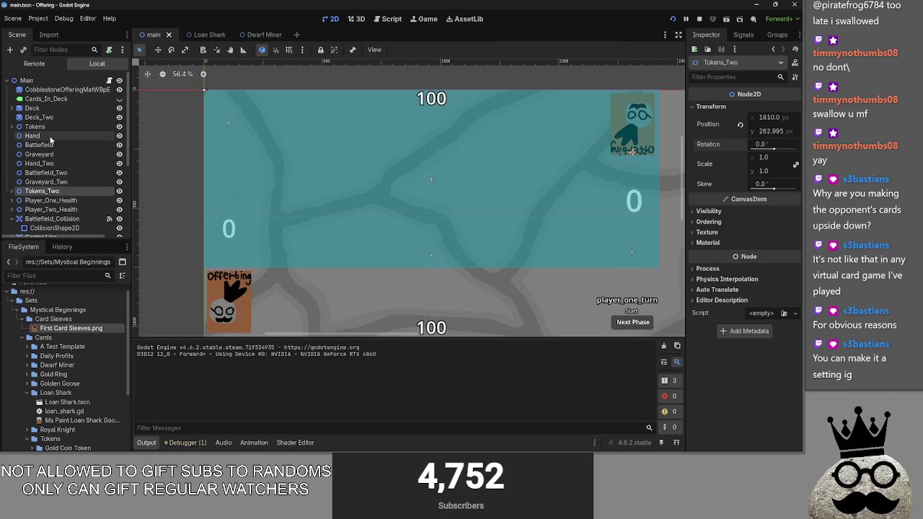
{"action": "left_click", "coordinate": [39, 117]}
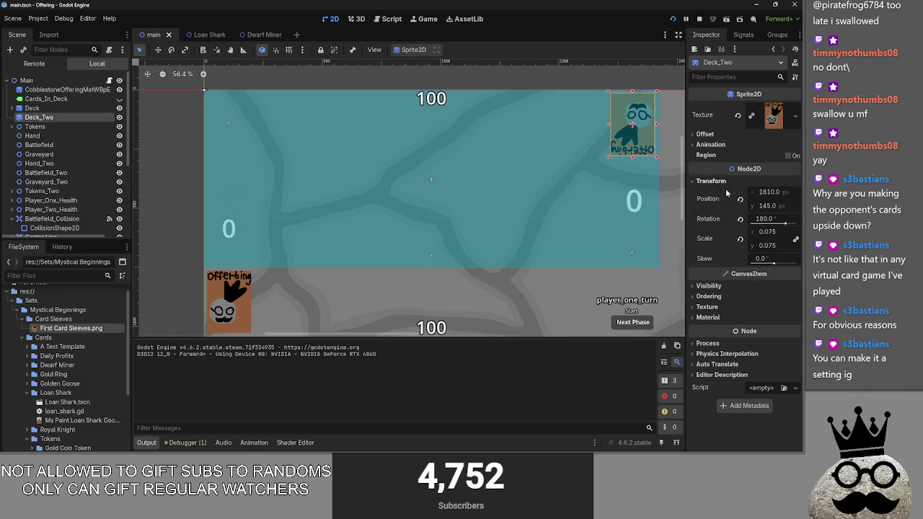
{"action": "left_click", "coordinate": [740, 219]}
{"action": "left_click", "coordinate": [698, 19]}
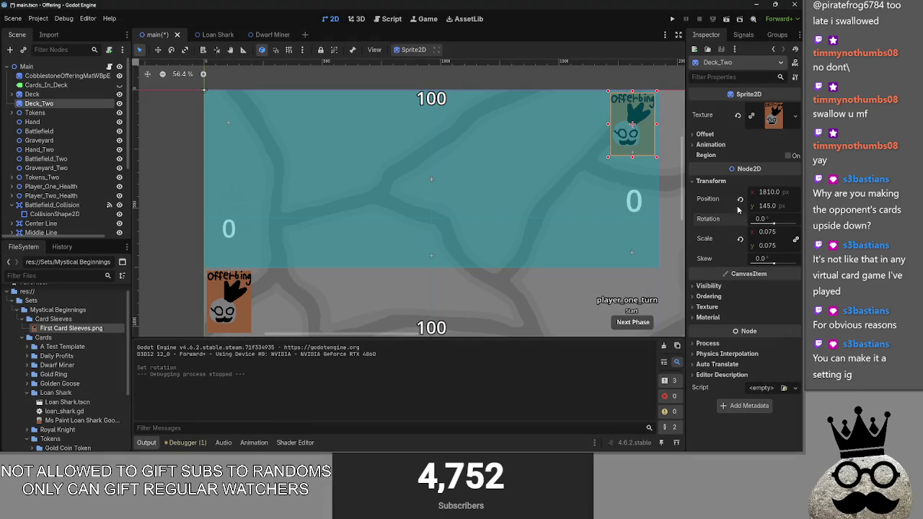
{"action": "left_click_drag", "start_coordinate": [768, 209], "coordinate": [816, 205]}
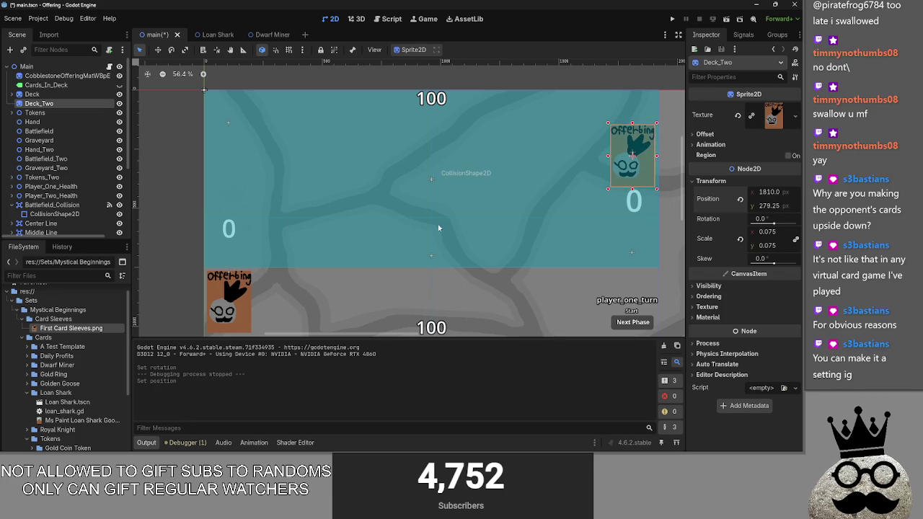
{"action": "key", "text": "ctrl+z"}
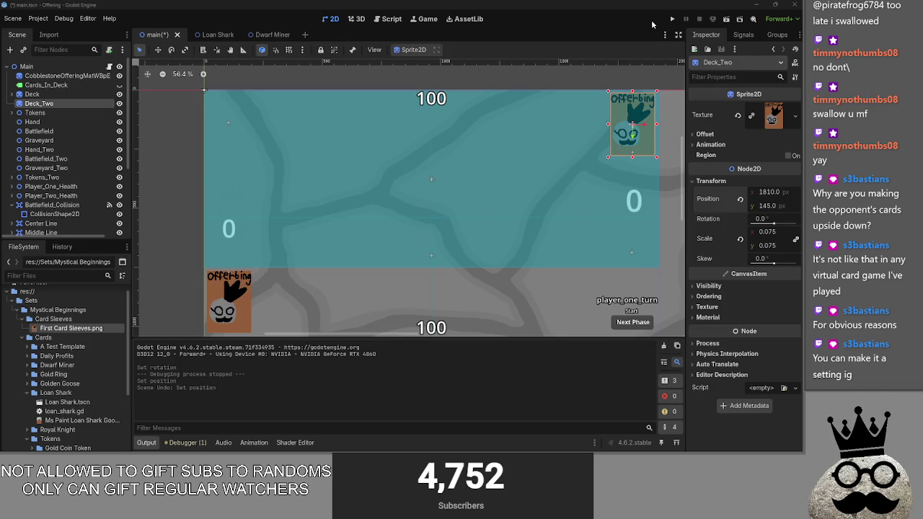
{"action": "left_click", "coordinate": [666, 20]}
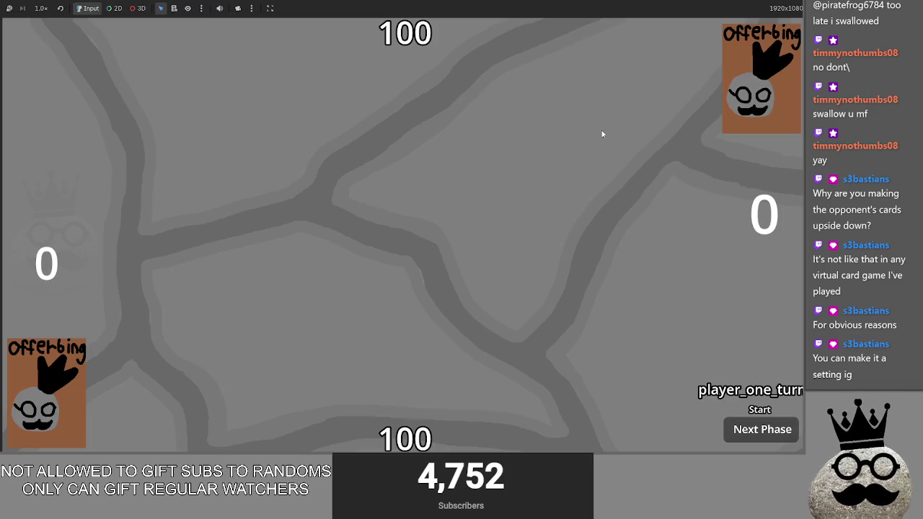
Advance two phases to player two's block step, then return to the Godot editor
{"action": "left_click", "coordinate": [740, 436]}
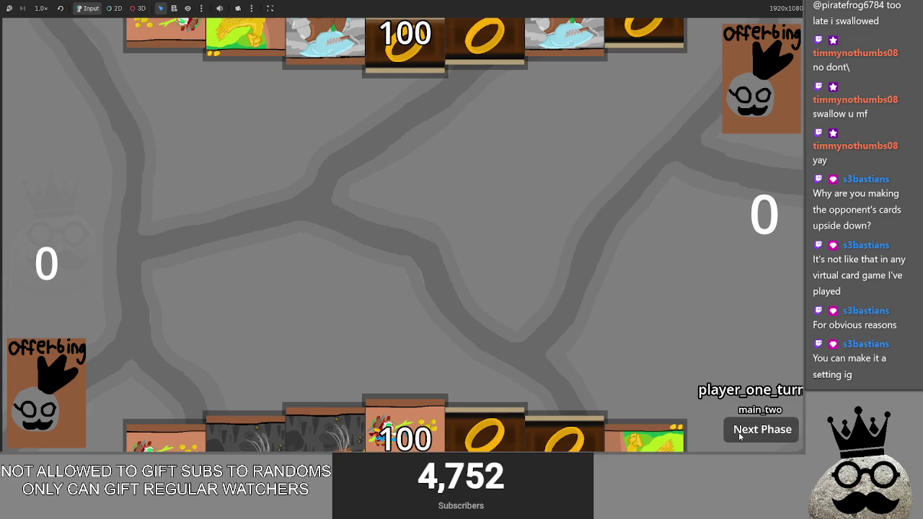
{"action": "left_click", "coordinate": [740, 436]}
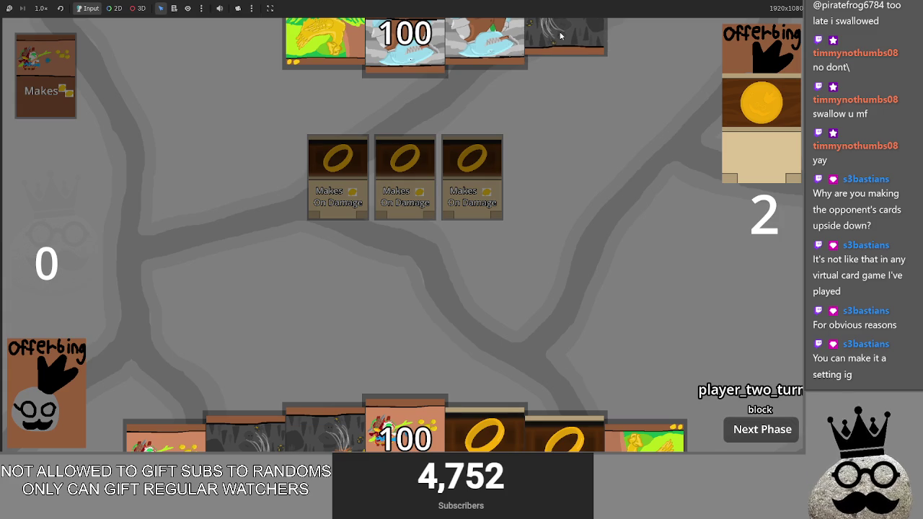
{"action": "key", "text": "alt+Tab"}
{"action": "key", "text": "alt+Tab"}
{"action": "key", "text": "alt+Tab"}
{"action": "key", "text": "alt+shift+Tab"}
{"action": "key", "text": "alt+shift+Tab"}
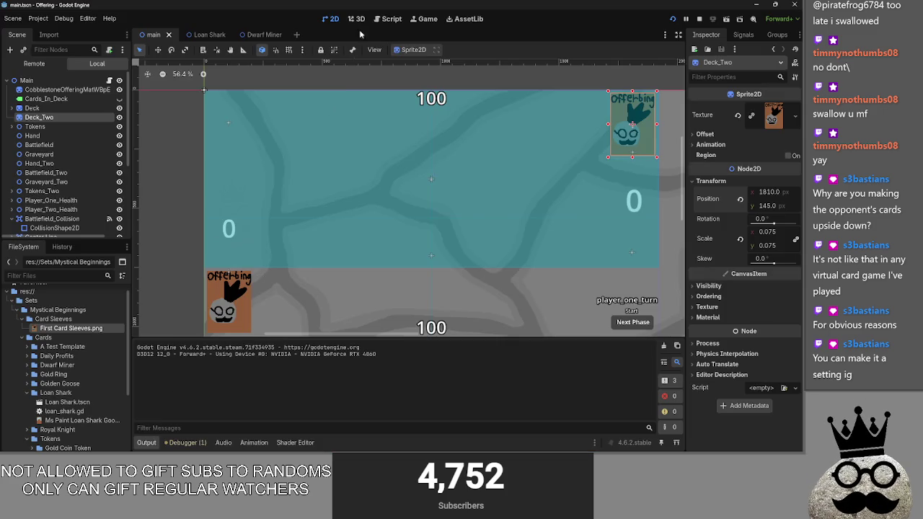
Review main.gd with Passbutton() unfolded down to the bot_decision call on line 507, then return to the game
{"action": "left_click", "coordinate": [379, 19]}
{"action": "scroll", "coordinate": [310, 228], "scroll_direction": "down", "scroll_amount": 1}
{"action": "scroll", "coordinate": [310, 227], "scroll_direction": "down", "scroll_amount": 20}
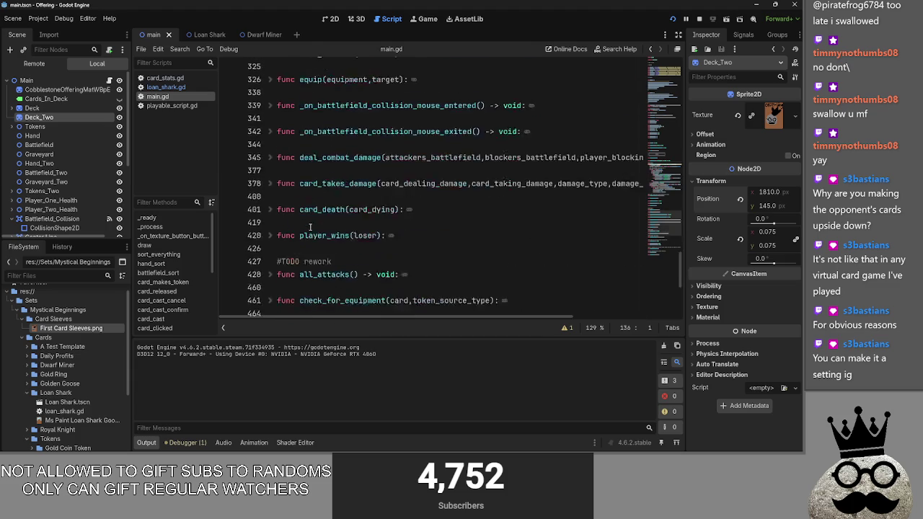
{"action": "left_click", "coordinate": [271, 150]}
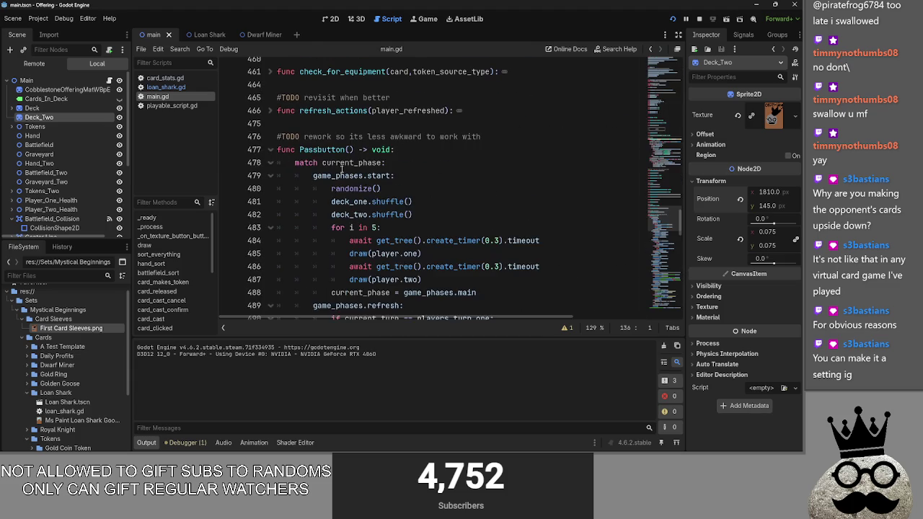
{"action": "scroll", "coordinate": [368, 173], "scroll_direction": "down", "scroll_amount": 5}
{"action": "scroll", "coordinate": [368, 173], "scroll_direction": "down", "scroll_amount": 1}
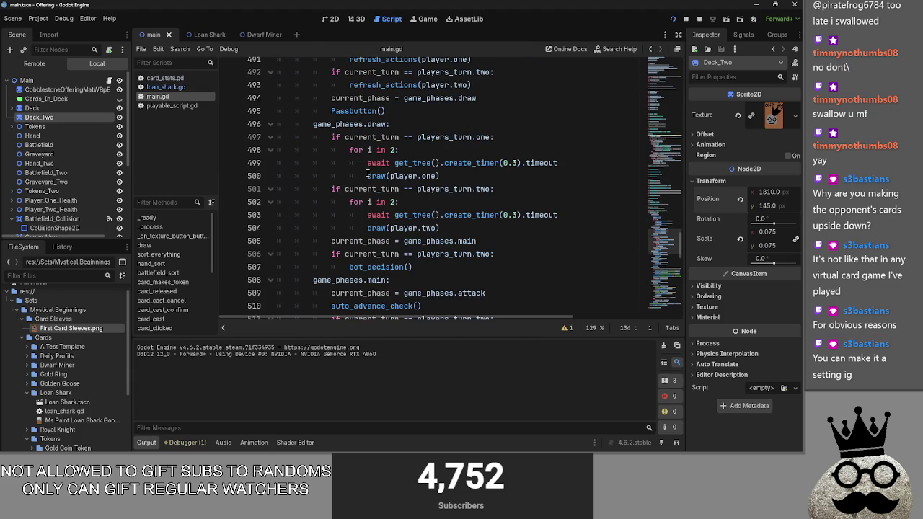
{"action": "left_click", "coordinate": [419, 266]}
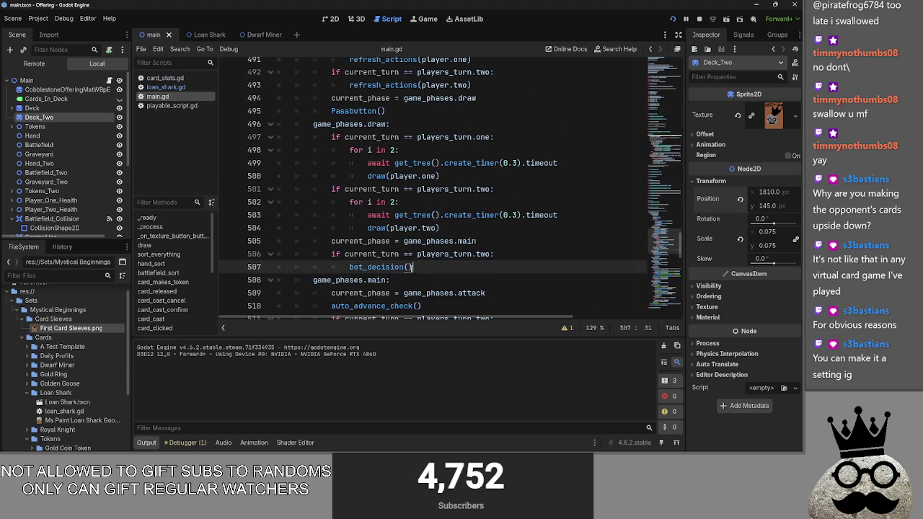
{"action": "scroll", "coordinate": [424, 265], "scroll_direction": "down", "scroll_amount": 2}
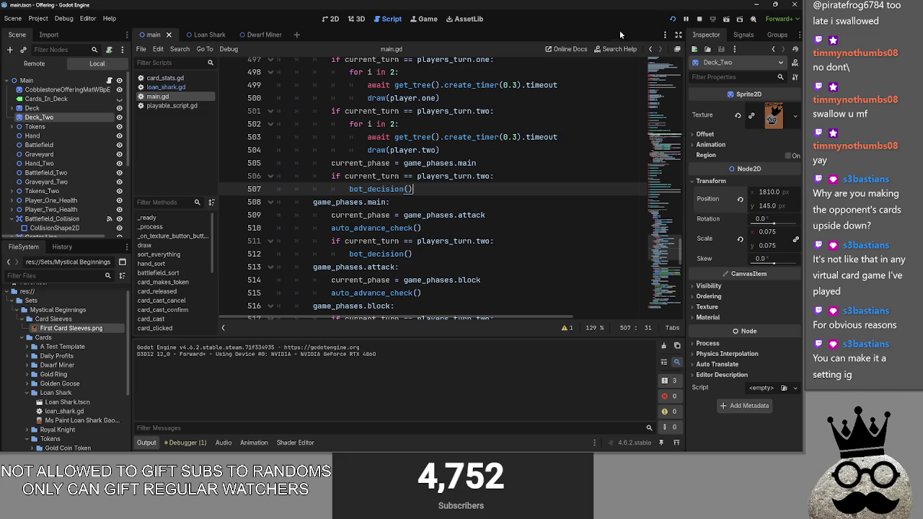
{"action": "key", "text": "alt+Tab"}
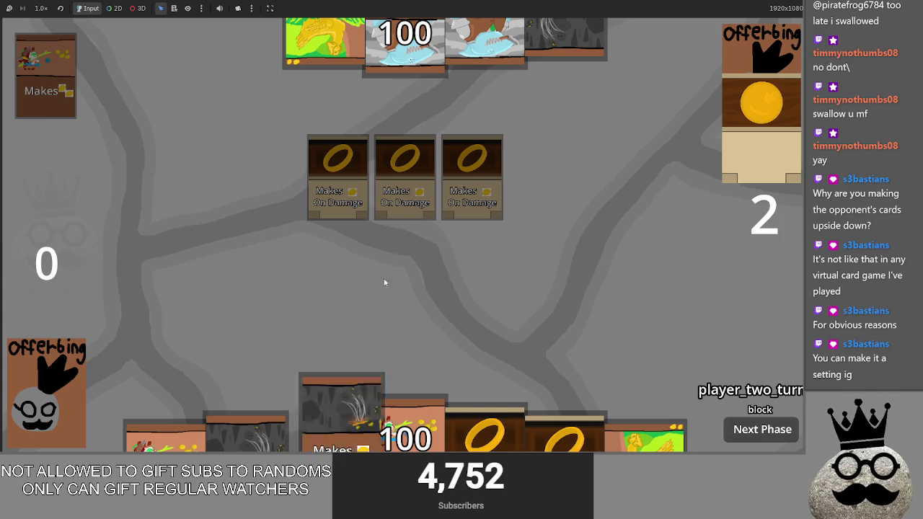
Advance to the main phase and cast another rock Makes card onto the battlefield
{"action": "left_click", "coordinate": [775, 434]}
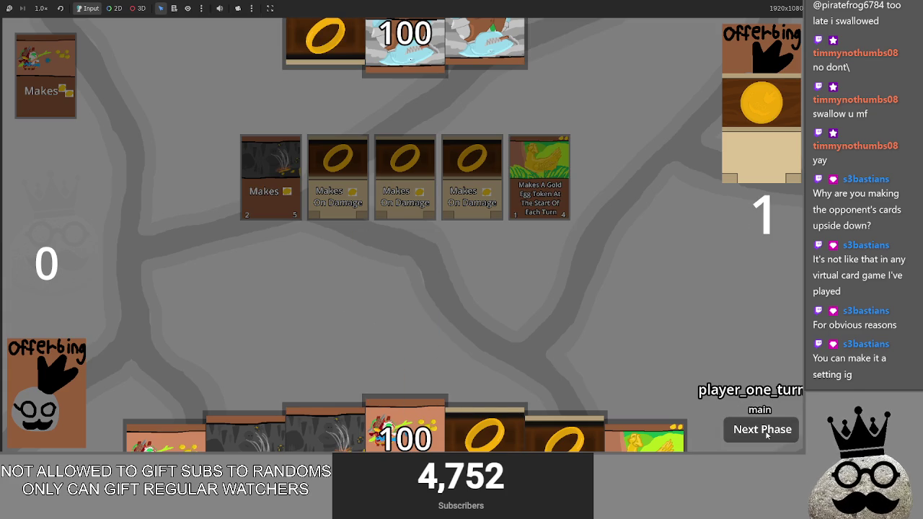
{"action": "left_click", "coordinate": [325, 433]}
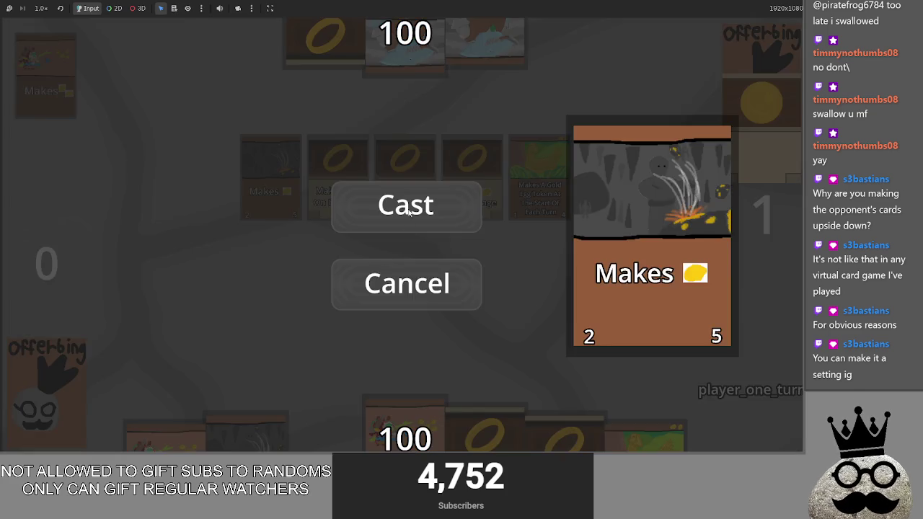
{"action": "left_click", "coordinate": [406, 204]}
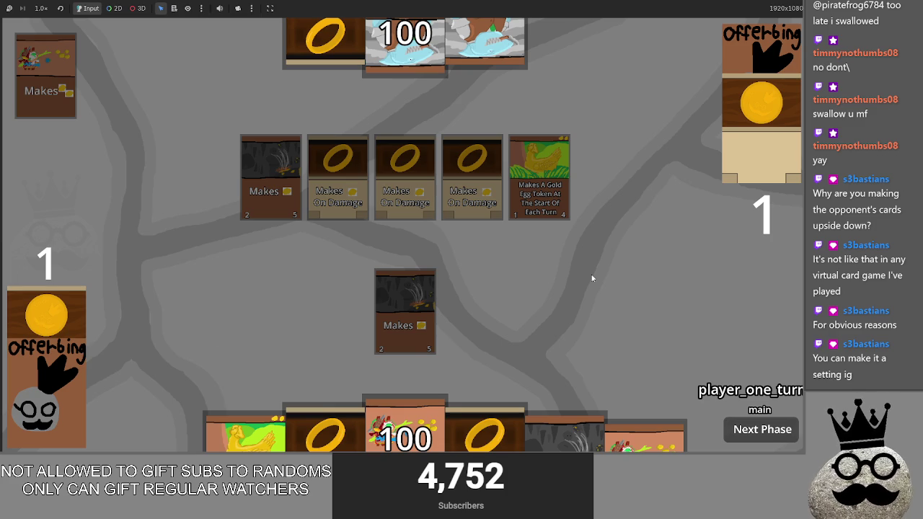
{"action": "left_click", "coordinate": [379, 20]}
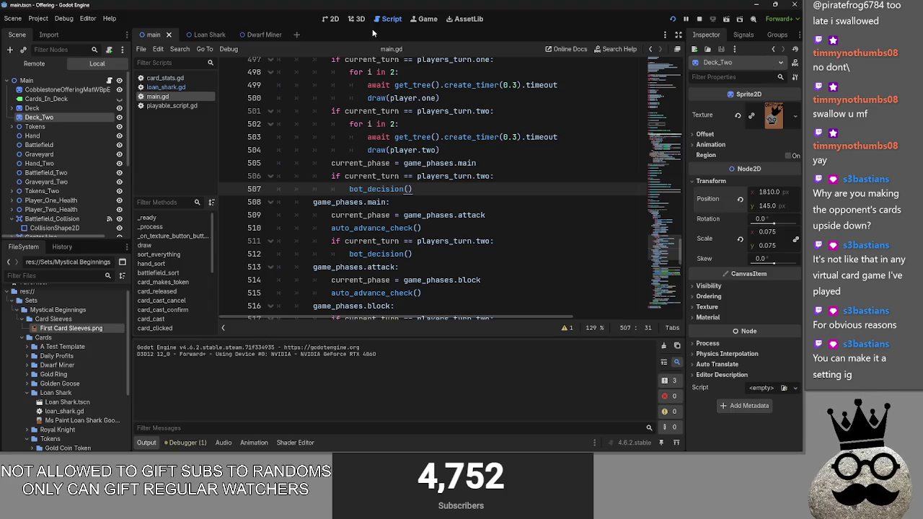
{"action": "left_click", "coordinate": [402, 20]}
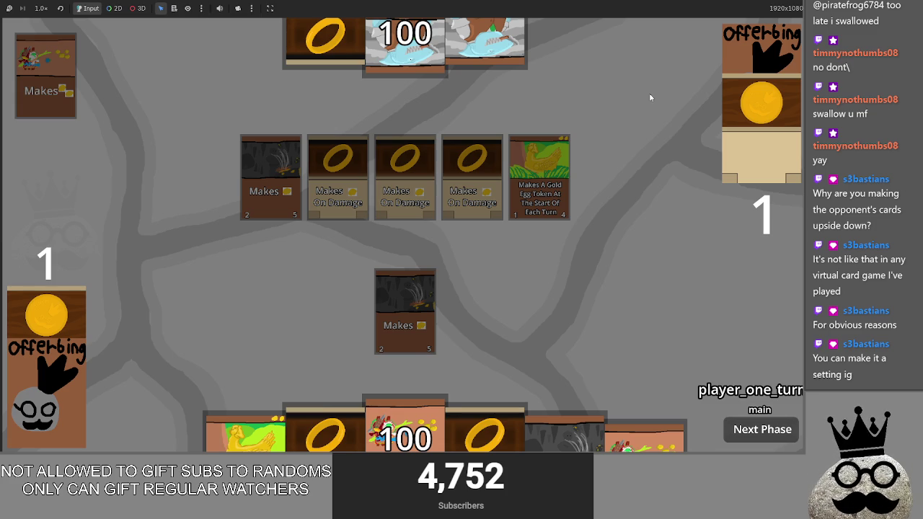
Restart the game twice with F8/F5 and close the Riot Client window
{"action": "key", "text": "F8"}
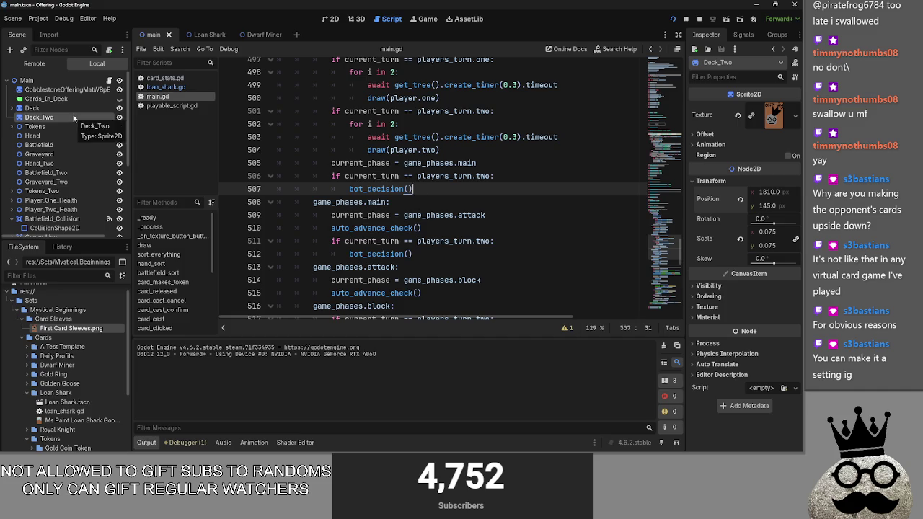
{"action": "key", "text": "F5"}
{"action": "key", "text": "F8"}
{"action": "key", "text": "F5"}
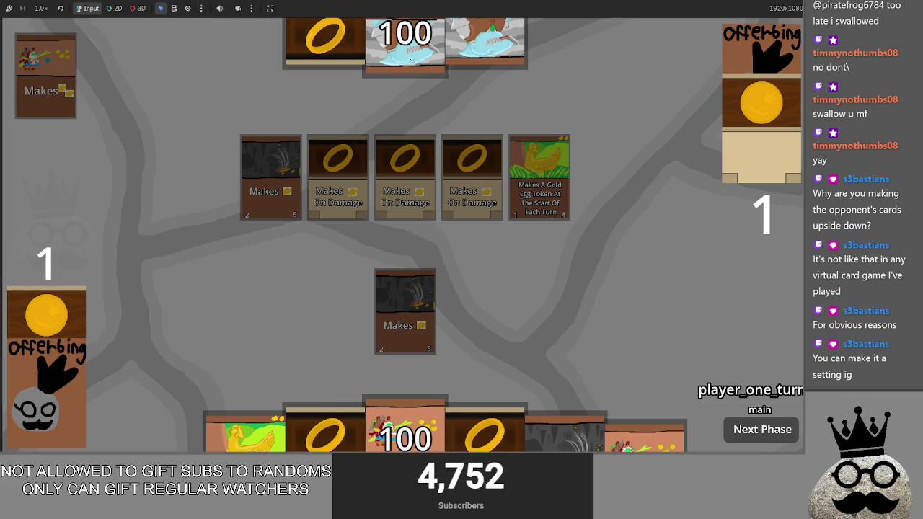
{"action": "key", "text": "alt+Tab"}
{"action": "key", "text": "alt+Tab"}
{"action": "key", "text": "alt+Tab"}
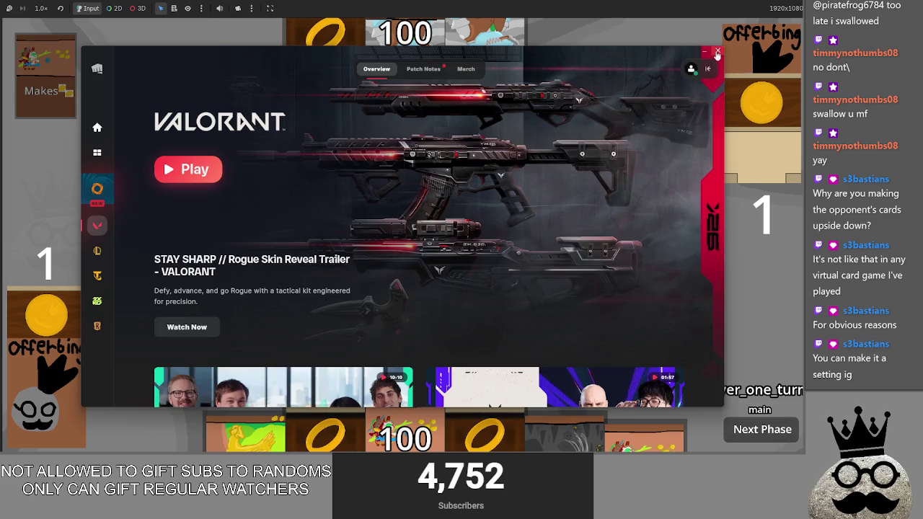
{"action": "left_click", "coordinate": [716, 54]}
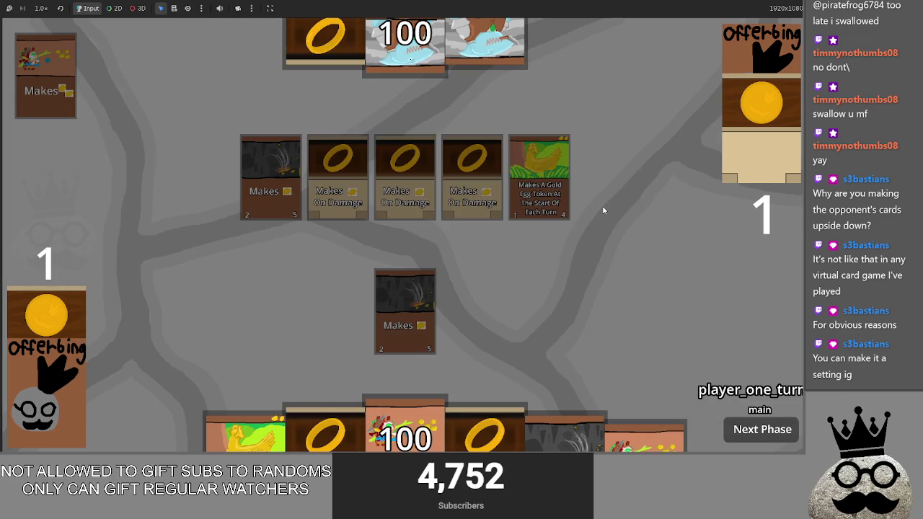
{"action": "key", "text": "super"}
{"action": "key", "text": "super"}
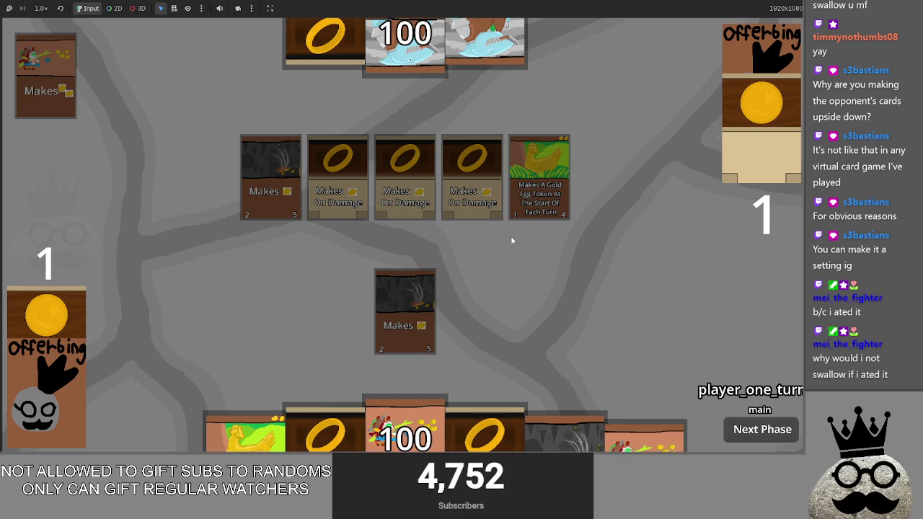
Cast all six hand cards (two Makes, chicken, another card, two rings) onto the battlefield
{"action": "left_click_drag", "start_coordinate": [569, 432], "coordinate": [416, 207]}
{"action": "left_click", "coordinate": [415, 207]}
{"action": "left_click_drag", "start_coordinate": [562, 433], "coordinate": [564, 258]}
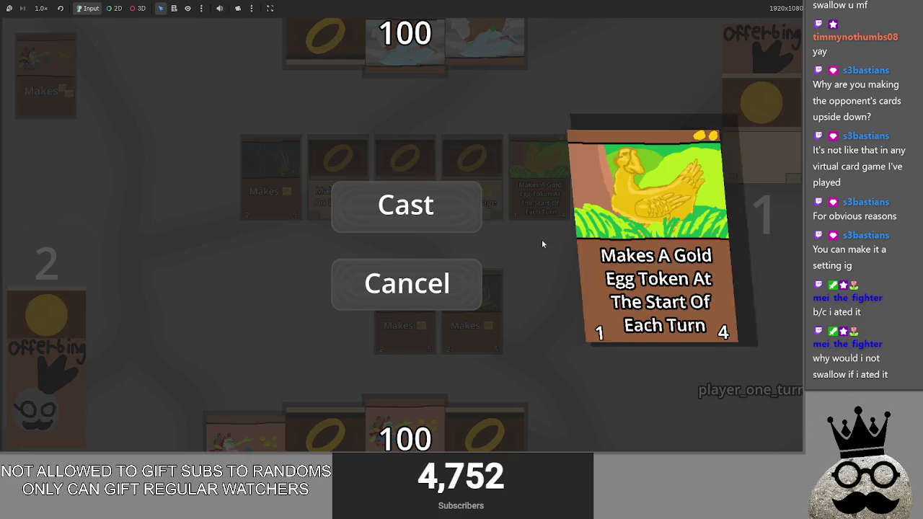
{"action": "left_click", "coordinate": [461, 206]}
{"action": "left_click_drag", "start_coordinate": [565, 432], "coordinate": [437, 188]}
{"action": "left_click", "coordinate": [437, 187]}
{"action": "left_click_drag", "start_coordinate": [403, 432], "coordinate": [411, 209]}
{"action": "left_click", "coordinate": [411, 209]}
{"action": "left_click_drag", "start_coordinate": [485, 431], "coordinate": [418, 168]}
{"action": "left_click", "coordinate": [418, 204]}
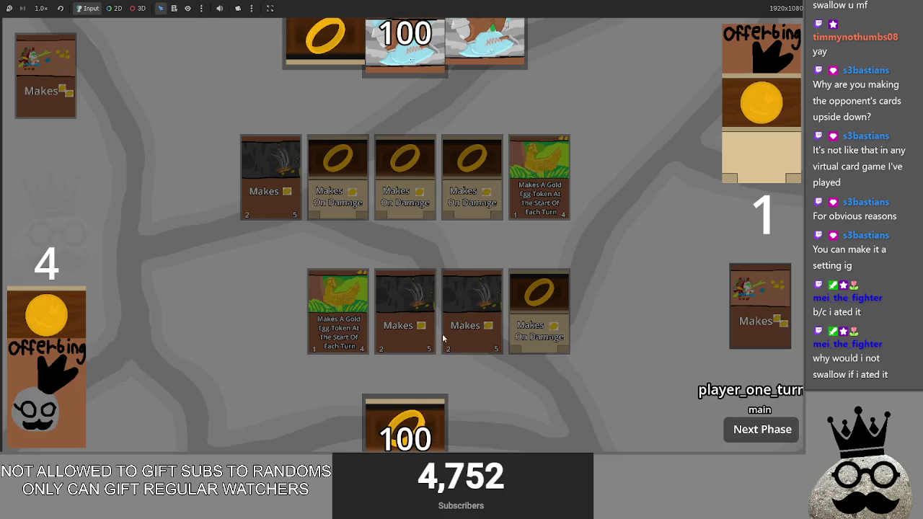
{"action": "left_click_drag", "start_coordinate": [402, 422], "coordinate": [426, 228]}
{"action": "left_click", "coordinate": [426, 228]}
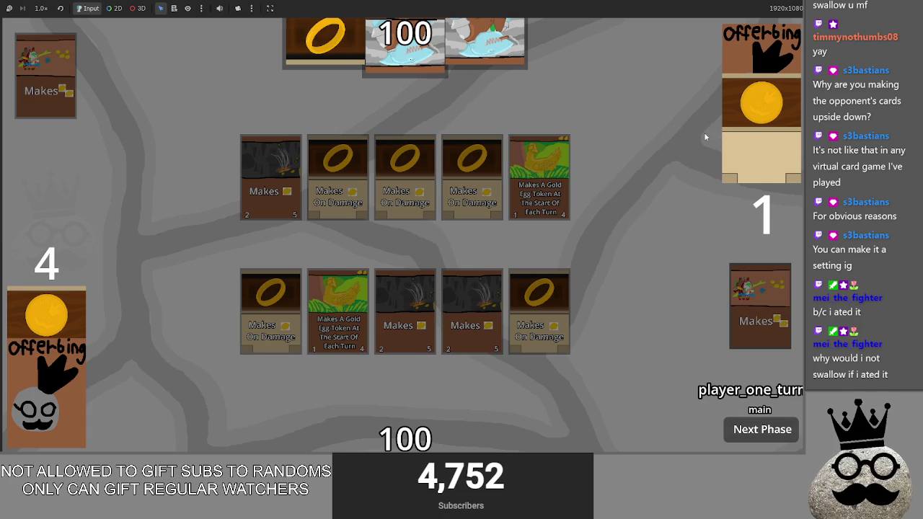
Return to the editor's 2D scene view and check Deck_Two's y position
{"action": "key", "text": "alt+Tab"}
{"action": "key", "text": "alt+Tab"}
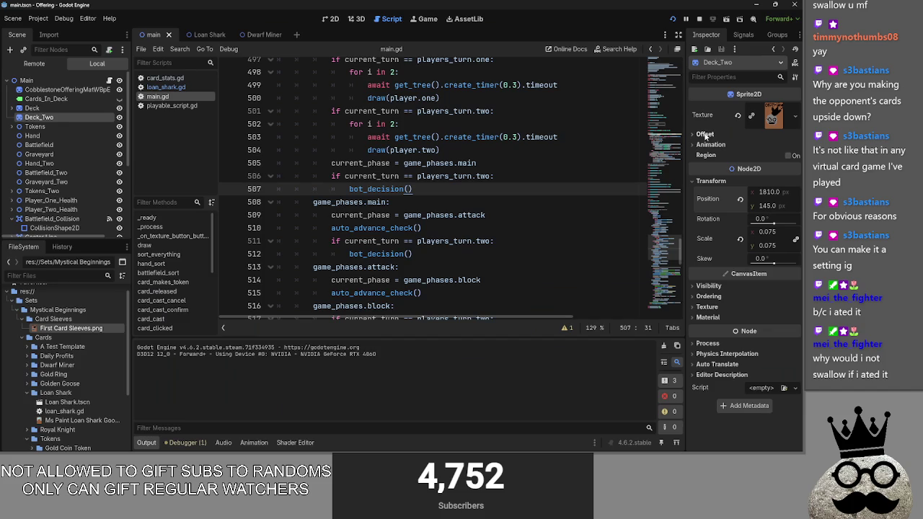
{"action": "left_click", "coordinate": [331, 19]}
{"action": "left_click", "coordinate": [387, 19]}
{"action": "left_click", "coordinate": [356, 19]}
{"action": "left_click", "coordinate": [328, 19]}
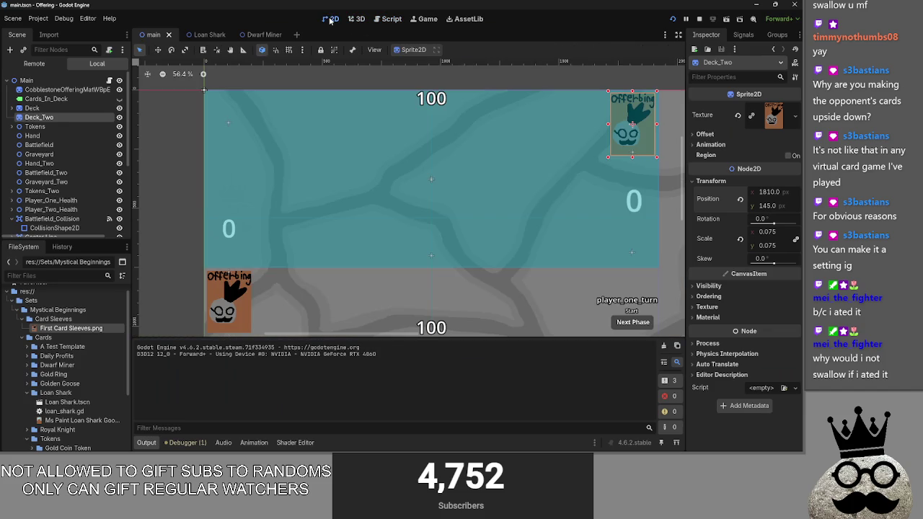
{"action": "left_click", "coordinate": [44, 127]}
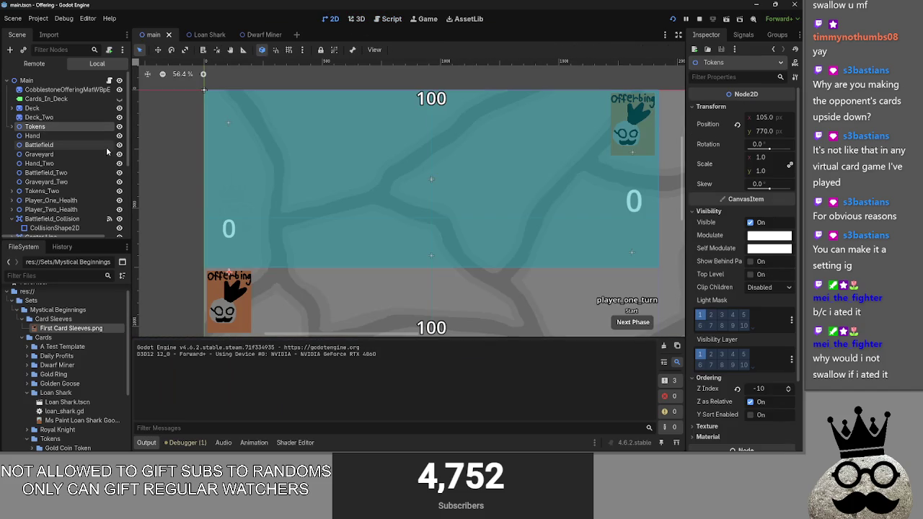
{"action": "left_click", "coordinate": [54, 118]}
{"action": "left_click", "coordinate": [767, 206]}
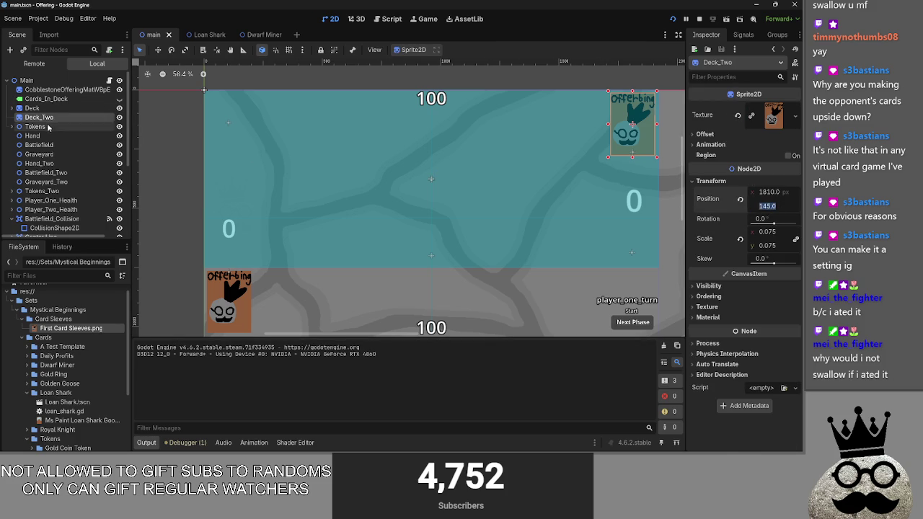
Set Tokens_Two's position y to 145 and relaunch the game
{"action": "left_click", "coordinate": [38, 127]}
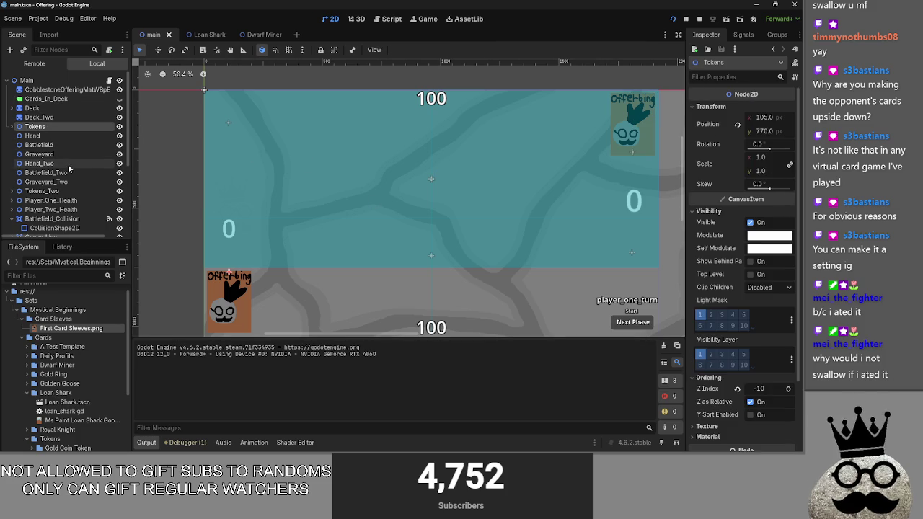
{"action": "left_click", "coordinate": [72, 192]}
{"action": "left_click", "coordinate": [767, 131]}
{"action": "type", "text": "145"}
{"action": "key", "text": "Return"}
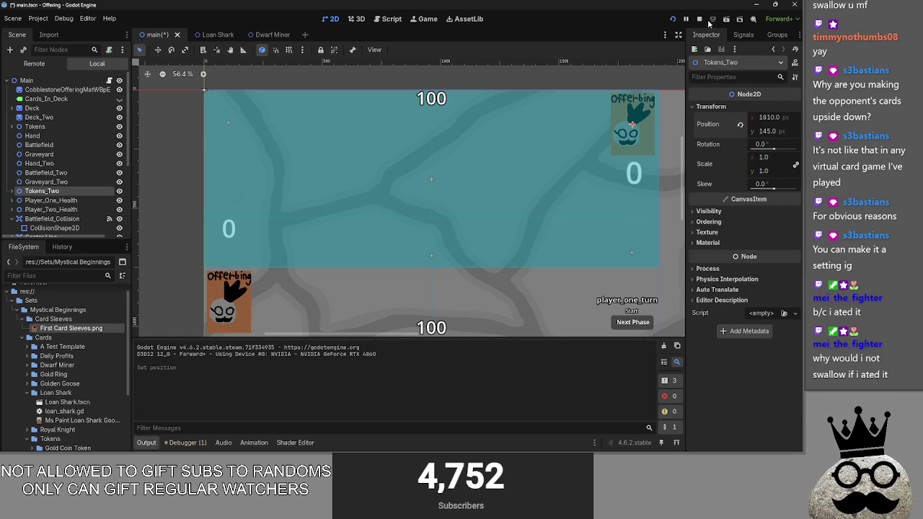
{"action": "left_click", "coordinate": [698, 19]}
{"action": "left_click", "coordinate": [670, 22]}
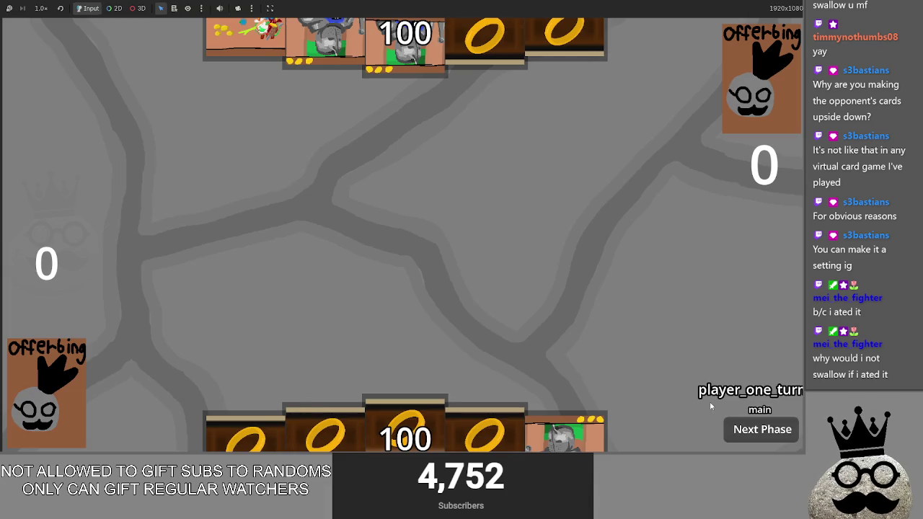
Advance a phase, then hide Deck_Two in the scene and rerun the game
{"action": "left_click", "coordinate": [747, 433]}
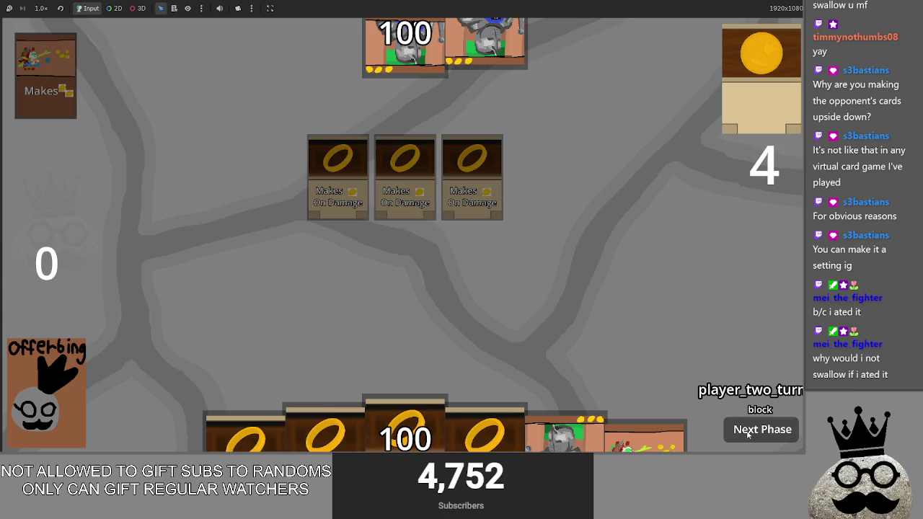
{"action": "key", "text": "F8"}
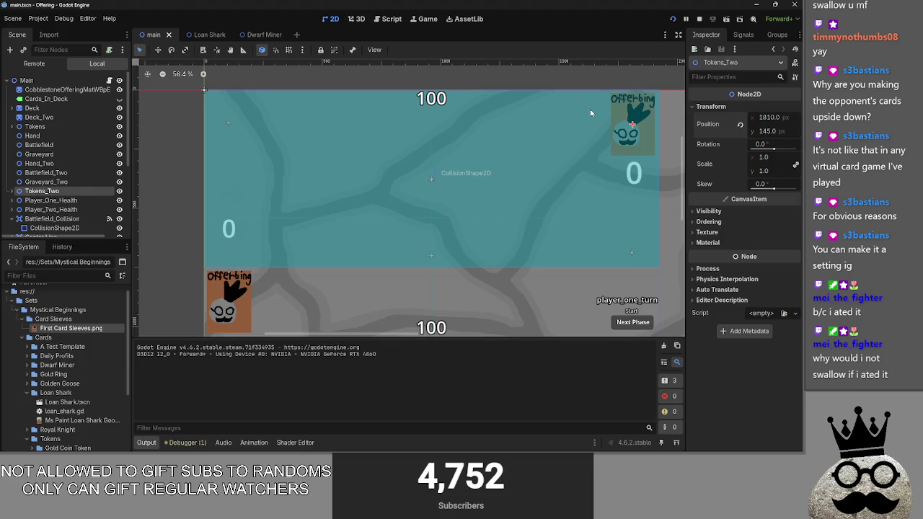
{"action": "left_click", "coordinate": [119, 117]}
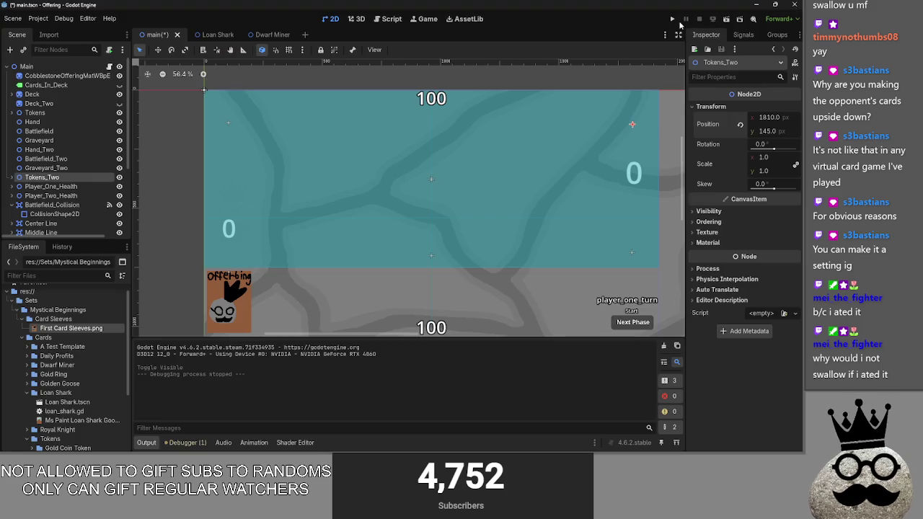
{"action": "left_click", "coordinate": [673, 19]}
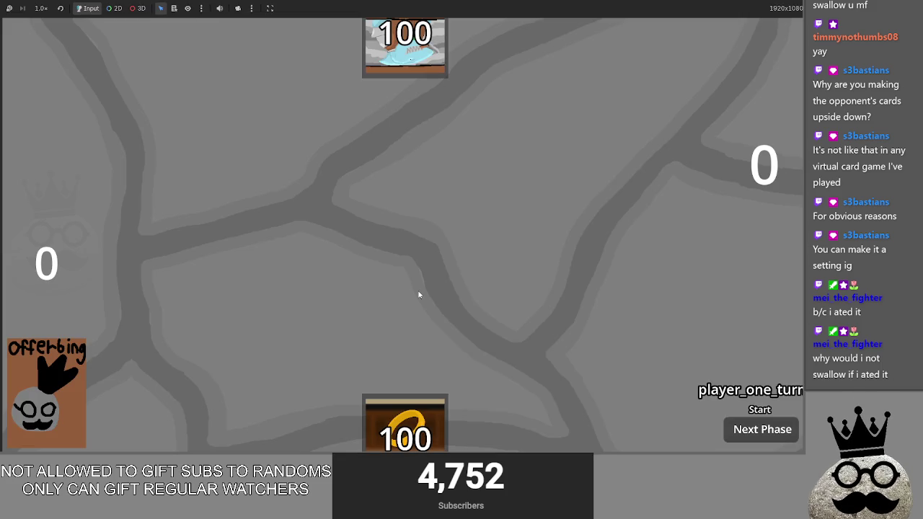
Advance to player two's turn, then close and restart the game
{"action": "left_click", "coordinate": [746, 438]}
{"action": "left_click", "coordinate": [746, 436]}
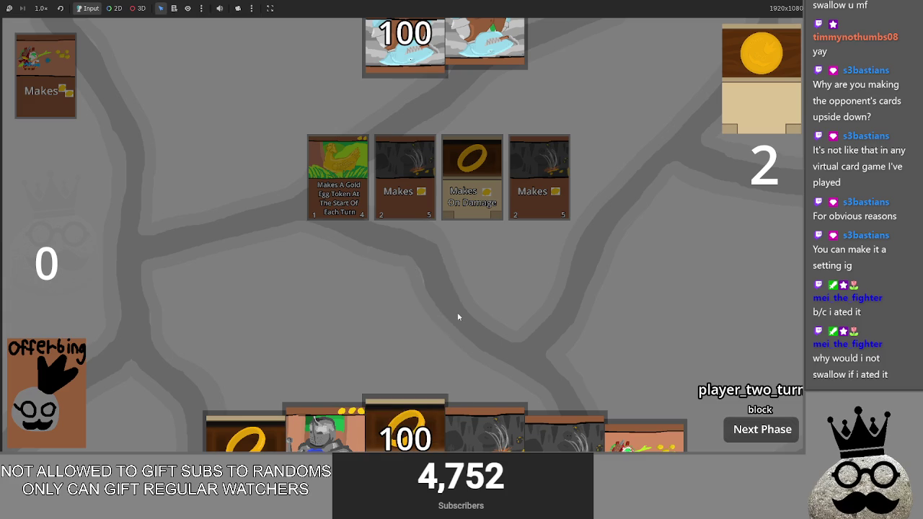
{"action": "key", "text": "alt+F4"}
{"action": "left_click", "coordinate": [672, 21]}
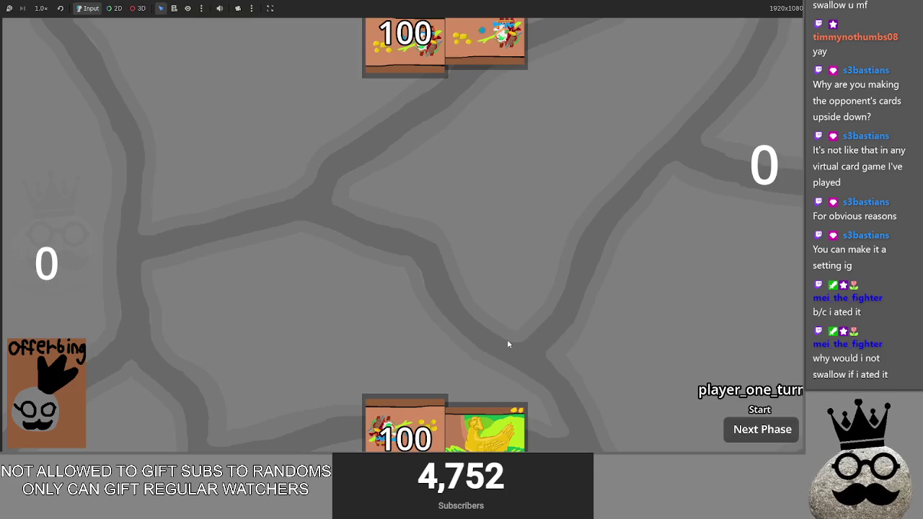
Cast the grey Makes, next hand card, ring and chicken cards onto the field
{"action": "mouse_move", "coordinate": [574, 445]}
{"action": "left_mouse_down"}
{"action": "mouse_move", "coordinate": [556, 278]}
{"action": "mouse_move", "coordinate": [432, 226]}
{"action": "left_mouse_up"}
{"action": "left_click", "coordinate": [432, 227]}
{"action": "left_click_drag", "start_coordinate": [405, 432], "coordinate": [411, 222]}
{"action": "left_click", "coordinate": [411, 222]}
{"action": "left_click_drag", "start_coordinate": [487, 433], "coordinate": [464, 229]}
{"action": "left_click", "coordinate": [463, 229]}
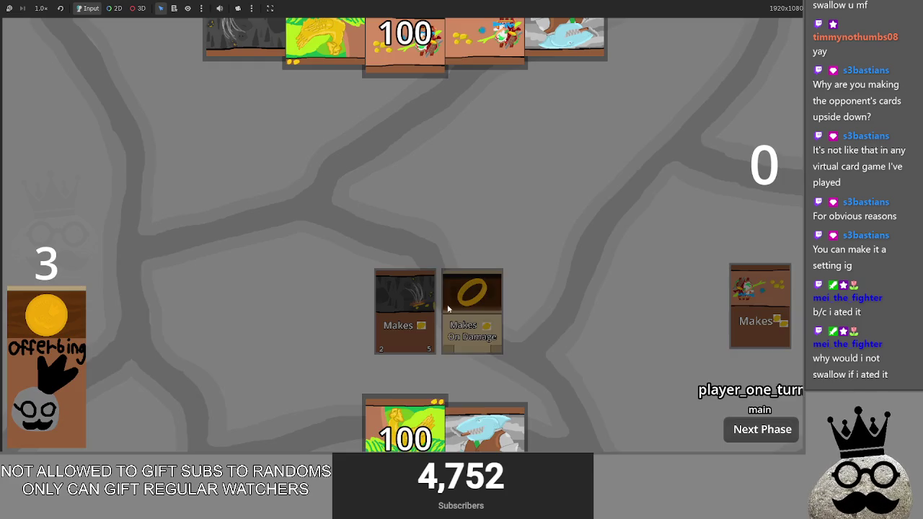
{"action": "left_click_drag", "start_coordinate": [405, 432], "coordinate": [441, 292]}
{"action": "left_click", "coordinate": [404, 204]}
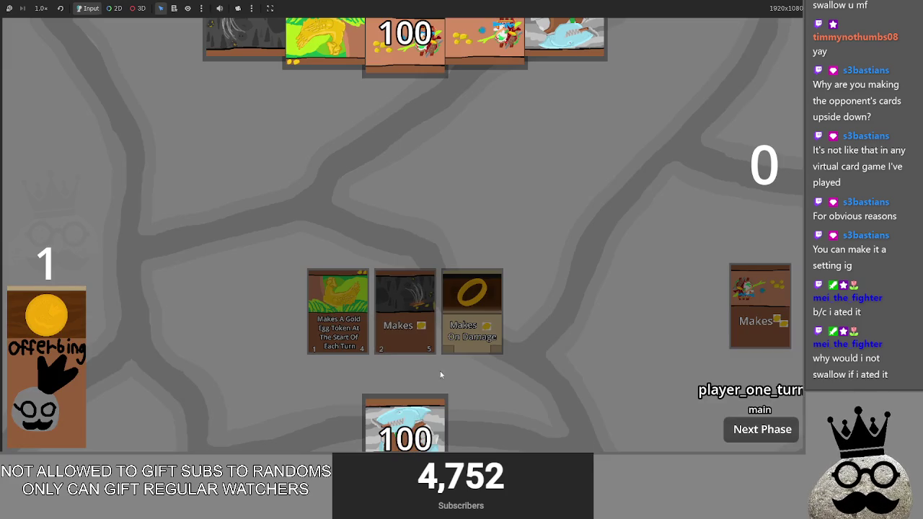
Cancel the shark card refused as Too Poor and close the game
{"action": "mouse_move", "coordinate": [442, 426]}
{"action": "left_mouse_down"}
{"action": "mouse_move", "coordinate": [430, 236]}
{"action": "mouse_move", "coordinate": [432, 261]}
{"action": "left_mouse_up"}
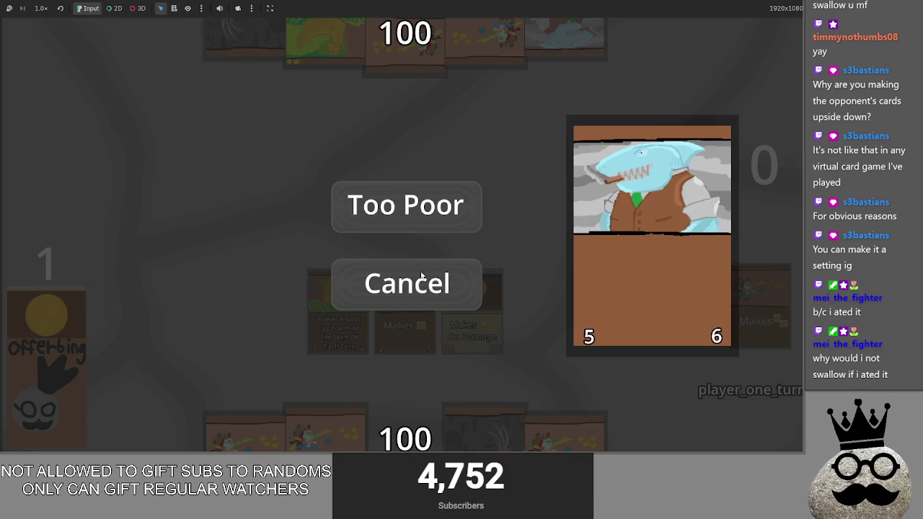
{"action": "left_click", "coordinate": [436, 292]}
{"action": "key", "text": "F8"}
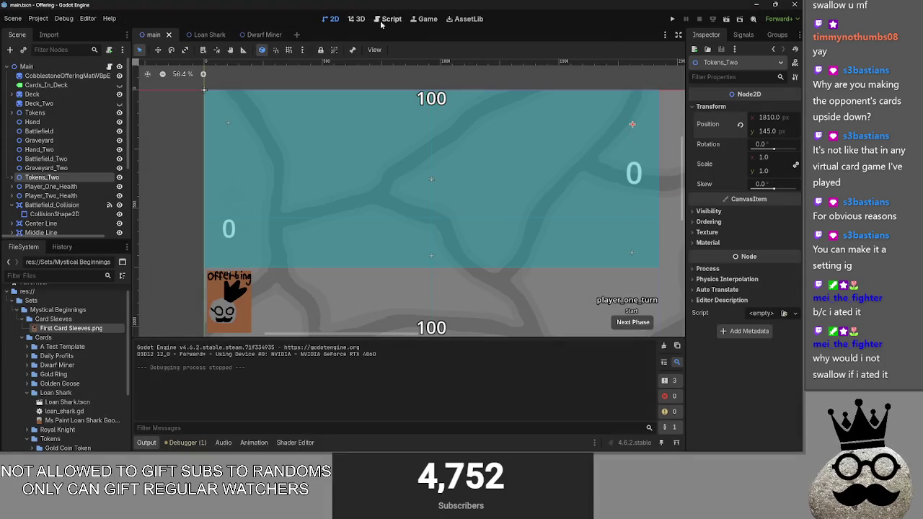
Fold the Passbutton function in main.gd and scroll back through the script
{"action": "scroll", "coordinate": [352, 199], "scroll_direction": "up", "scroll_amount": 10}
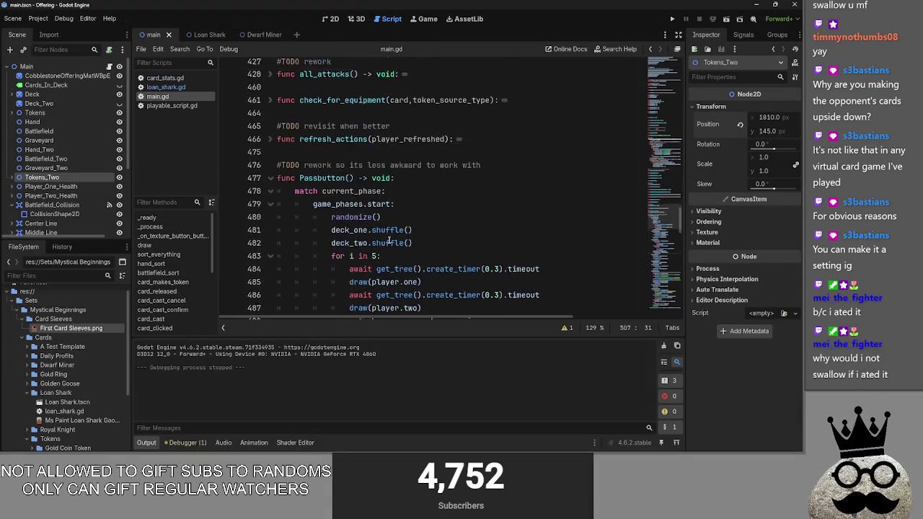
{"action": "left_click", "coordinate": [271, 236]}
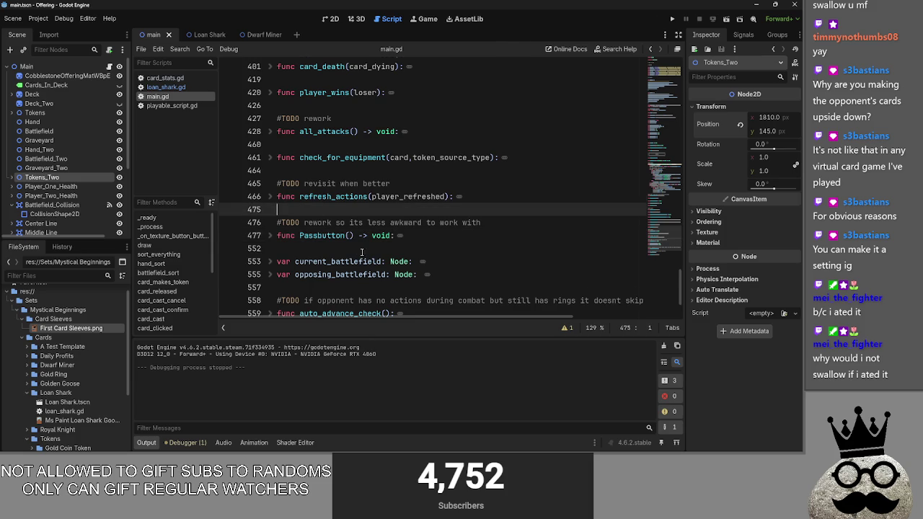
{"action": "scroll", "coordinate": [361, 252], "scroll_direction": "down", "scroll_amount": 2}
{"action": "scroll", "coordinate": [362, 252], "scroll_direction": "up", "scroll_amount": 6}
{"action": "scroll", "coordinate": [362, 252], "scroll_direction": "up", "scroll_amount": 10}
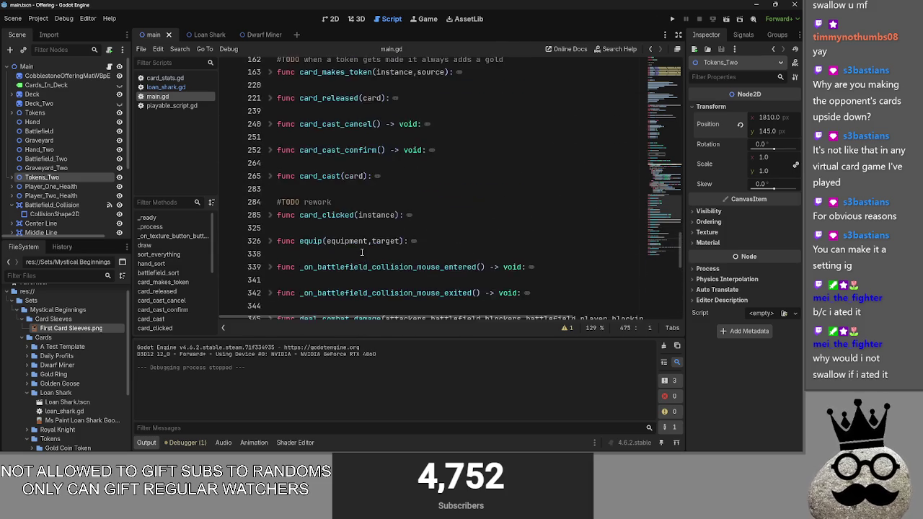
{"action": "scroll", "coordinate": [361, 253], "scroll_direction": "up", "scroll_amount": 5}
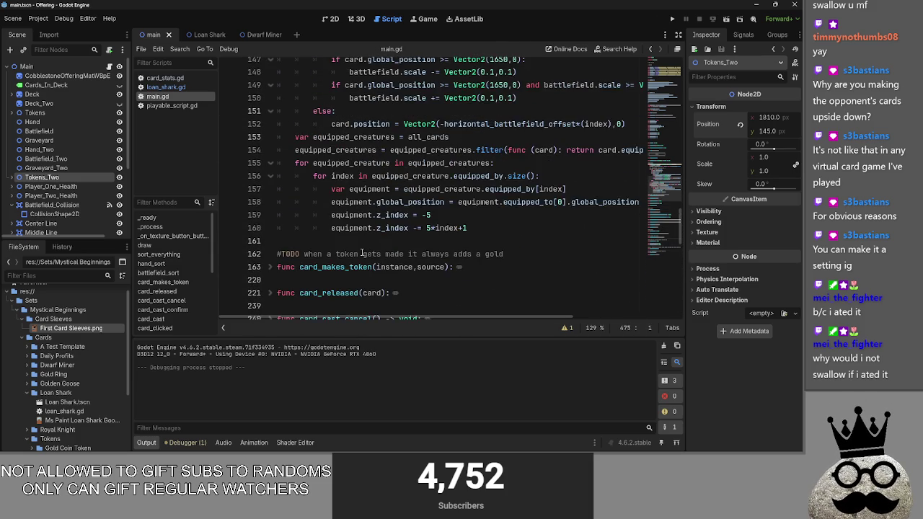
{"action": "scroll", "coordinate": [362, 252], "scroll_direction": "up", "scroll_amount": 6}
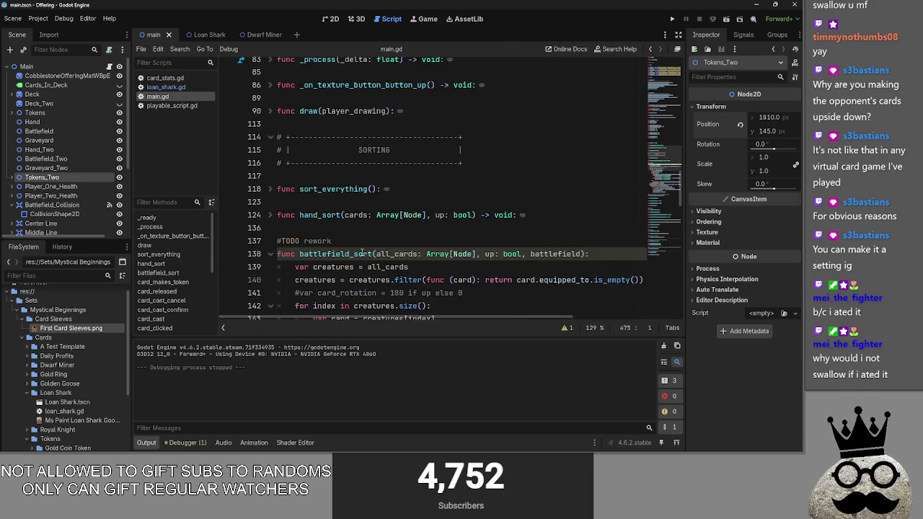
{"action": "scroll", "coordinate": [362, 252], "scroll_direction": "down", "scroll_amount": 4}
{"action": "scroll", "coordinate": [362, 253], "scroll_direction": "down", "scroll_amount": 8}
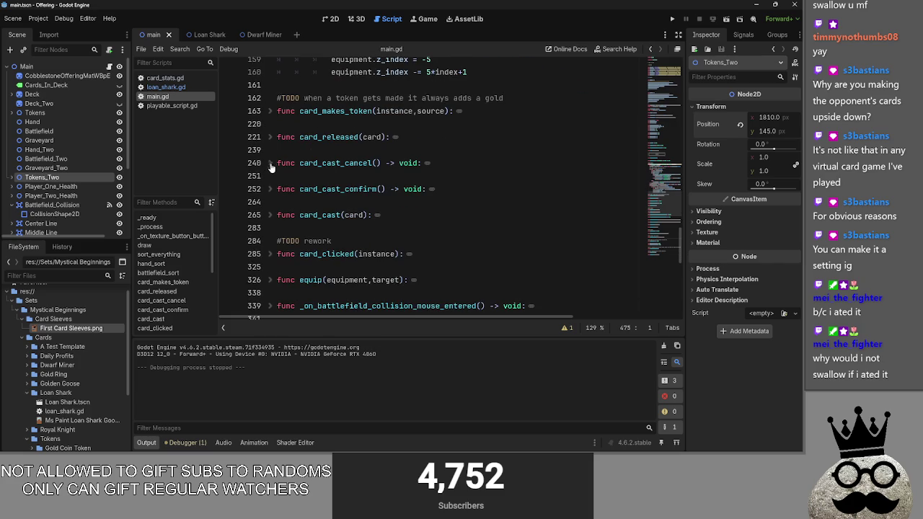
Unfold card_cast_confirm and inspect its lines up to the card_cast(card_cast_target) call
{"action": "left_click", "coordinate": [270, 189]}
{"action": "scroll", "coordinate": [324, 152], "scroll_direction": "down", "scroll_amount": 2}
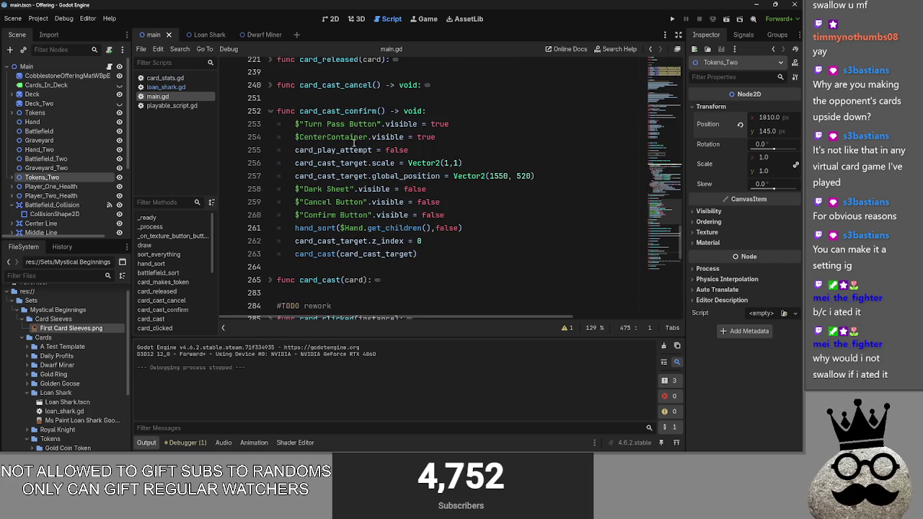
{"action": "double_click", "coordinate": [377, 110]}
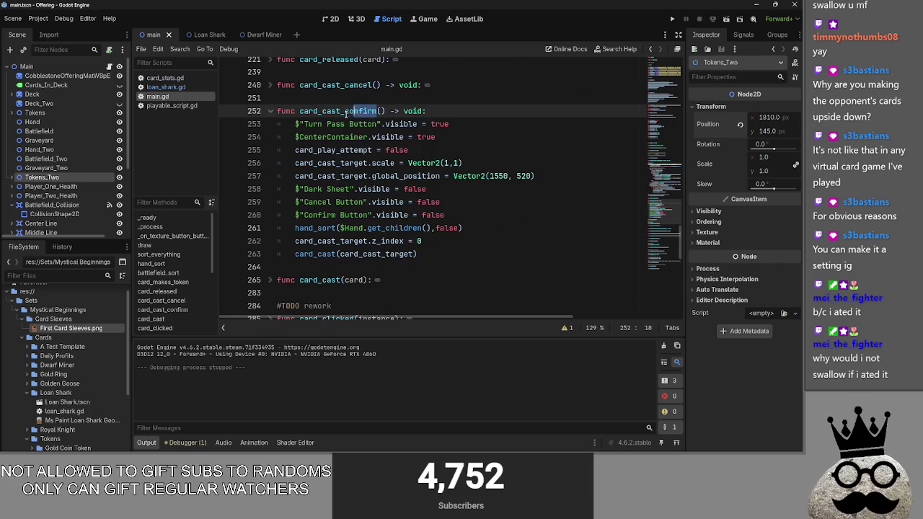
{"action": "left_click", "coordinate": [463, 254]}
{"action": "left_click", "coordinate": [444, 214]}
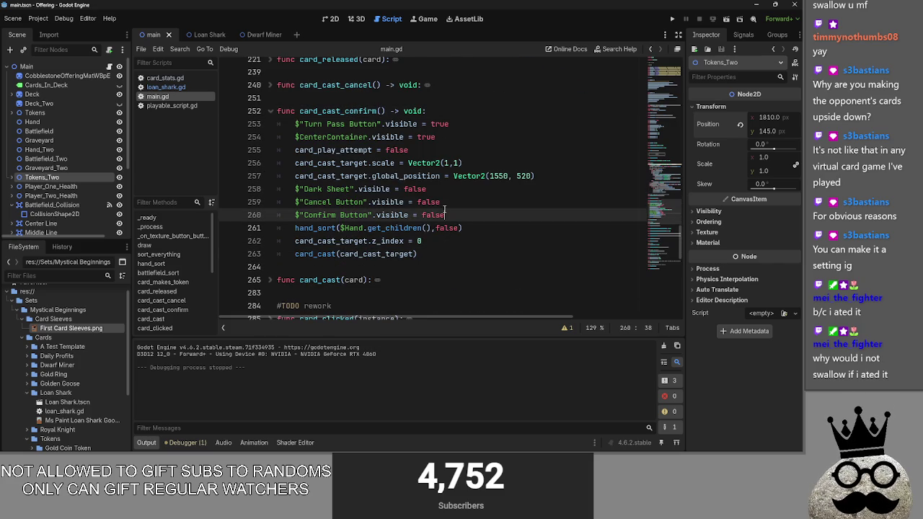
{"action": "left_click", "coordinate": [464, 112]}
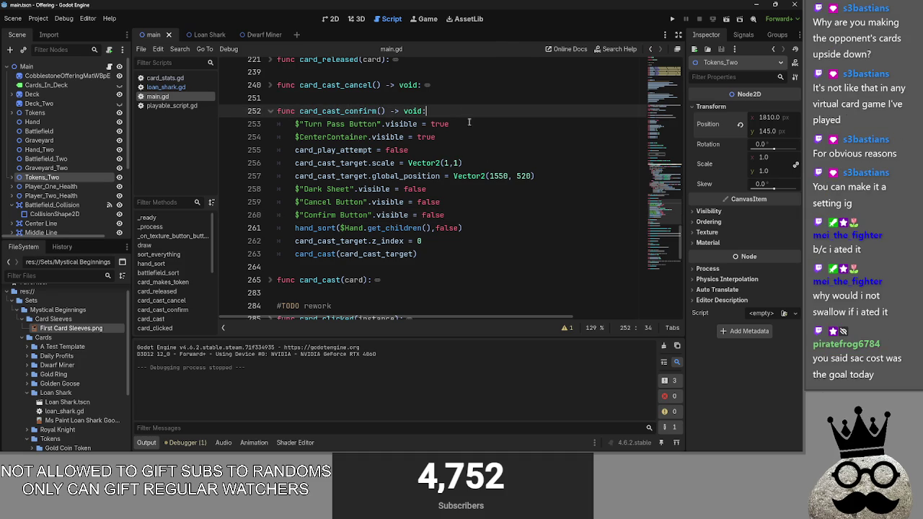
{"action": "left_click", "coordinate": [470, 248]}
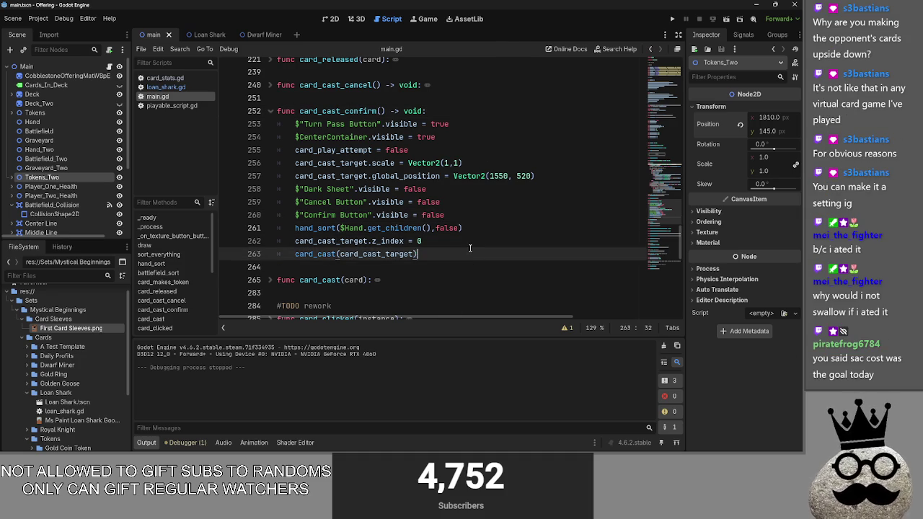
{"action": "left_click", "coordinate": [467, 244]}
{"action": "key", "text": "Return"}
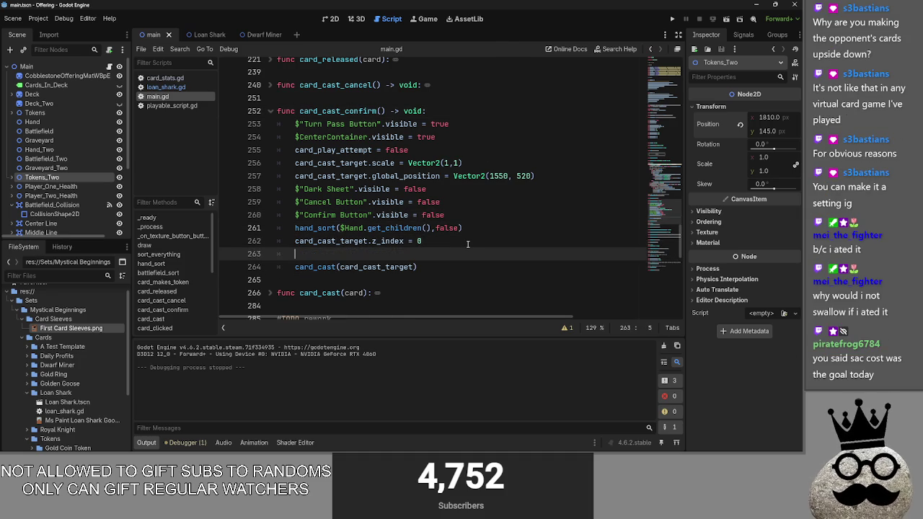
{"action": "key", "text": "BackSpace"}
{"action": "key", "text": "BackSpace"}
{"action": "double_click", "coordinate": [345, 256]}
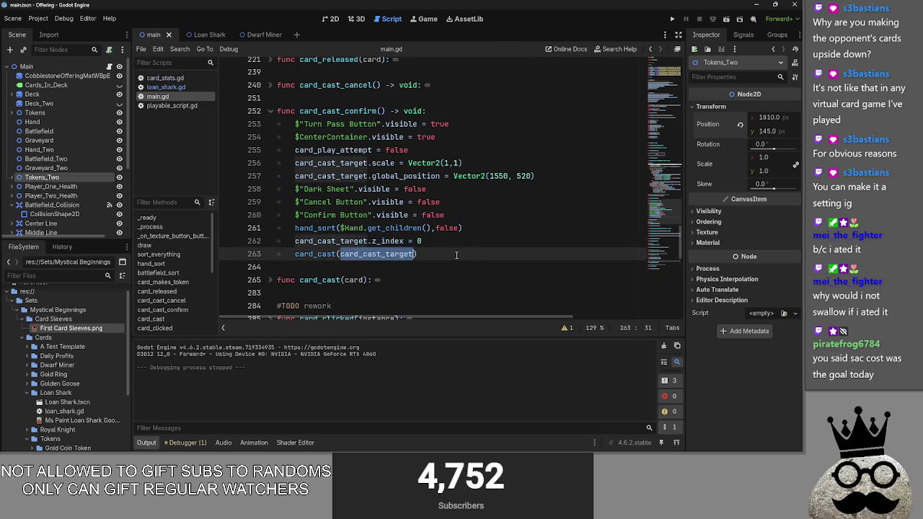
Expand card_cast_cancel briefly, then collapse it again
{"action": "scroll", "coordinate": [345, 256], "scroll_direction": "up", "scroll_amount": 1}
{"action": "left_click", "coordinate": [281, 98]}
{"action": "left_click", "coordinate": [271, 124]}
{"action": "left_click", "coordinate": [271, 124]}
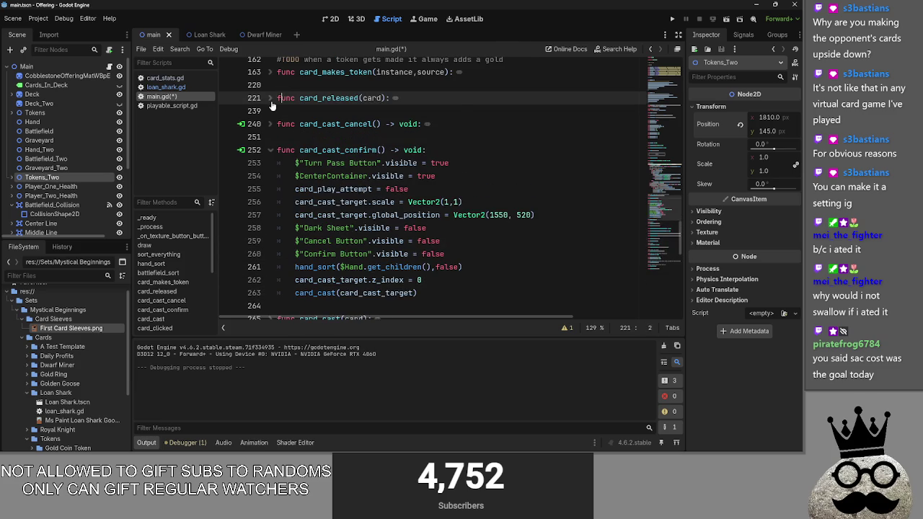
Expand card_released and add a new line after the gold-cost check on line 238
{"action": "left_click", "coordinate": [270, 98]}
{"action": "scroll", "coordinate": [296, 172], "scroll_direction": "down", "scroll_amount": 2}
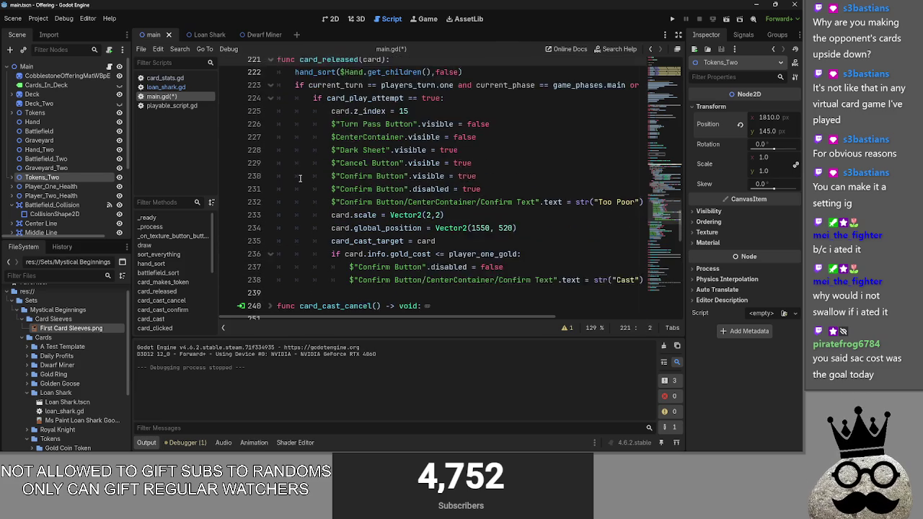
{"action": "scroll", "coordinate": [300, 178], "scroll_direction": "up", "scroll_amount": 1}
{"action": "mouse_move", "coordinate": [447, 320]}
{"action": "left_mouse_down"}
{"action": "mouse_move", "coordinate": [477, 317]}
{"action": "mouse_move", "coordinate": [444, 317]}
{"action": "left_mouse_up"}
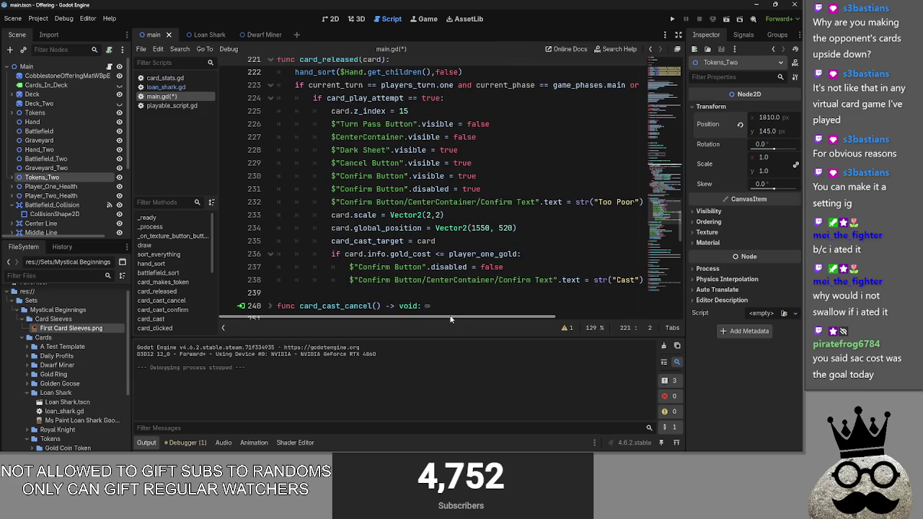
{"action": "left_click", "coordinate": [644, 279]}
{"action": "key", "text": "Return"}
Write 'if card.info.sacrifice_cost <=' on line 239, correcting the mistyped gold_co
{"action": "left_click_drag", "start_coordinate": [322, 318], "coordinate": [298, 315]}
{"action": "type", "text": "if card.info.gold_co"}
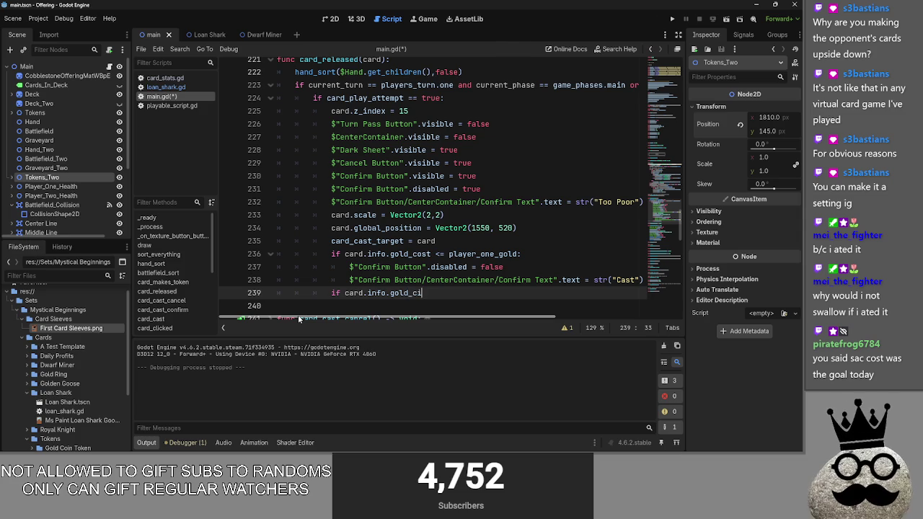
{"action": "key", "text": "BackSpace"}
{"action": "key", "text": "BackSpace"}
{"action": "key", "text": "BackSpace"}
{"action": "type", "text": "sacrifice"}
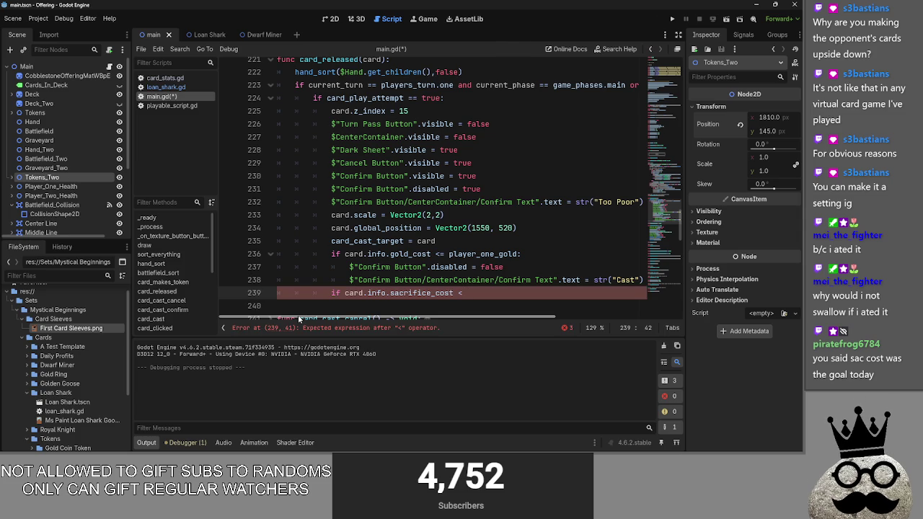
{"action": "type", "text": "="}
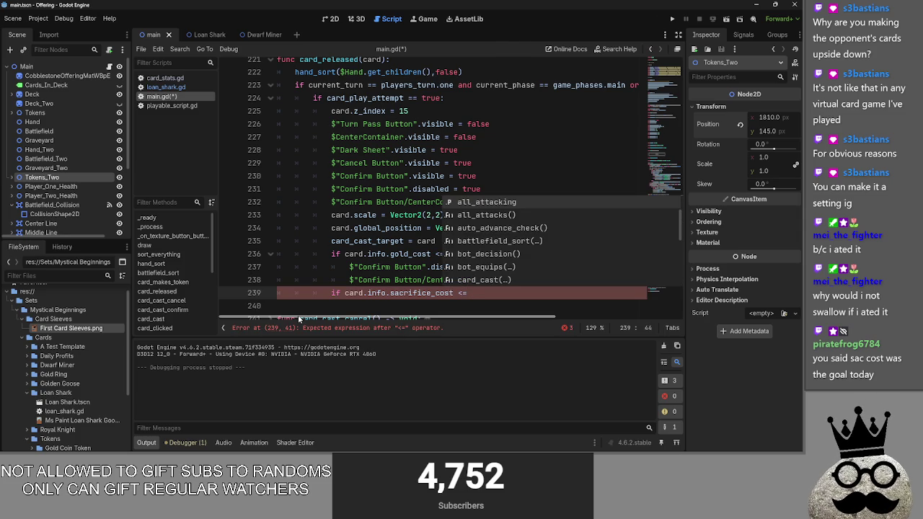
{"action": "key", "text": "Escape"}
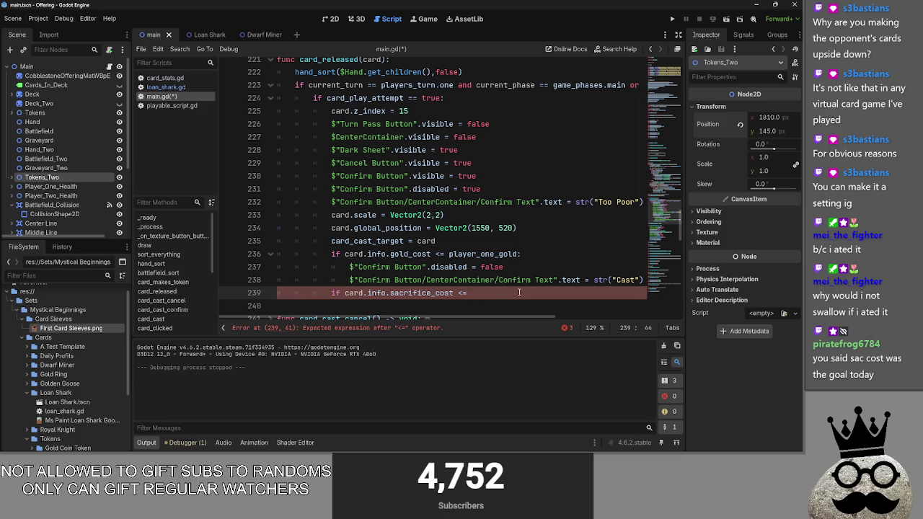
{"action": "scroll", "coordinate": [469, 237], "scroll_direction": "up", "scroll_amount": 1}
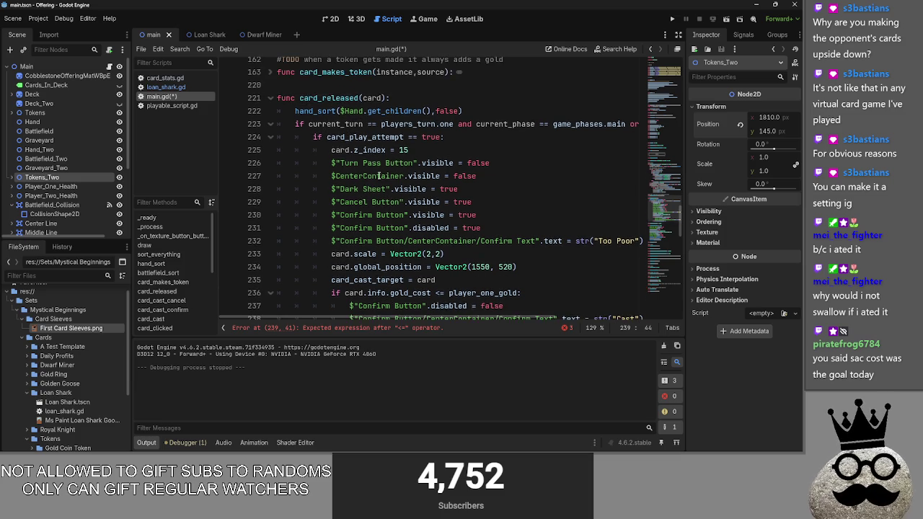
{"action": "scroll", "coordinate": [421, 189], "scroll_direction": "down", "scroll_amount": 1}
{"action": "scroll", "coordinate": [551, 187], "scroll_direction": "up", "scroll_amount": 5}
{"action": "scroll", "coordinate": [550, 188], "scroll_direction": "up", "scroll_amount": 5}
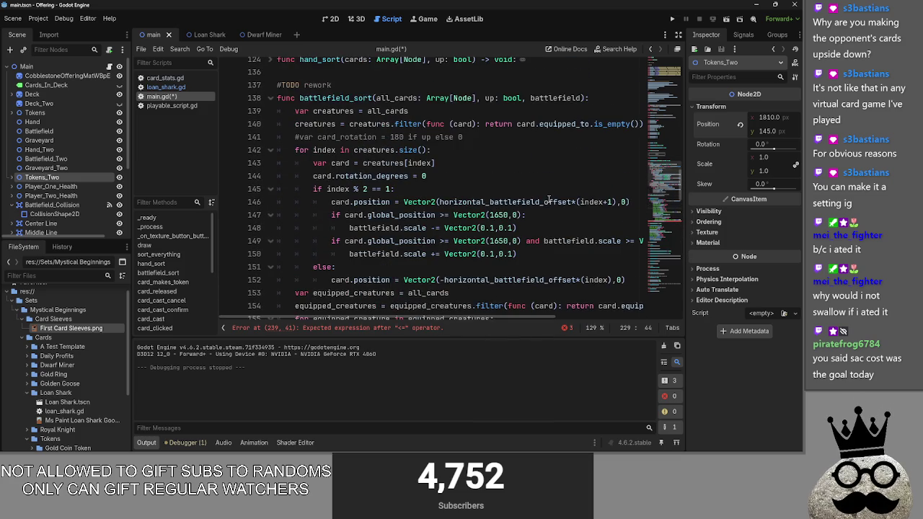
{"action": "scroll", "coordinate": [550, 198], "scroll_direction": "up", "scroll_amount": 2}
{"action": "scroll", "coordinate": [533, 209], "scroll_direction": "down", "scroll_amount": 6}
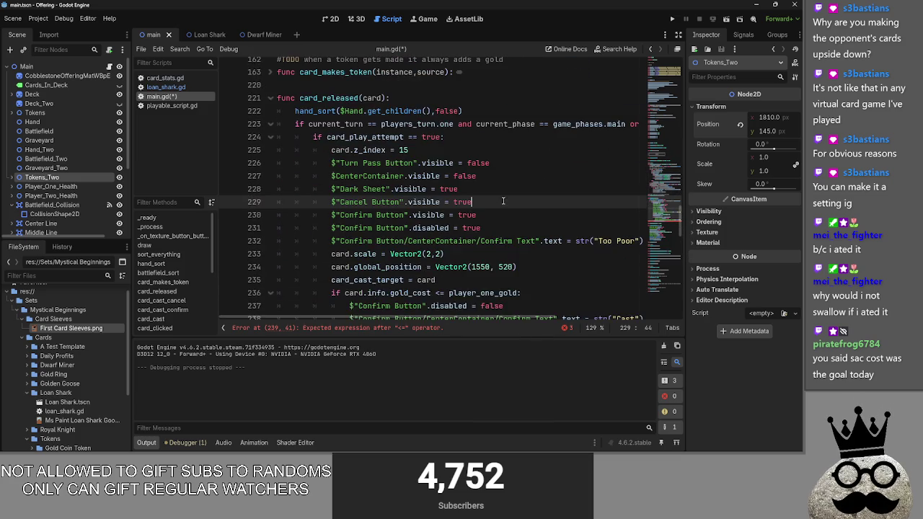
{"action": "scroll", "coordinate": [486, 227], "scroll_direction": "down", "scroll_amount": 3}
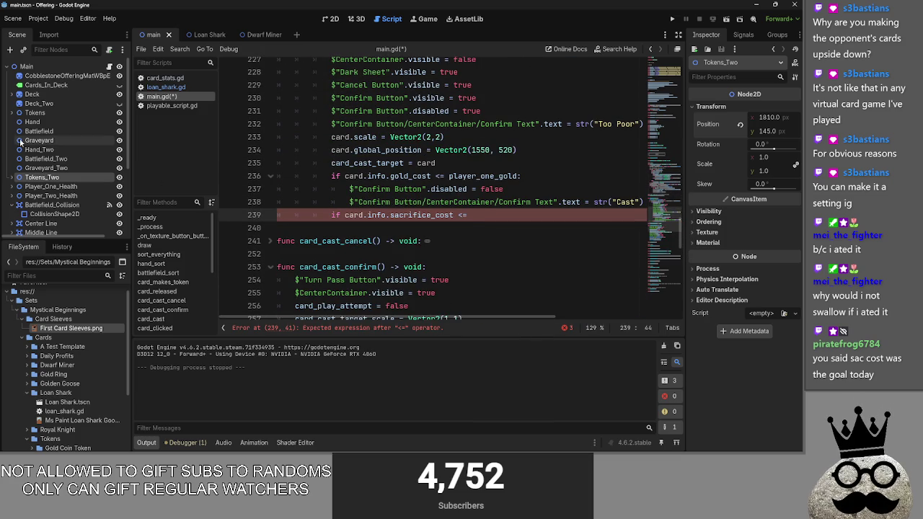
{"action": "mouse_move", "coordinate": [33, 131]}
{"action": "left_mouse_down"}
{"action": "mouse_move", "coordinate": [504, 198]}
{"action": "mouse_move", "coordinate": [516, 215]}
{"action": "left_mouse_up"}
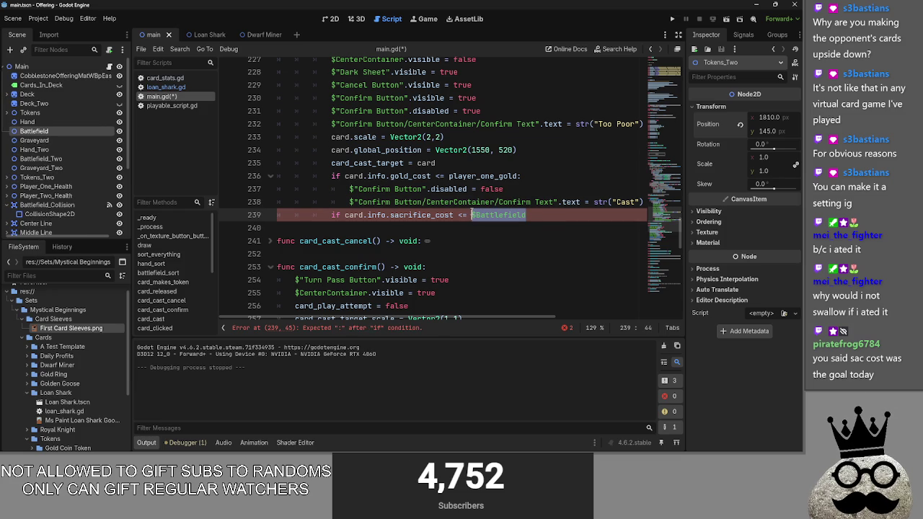
{"action": "key", "text": "BackSpace"}
{"action": "scroll", "coordinate": [280, 140], "scroll_direction": "down", "scroll_amount": 10}
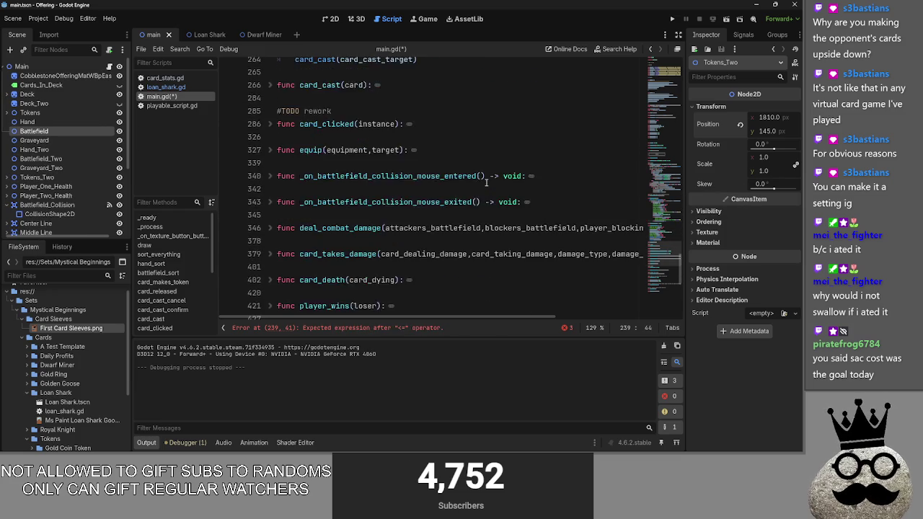
{"action": "left_click", "coordinate": [270, 124]}
{"action": "left_click", "coordinate": [269, 98]}
{"action": "left_click", "coordinate": [270, 98]}
{"action": "left_click", "coordinate": [270, 124]}
{"action": "scroll", "coordinate": [279, 151], "scroll_direction": "up", "scroll_amount": 15}
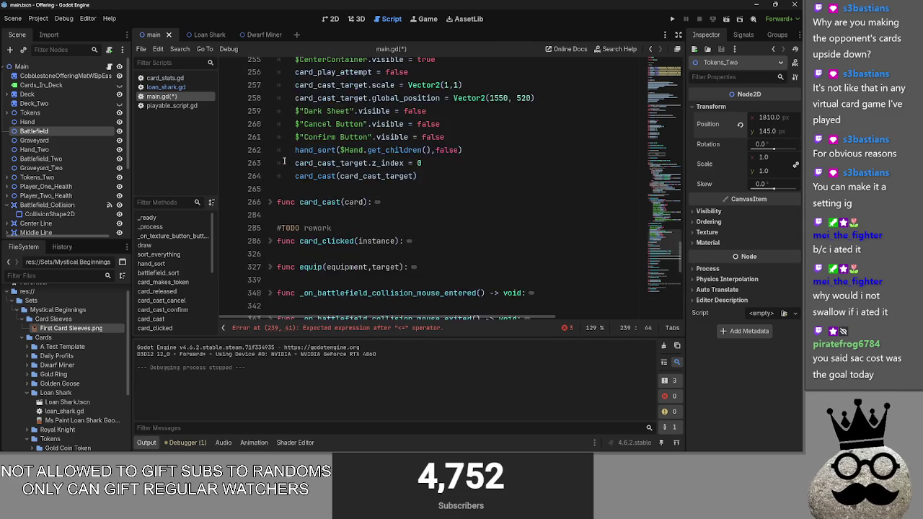
{"action": "scroll", "coordinate": [284, 160], "scroll_direction": "up", "scroll_amount": 10}
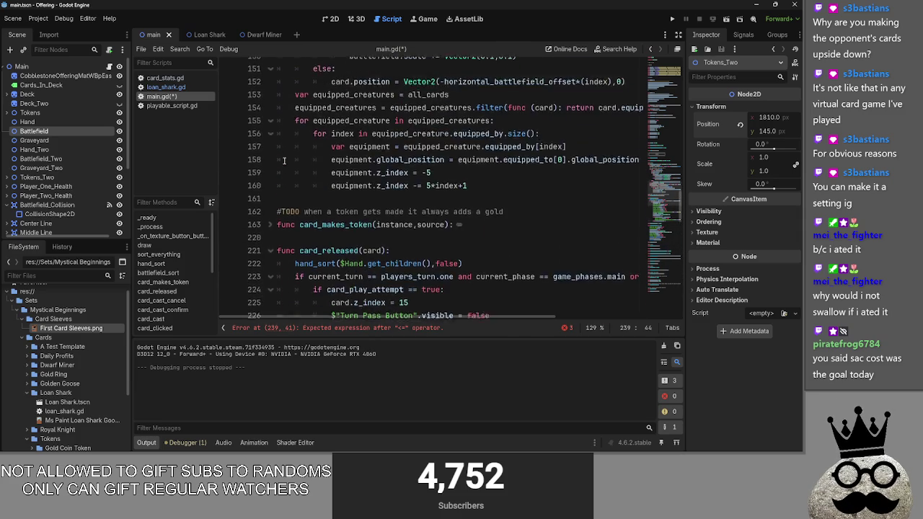
{"action": "left_click_drag", "start_coordinate": [390, 189], "coordinate": [643, 189]}
{"action": "key", "text": "ctrl+c"}
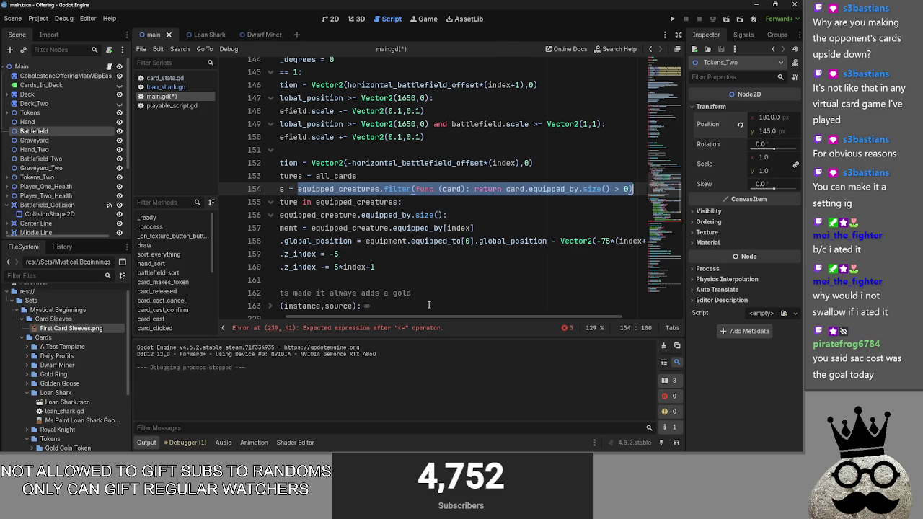
{"action": "scroll", "coordinate": [428, 305], "scroll_direction": "down", "scroll_amount": 10}
{"action": "left_click", "coordinate": [389, 293]}
{"action": "scroll", "coordinate": [403, 303], "scroll_direction": "down", "scroll_amount": 1}
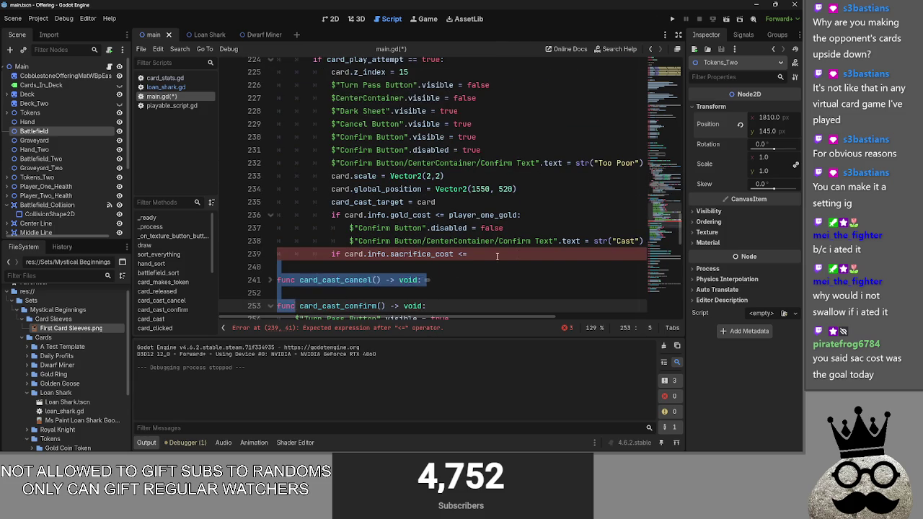
Paste the filter into line 239, swapping equipped_creatures for the $Battlefield reference with size() > 0
{"action": "key", "text": "ctrl+v"}
{"action": "scroll", "coordinate": [418, 317], "scroll_direction": "left", "scroll_amount": 5}
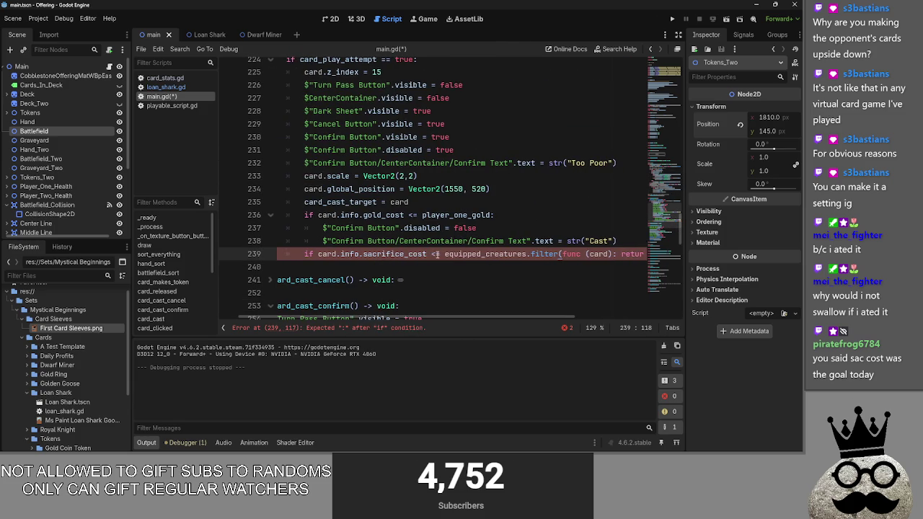
{"action": "left_click_drag", "start_coordinate": [527, 254], "coordinate": [445, 254]}
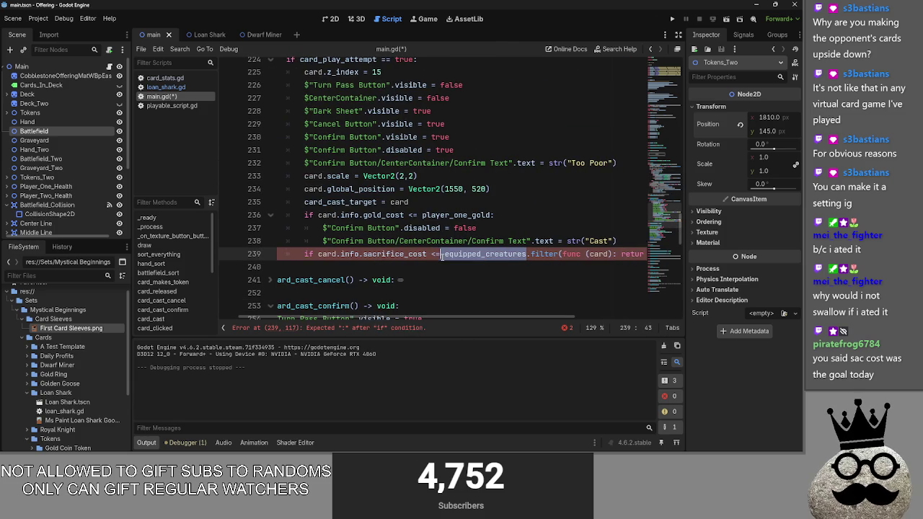
{"action": "key", "text": "BackSpace"}
{"action": "mouse_move", "coordinate": [33, 132]}
{"action": "left_mouse_down"}
{"action": "mouse_move", "coordinate": [475, 278]}
{"action": "mouse_move", "coordinate": [473, 255]}
{"action": "left_mouse_up"}
{"action": "scroll", "coordinate": [511, 315], "scroll_direction": "right", "scroll_amount": 3}
{"action": "left_click", "coordinate": [640, 254]}
{"action": "type", "text": "> 0"}
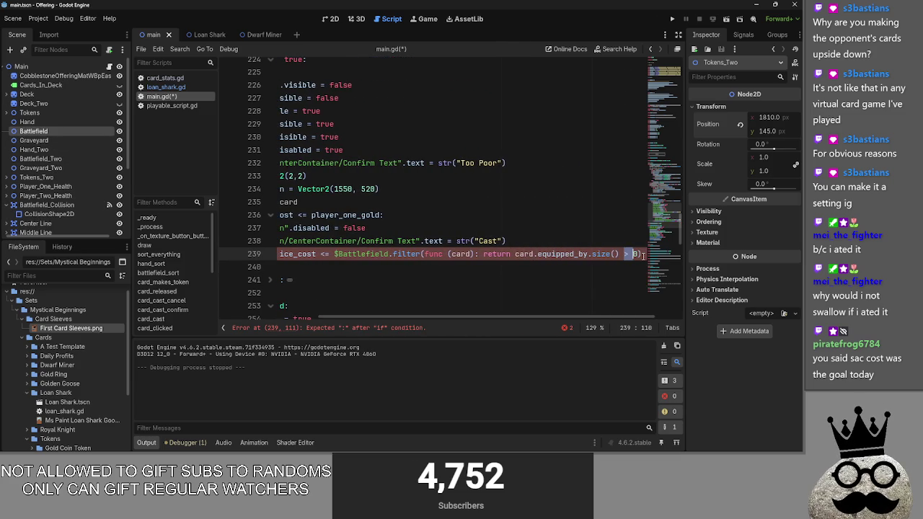
Change the filter's equipped_by.size() > 0 test to is_type(creature) on line 239
{"action": "left_click", "coordinate": [643, 254]}
{"action": "key", "text": "Return"}
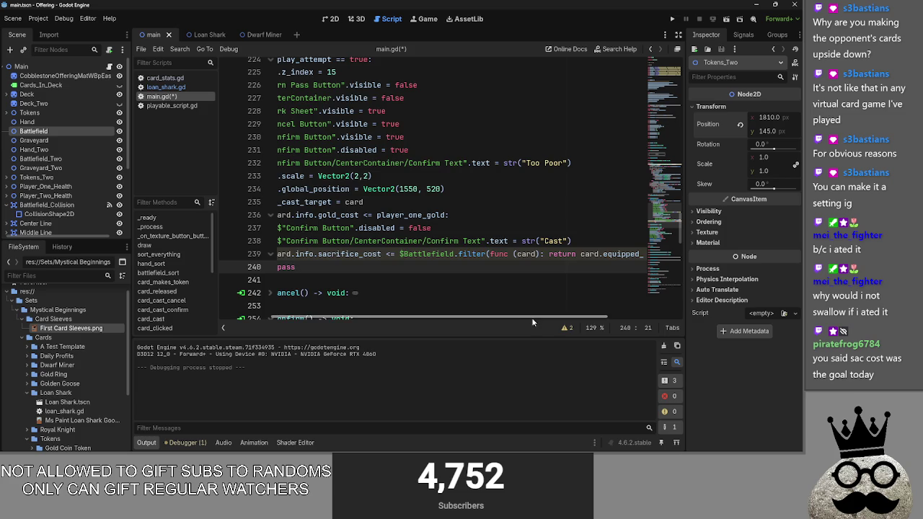
{"action": "key", "text": "BackSpace"}
{"action": "key", "text": "BackSpace"}
{"action": "key", "text": "BackSpace"}
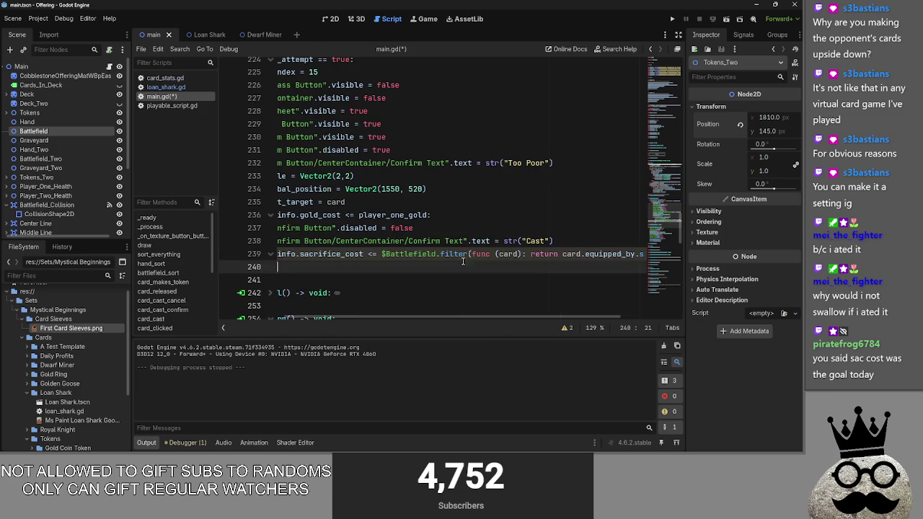
{"action": "mouse_move", "coordinate": [470, 254]}
{"action": "left_mouse_down"}
{"action": "mouse_move", "coordinate": [675, 254]}
{"action": "mouse_move", "coordinate": [632, 253]}
{"action": "left_mouse_up"}
{"action": "left_click_drag", "start_coordinate": [542, 257], "coordinate": [521, 256]}
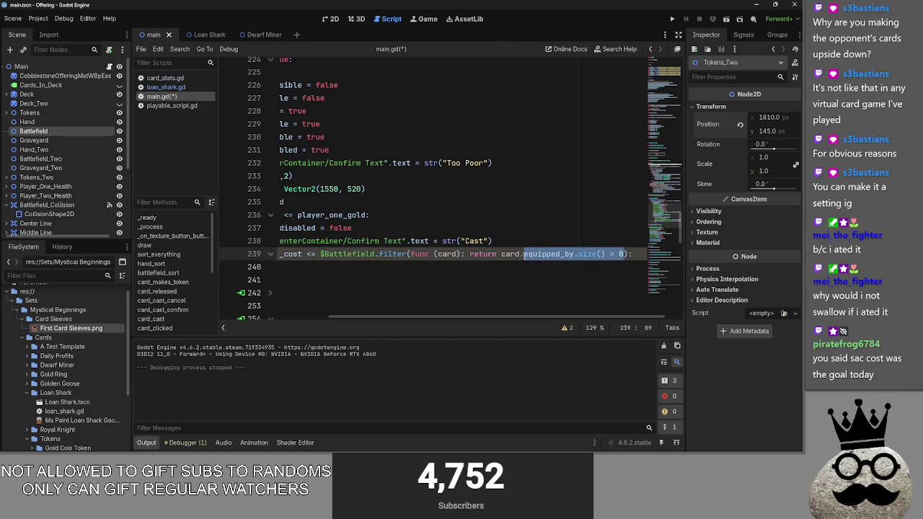
{"action": "type", "text": "is_type"}
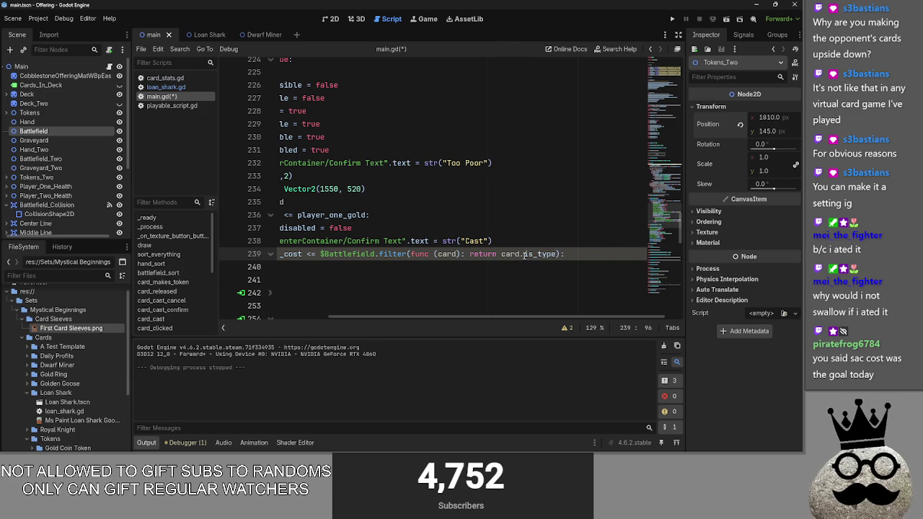
{"action": "type", "text": "(\"creat"}
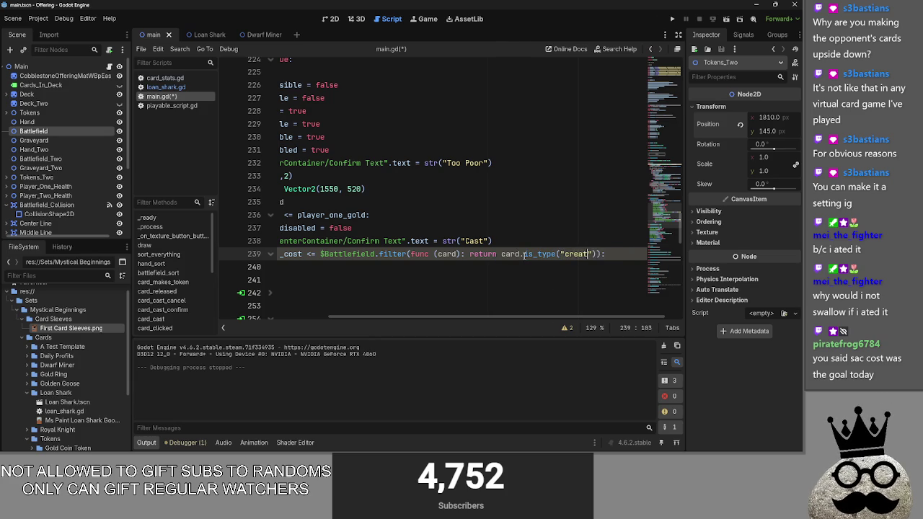
{"action": "type", "text": "ure"}
{"action": "key", "text": "End"}
{"action": "key", "text": "Return"}
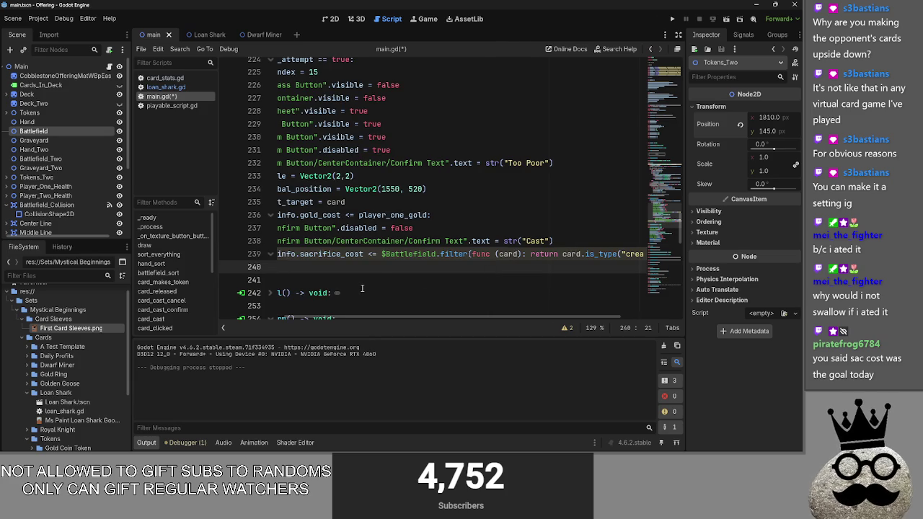
Replace line 240's pass with a print of the Battlefield creature filter and run the project
{"action": "left_click", "coordinate": [347, 317]}
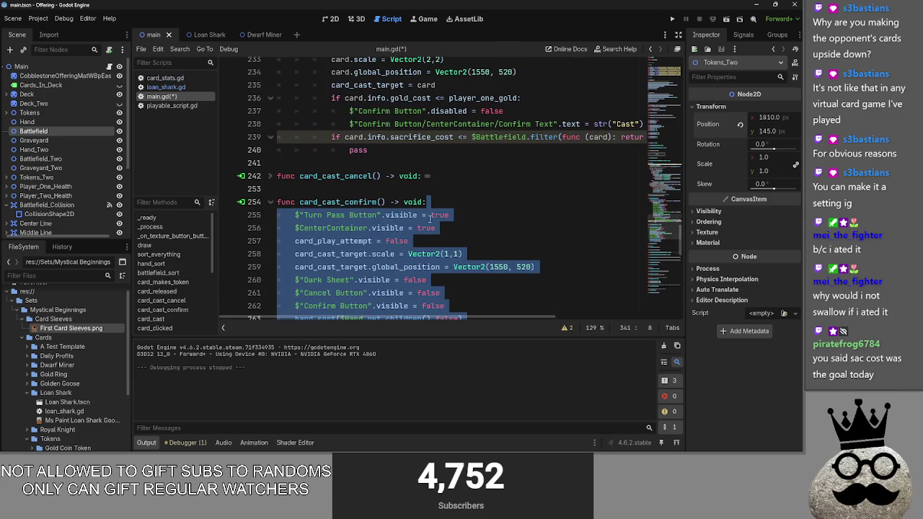
{"action": "left_click", "coordinate": [369, 150]}
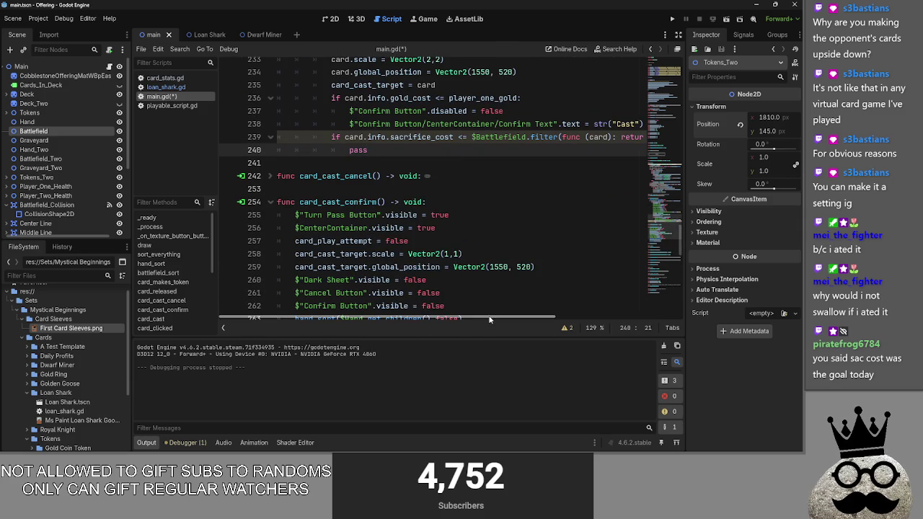
{"action": "key", "text": "BackSpace"}
{"action": "key", "text": "BackSpace"}
{"action": "key", "text": "BackSpace"}
{"action": "type", "text": "print("}
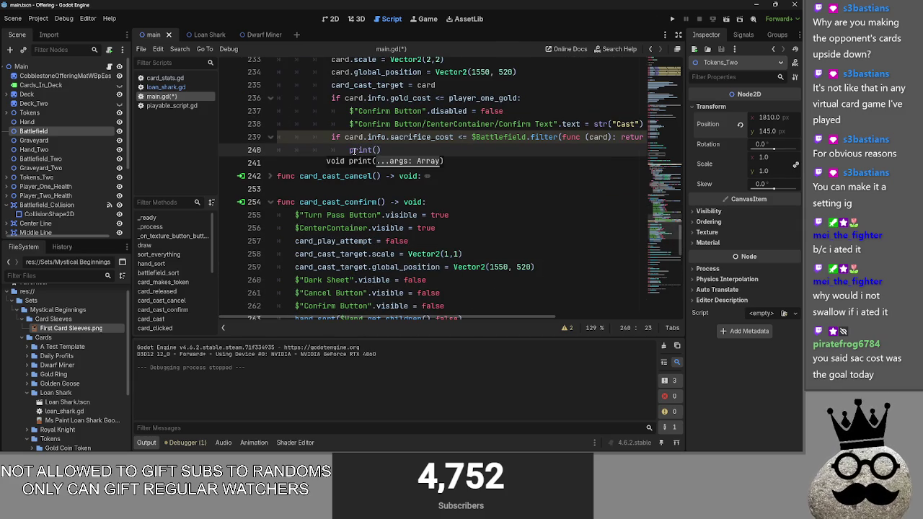
{"action": "left_click_drag", "start_coordinate": [472, 137], "coordinate": [652, 137]}
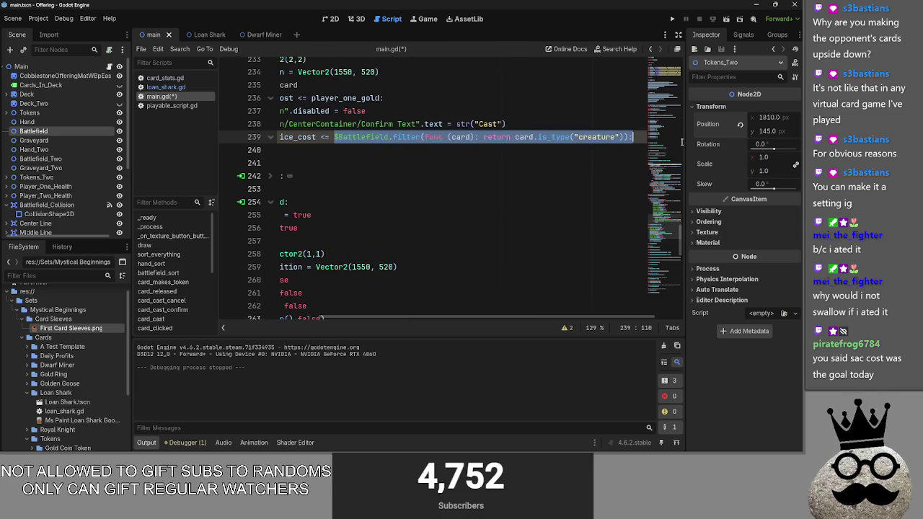
{"action": "key", "text": "ctrl+c"}
{"action": "scroll", "coordinate": [377, 319], "scroll_direction": "left", "scroll_amount": 5}
{"action": "left_click", "coordinate": [329, 150]}
{"action": "key", "text": "ctrl+v"}
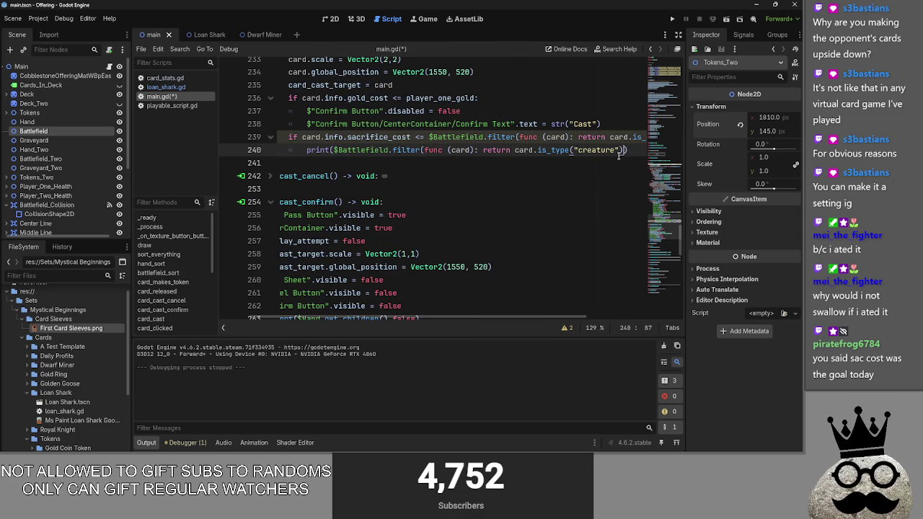
{"action": "type", "text": ")"}
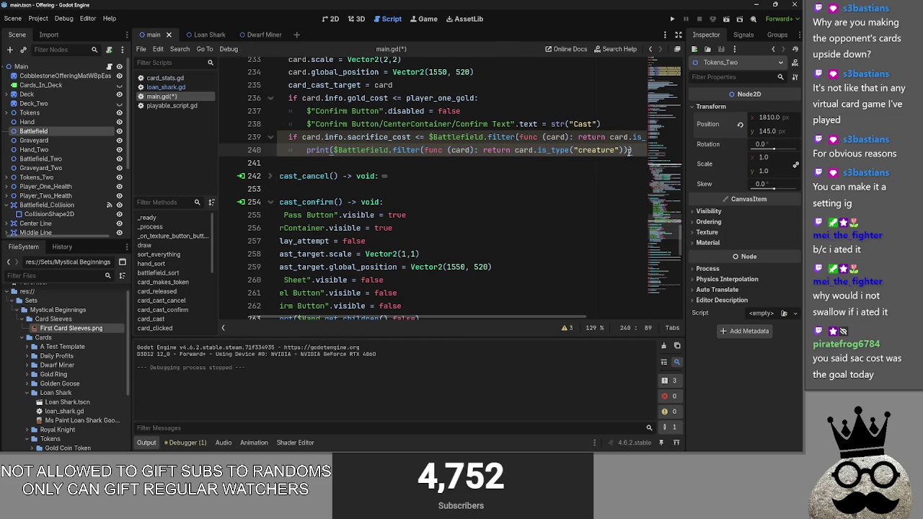
{"action": "left_click", "coordinate": [672, 19]}
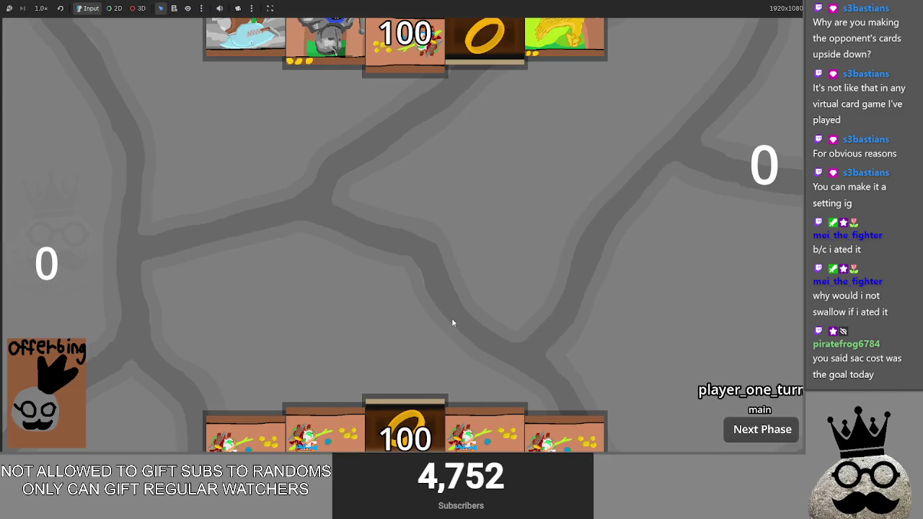
Return to the running game and drag a hand card onto the battlefield
{"action": "key", "text": "F8"}
{"action": "key", "text": "alt+Tab"}
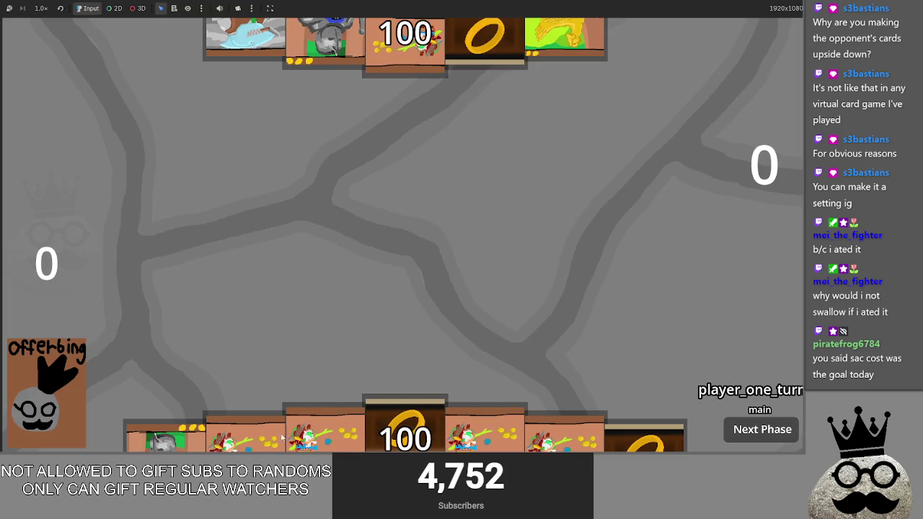
{"action": "left_click_drag", "start_coordinate": [238, 433], "coordinate": [276, 305]}
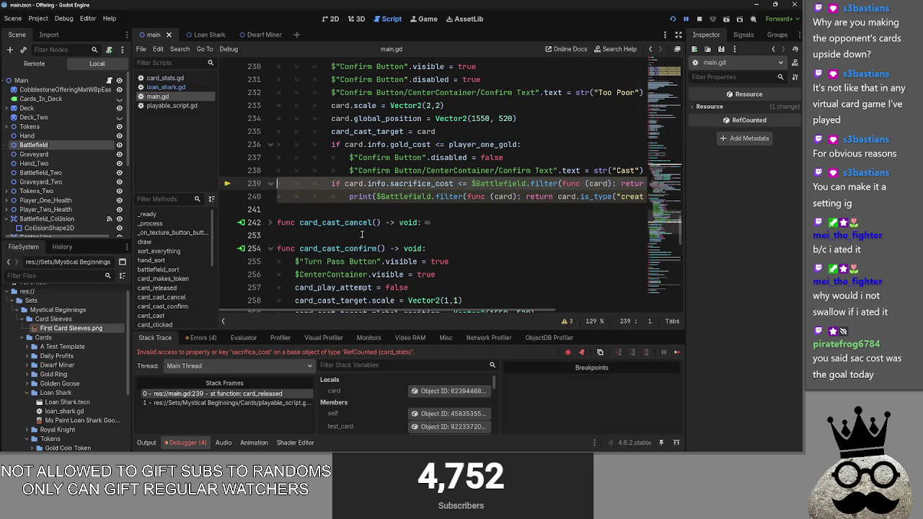
Read the sacrifice_cost error on line 239 and find sacrifice in card_stats.gd's cost_type enum
{"action": "double_click", "coordinate": [422, 183]}
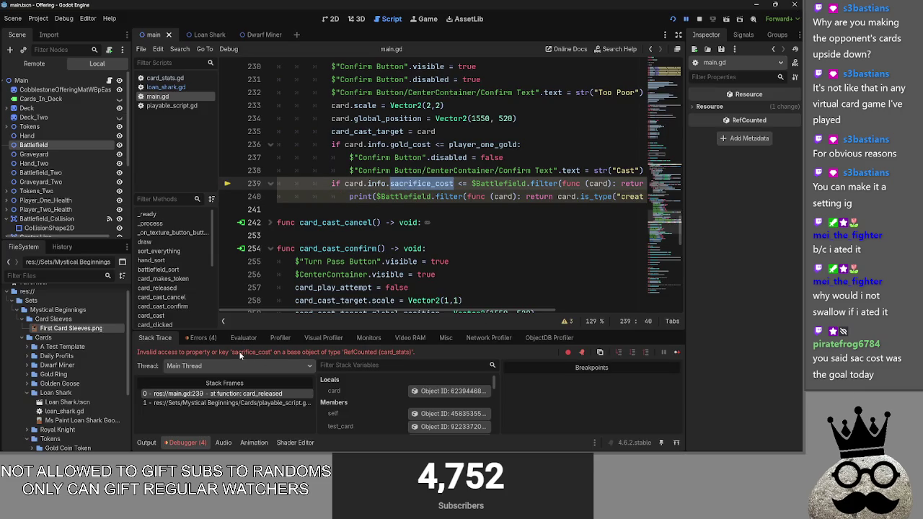
{"action": "left_click_drag", "start_coordinate": [271, 352], "coordinate": [417, 354]}
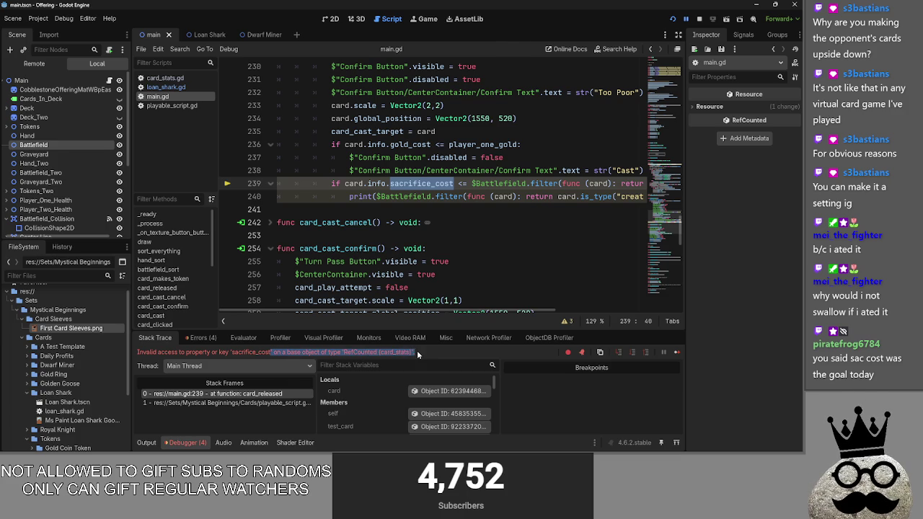
{"action": "left_click", "coordinate": [163, 78]}
{"action": "scroll", "coordinate": [376, 267], "scroll_direction": "up", "scroll_amount": 8}
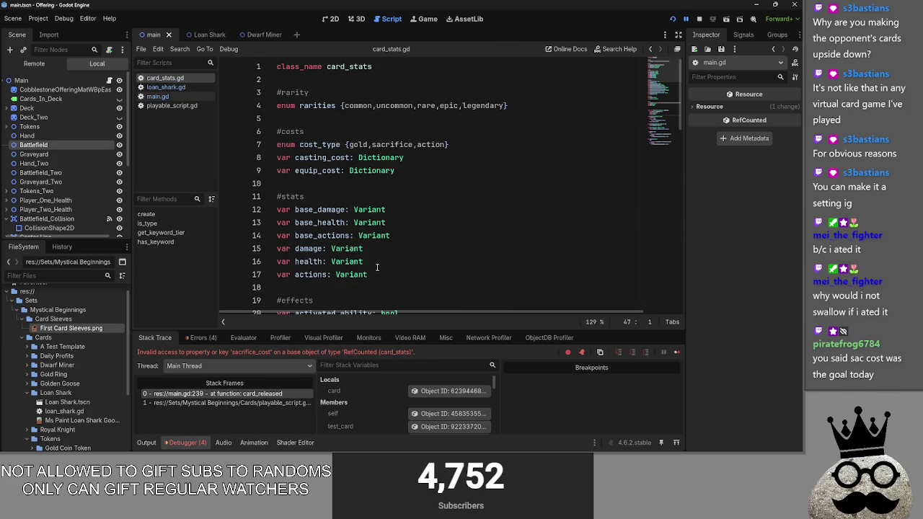
{"action": "left_click", "coordinate": [335, 145]}
{"action": "double_click", "coordinate": [392, 144]}
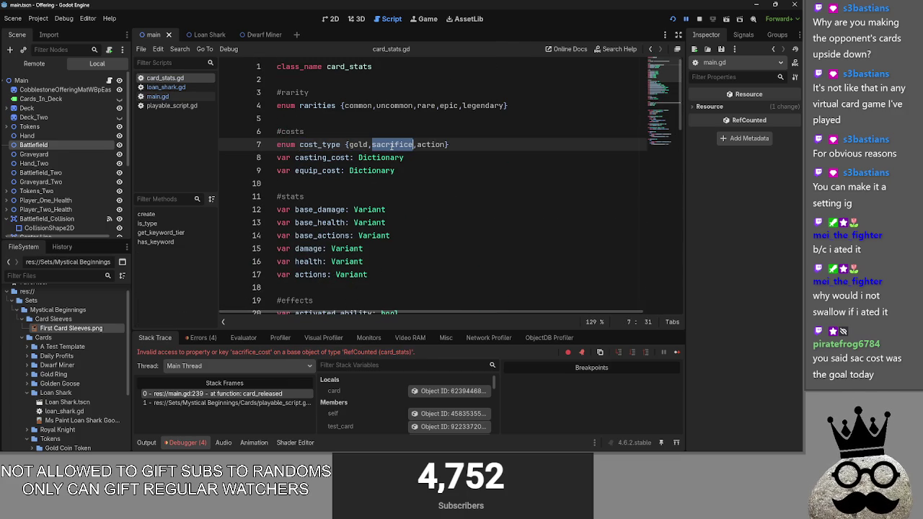
{"action": "left_click", "coordinate": [170, 103]}
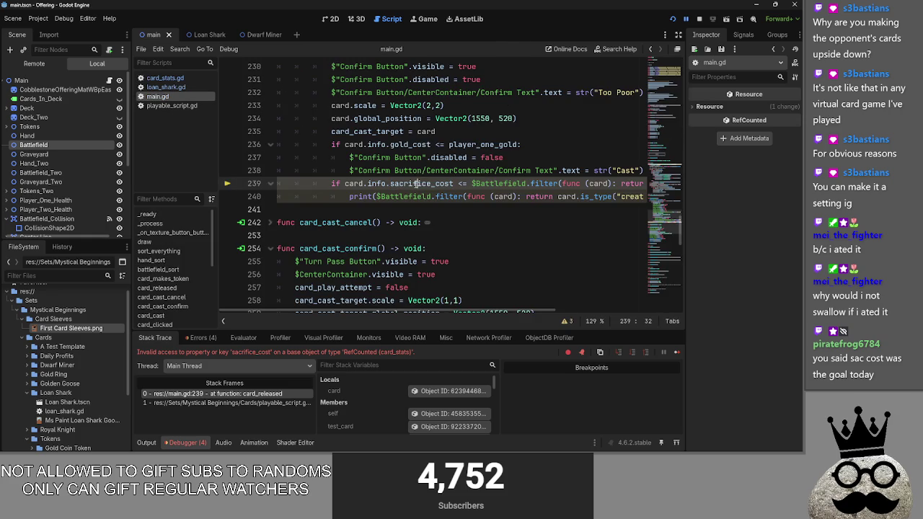
Browse card_stats.gd, then compare main.gd's gold_cost check with sacrifice_cost on line 239
{"action": "left_click", "coordinate": [165, 78]}
{"action": "scroll", "coordinate": [394, 257], "scroll_direction": "down", "scroll_amount": 3}
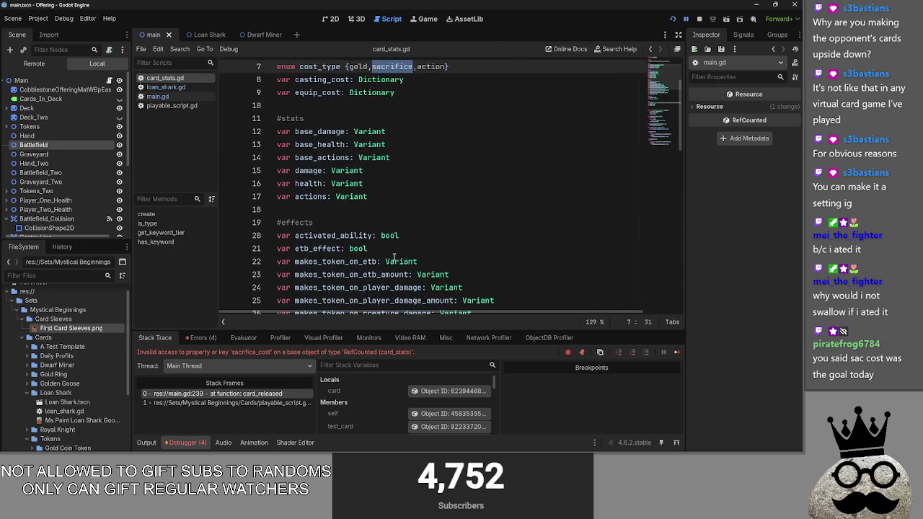
{"action": "scroll", "coordinate": [393, 258], "scroll_direction": "down", "scroll_amount": 3}
{"action": "scroll", "coordinate": [393, 258], "scroll_direction": "up", "scroll_amount": 6}
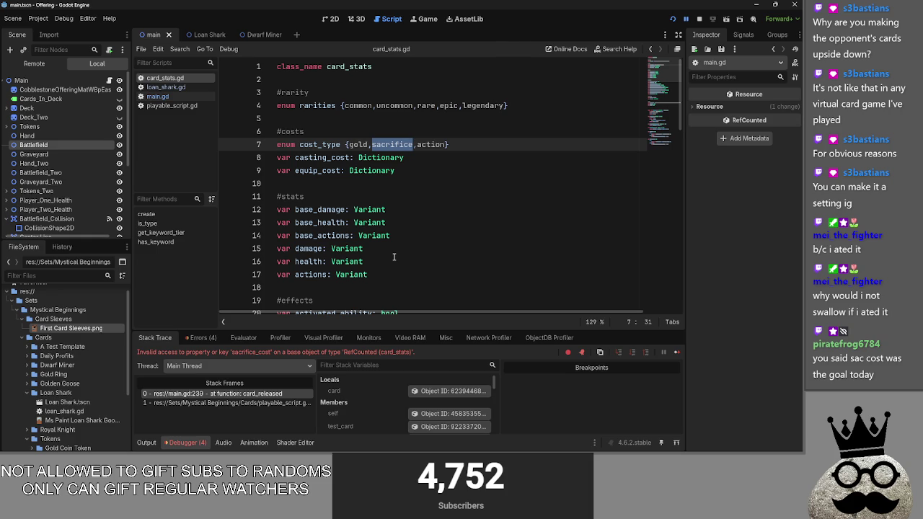
{"action": "scroll", "coordinate": [393, 258], "scroll_direction": "down", "scroll_amount": 7}
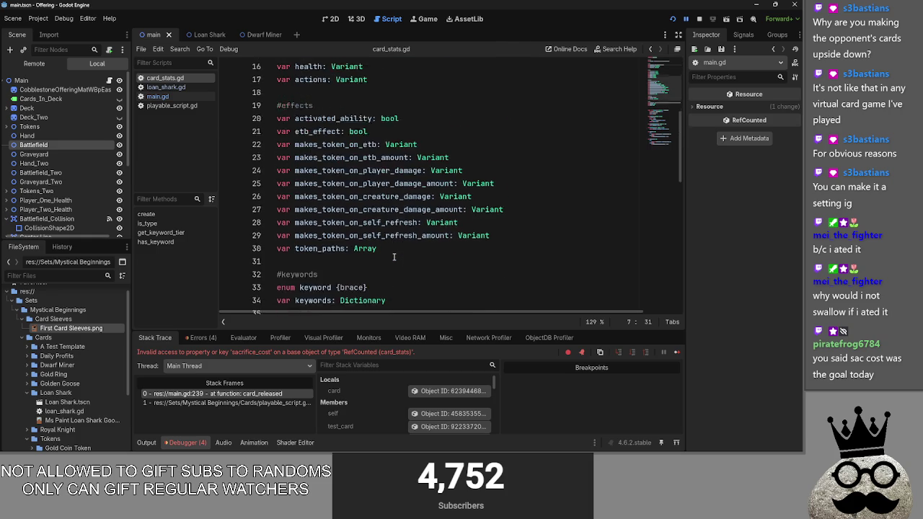
{"action": "scroll", "coordinate": [393, 257], "scroll_direction": "down", "scroll_amount": 1}
{"action": "left_click", "coordinate": [143, 87]}
{"action": "left_click", "coordinate": [145, 96]}
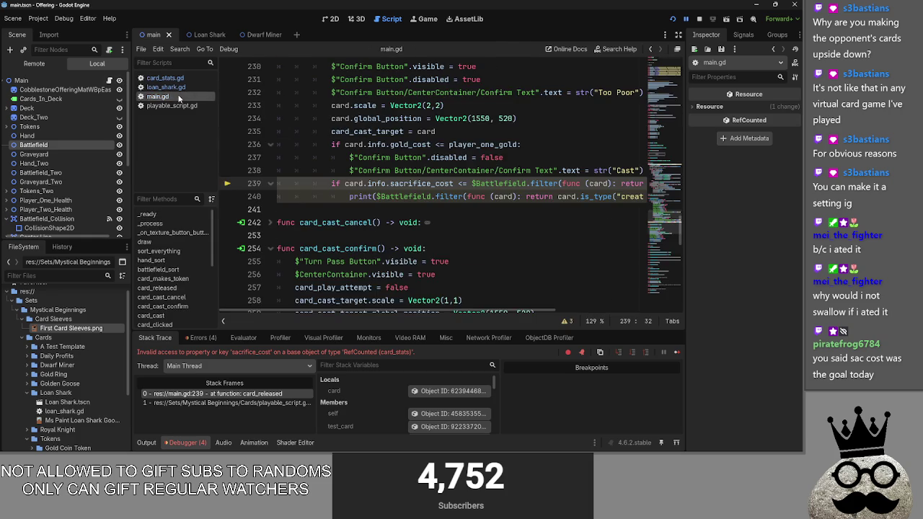
{"action": "scroll", "coordinate": [354, 183], "scroll_direction": "up", "scroll_amount": 1}
{"action": "left_click", "coordinate": [354, 183]}
{"action": "left_click", "coordinate": [387, 183]}
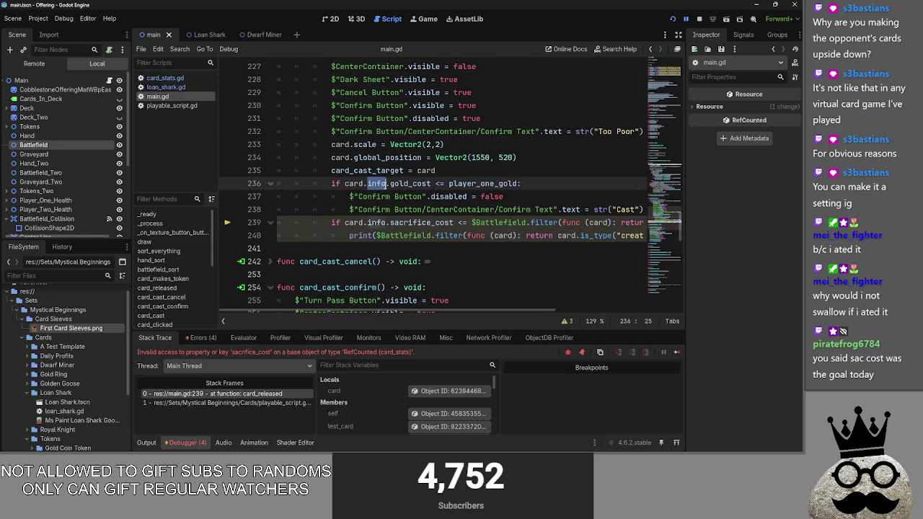
{"action": "double_click", "coordinate": [409, 224]}
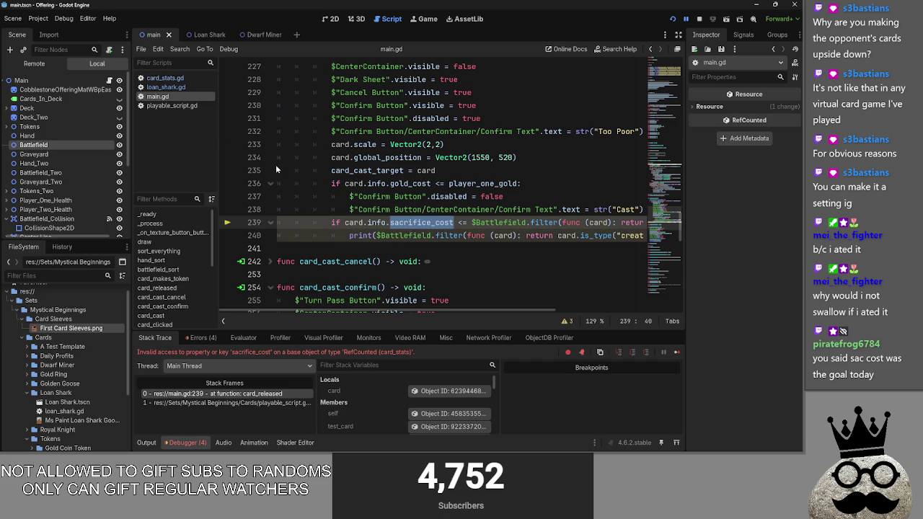
Check loan_shark.gd's gold and sacrifice cost entries, then scroll card_stats.gd to gold_cost
{"action": "left_click", "coordinate": [170, 88]}
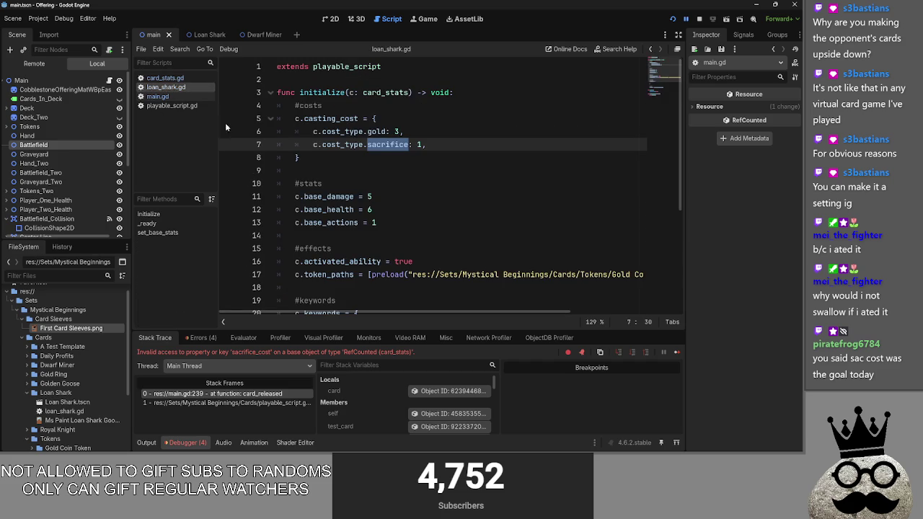
{"action": "double_click", "coordinate": [375, 131]}
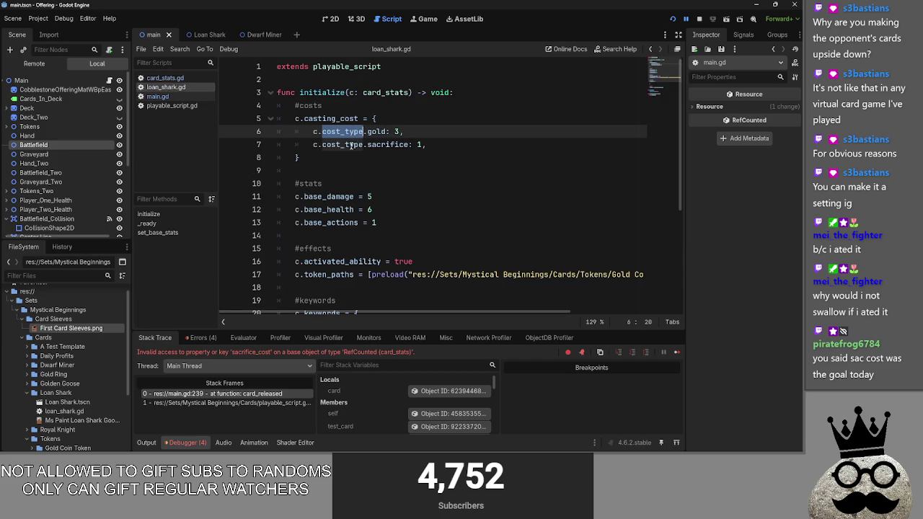
{"action": "double_click", "coordinate": [351, 145]}
{"action": "left_click", "coordinate": [165, 78]}
{"action": "scroll", "coordinate": [434, 268], "scroll_direction": "down", "scroll_amount": 5}
{"action": "scroll", "coordinate": [434, 269], "scroll_direction": "down", "scroll_amount": 4}
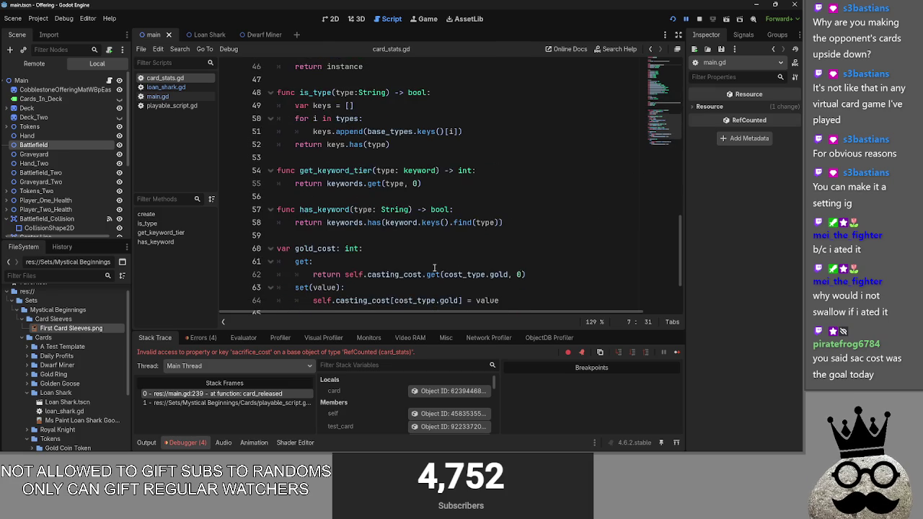
Declare var sacrifice_cost: int with a getter returning casting_cost.get(cost_type.sacrifice, 0)
{"action": "left_click", "coordinate": [328, 223]}
{"action": "key", "text": "Return"}
{"action": "key", "text": "Return"}
{"action": "key", "text": "Up"}
{"action": "type", "text": "var sac"}
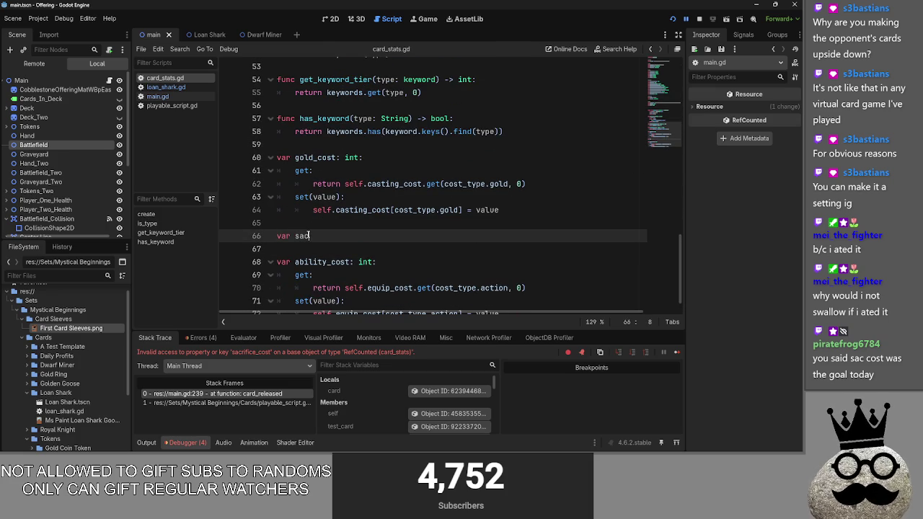
{"action": "type", "text": "rifice_cost: in"}
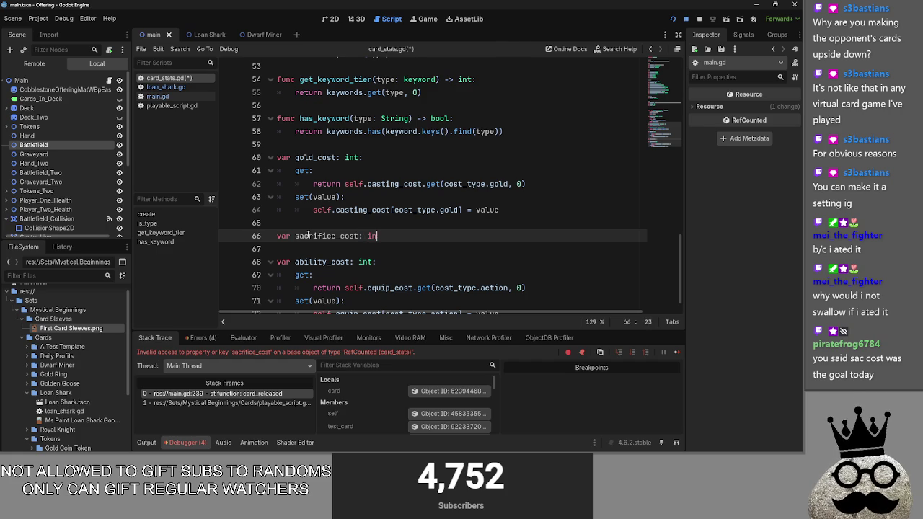
{"action": "type", "text": "tL"}
{"action": "key", "text": "BackSpace"}
{"action": "type", "text": ":"}
{"action": "key", "text": "Return"}
{"action": "type", "text": "get:"}
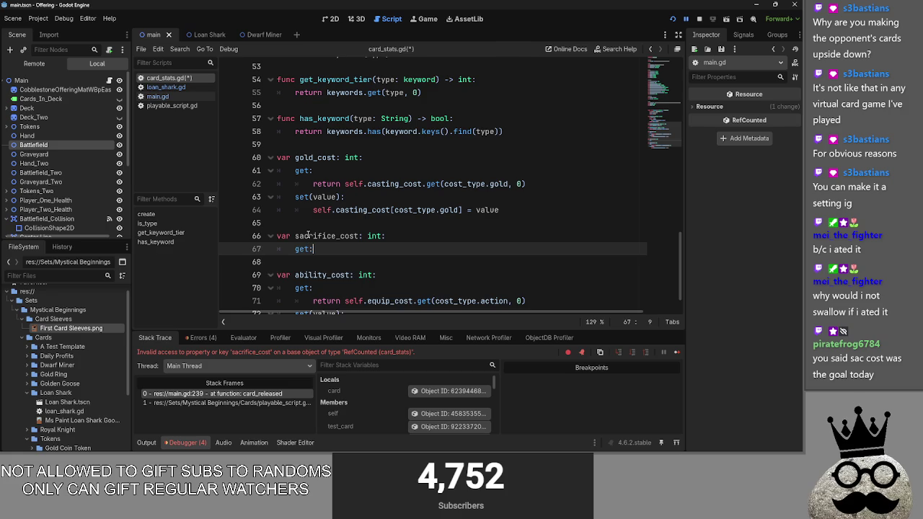
{"action": "key", "text": "Return"}
{"action": "type", "text": "turn self"}
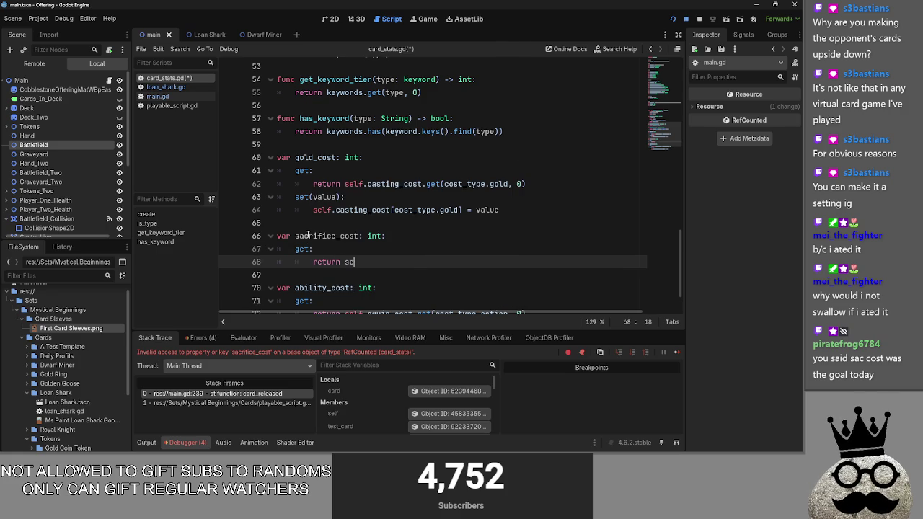
{"action": "type", "text": ".casting"}
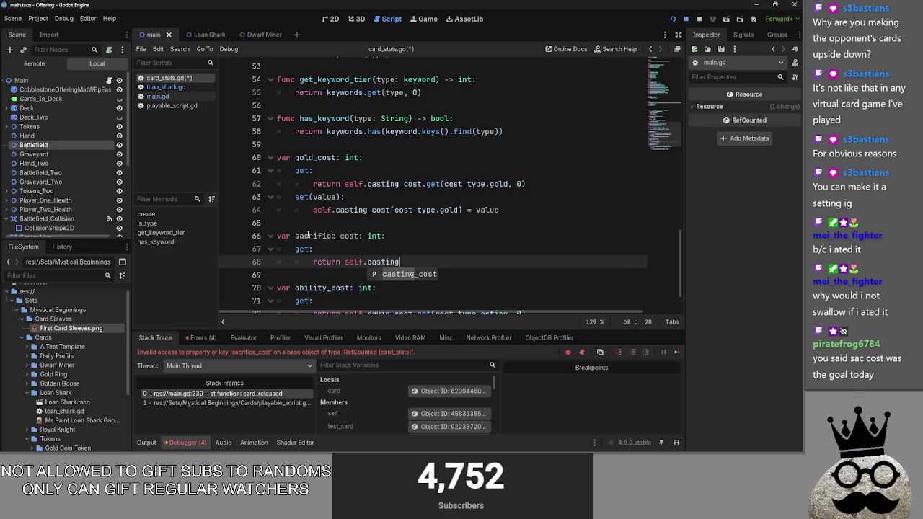
{"action": "type", "text": "_cost.get"}
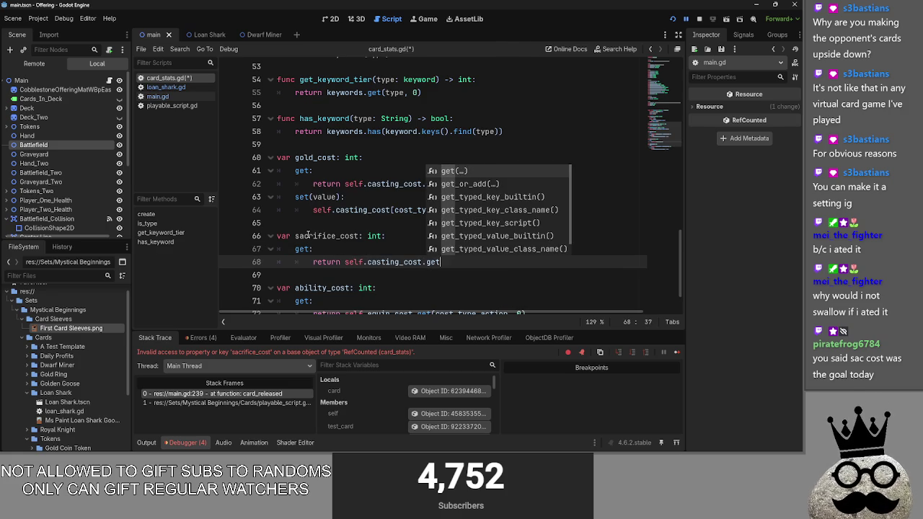
{"action": "type", "text": "(c"}
{"action": "type", "text": ")t"}
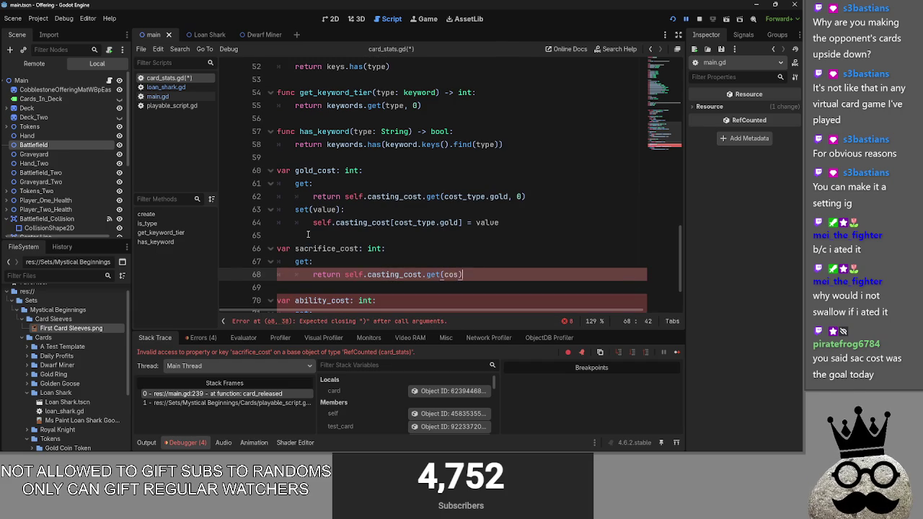
{"action": "key", "text": "BackSpace"}
{"action": "type", "text": "t"}
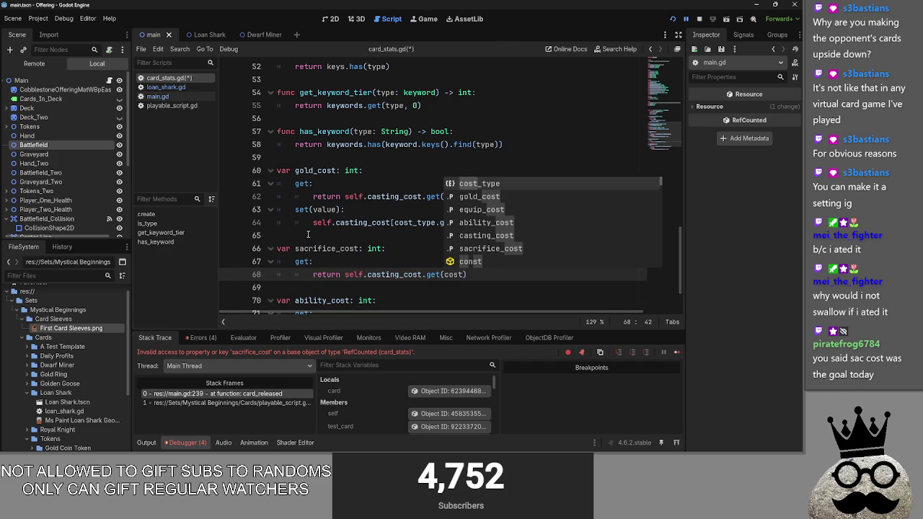
{"action": "key", "text": "Return"}
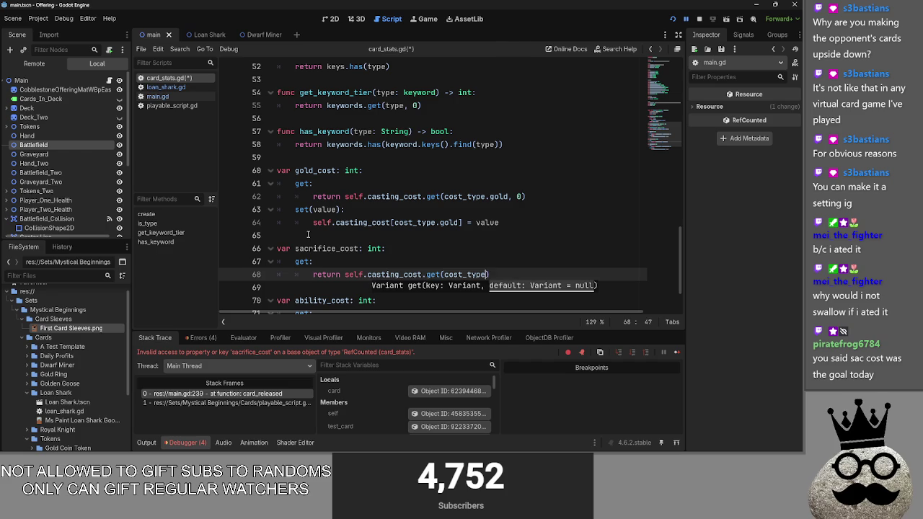
{"action": "key", "text": "BackSpace"}
{"action": "type", "text": ".sac"}
{"action": "key", "text": "Return"}
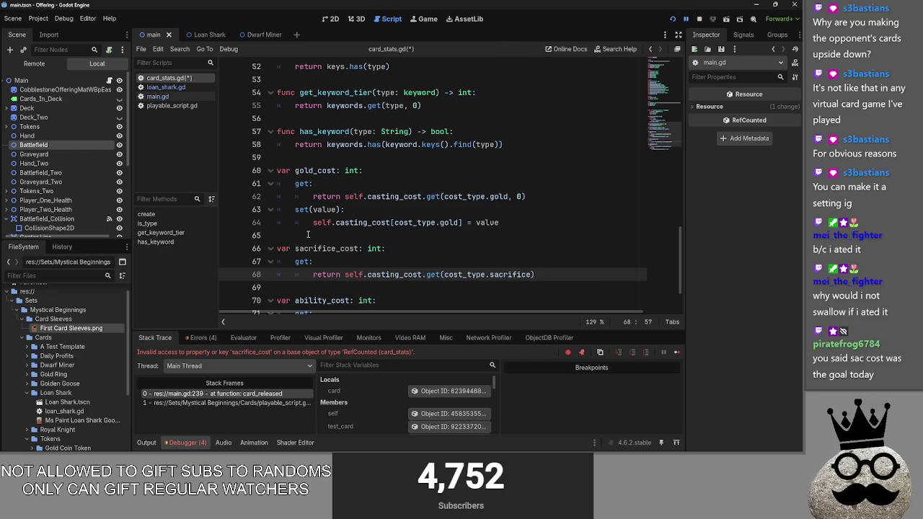
{"action": "type", "text": ", 0"}
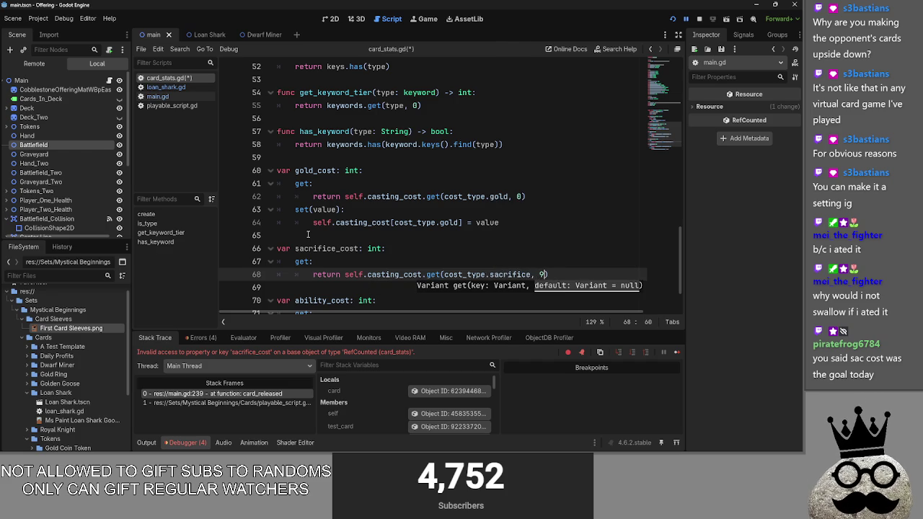
Add a setter storing self.casting_cost[cost_type.sacrifice] = value, then switch to loan_shark.gd
{"action": "left_click", "coordinate": [559, 269]}
{"action": "key", "text": "Return"}
{"action": "type", "text": "set("}
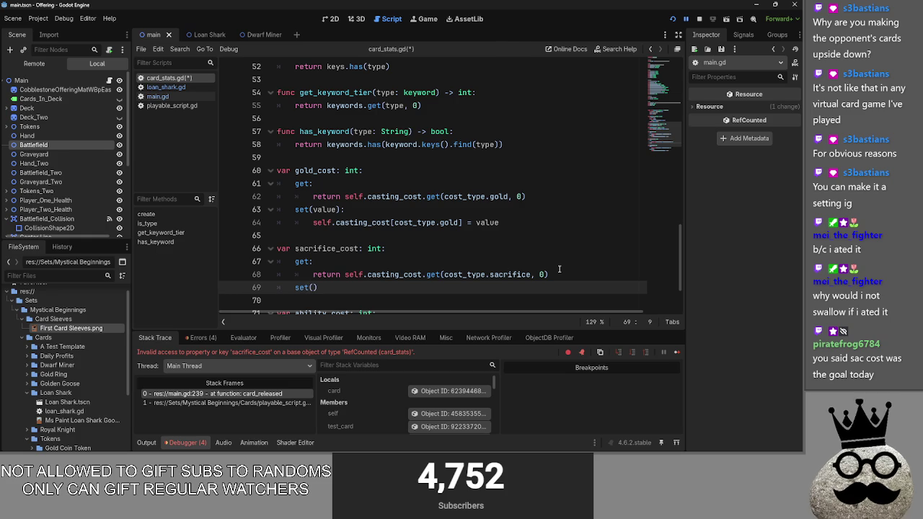
{"action": "type", "text": "value):"}
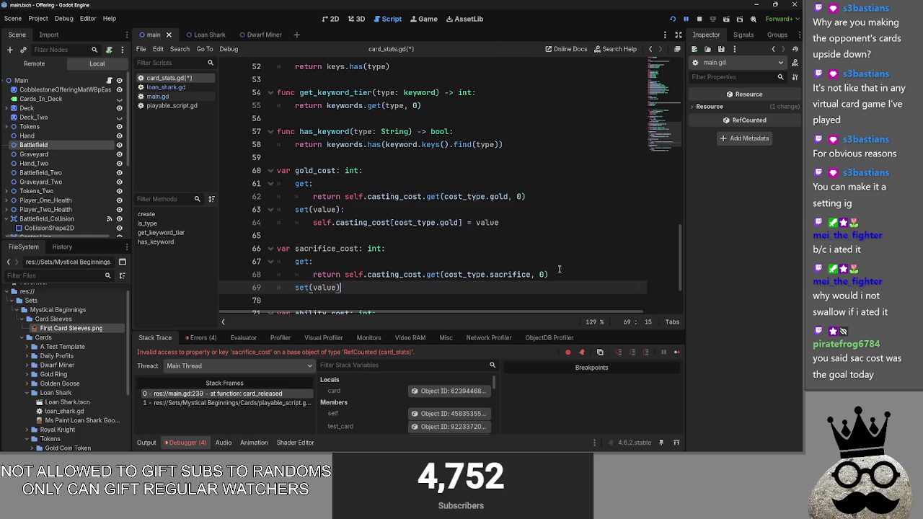
{"action": "key", "text": "Return"}
{"action": "type", "text": "self.ca"}
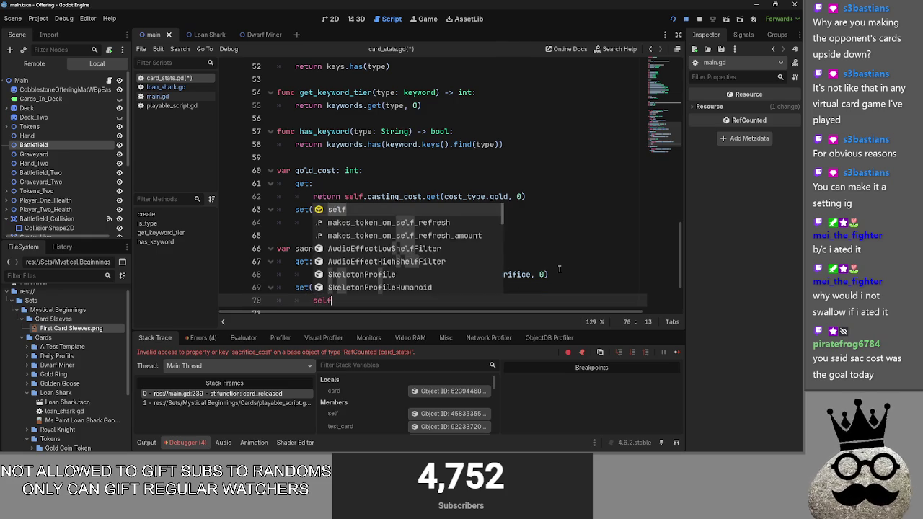
{"action": "type", "text": "sting"}
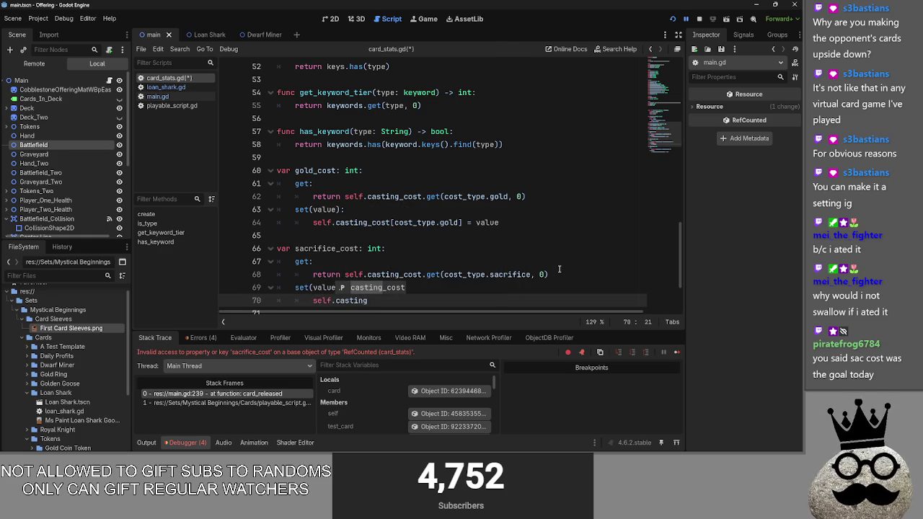
{"action": "key", "text": "Return"}
{"action": "type", "text": "["}
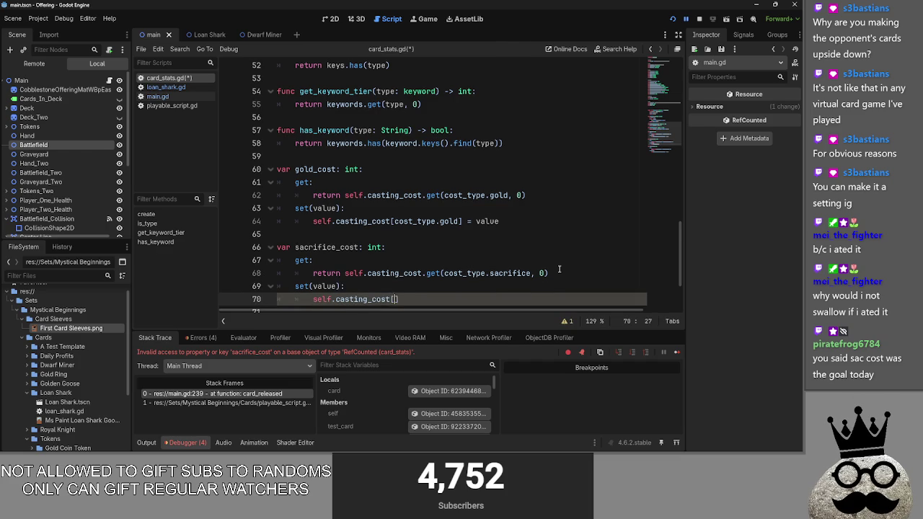
{"action": "type", "text": "ca"}
{"action": "type", "text": "st_type"}
{"action": "type", "text": ".sac"}
{"action": "key", "text": "Return"}
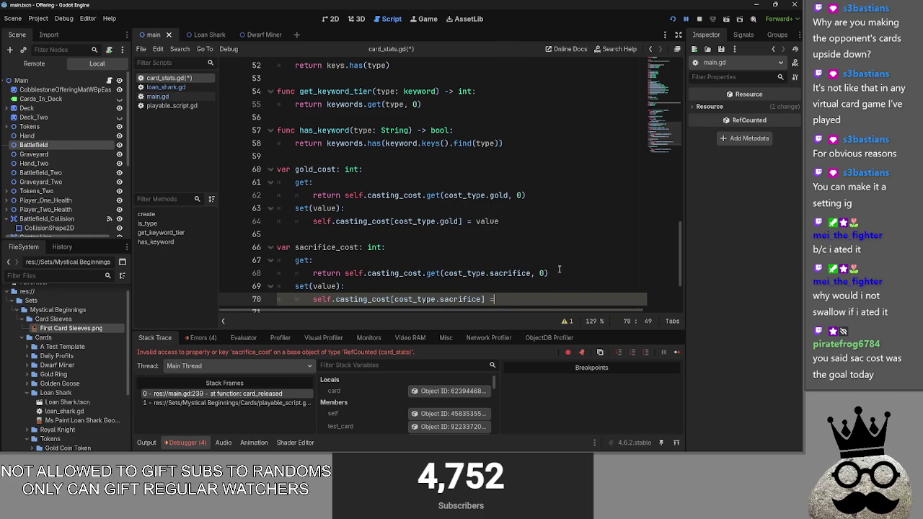
{"action": "type", "text": "= value"}
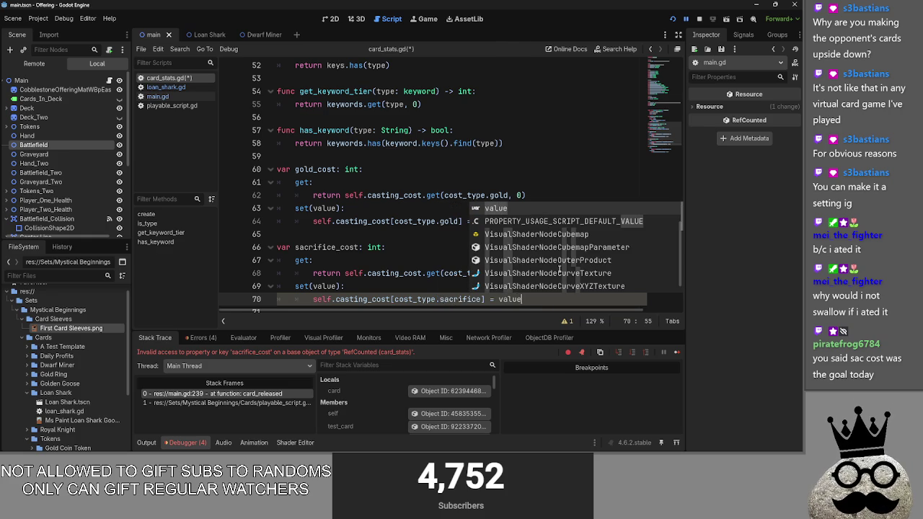
{"action": "key", "text": "Escape"}
{"action": "key", "text": "Up"}
{"action": "scroll", "coordinate": [547, 291], "scroll_direction": "down", "scroll_amount": 2}
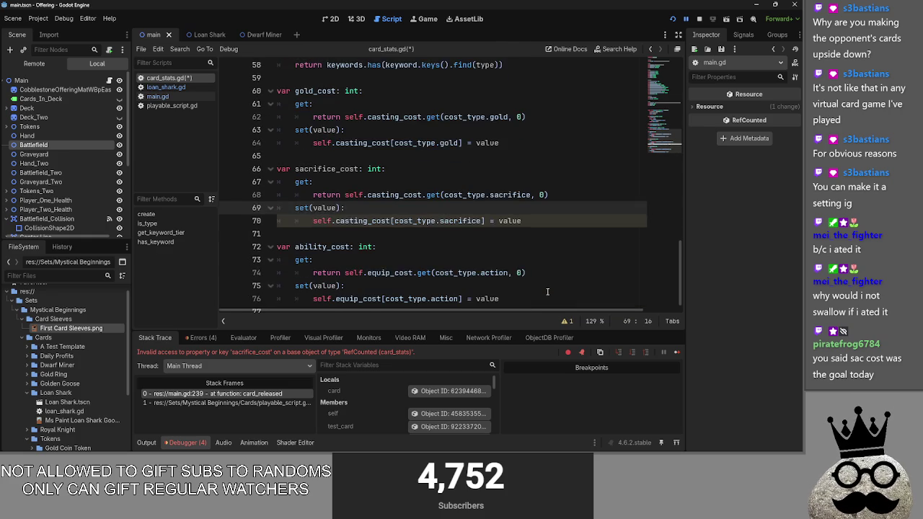
{"action": "left_click", "coordinate": [543, 222]}
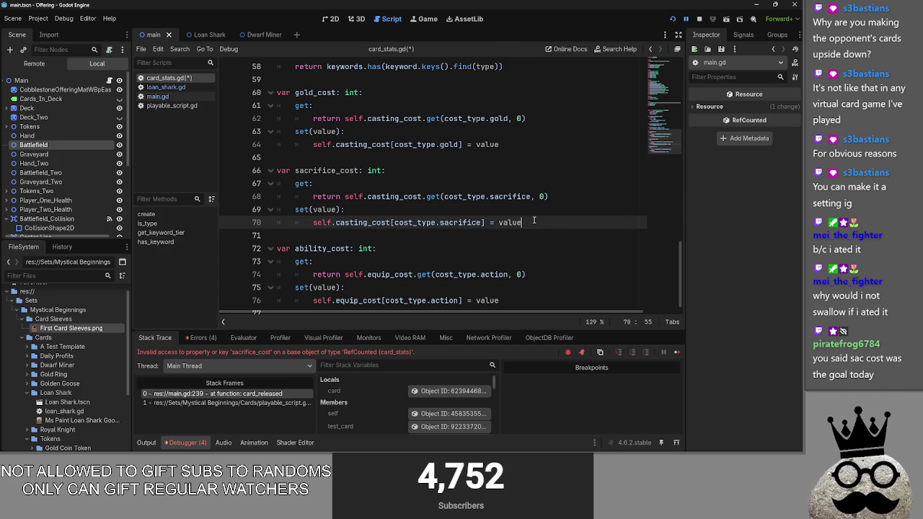
{"action": "scroll", "coordinate": [173, 91], "scroll_direction": "up", "scroll_amount": 1}
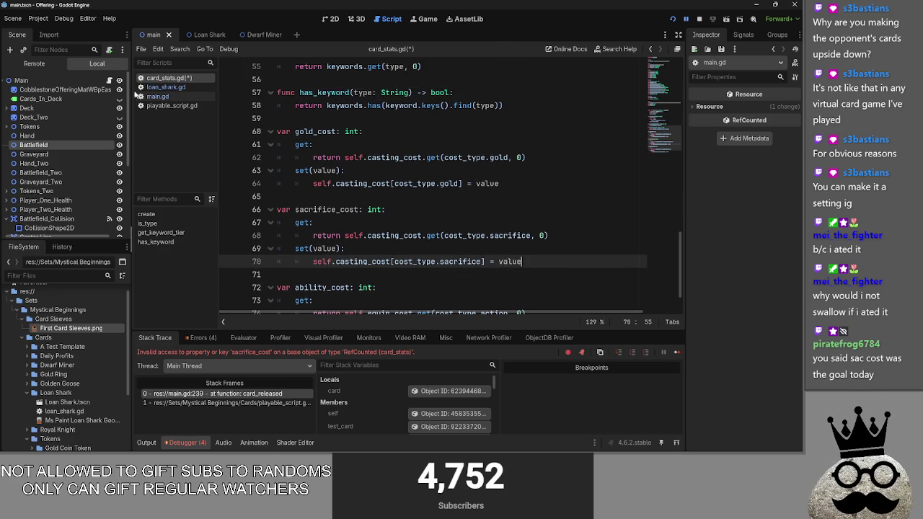
{"action": "left_click", "coordinate": [158, 96]}
{"action": "left_click", "coordinate": [165, 86]}
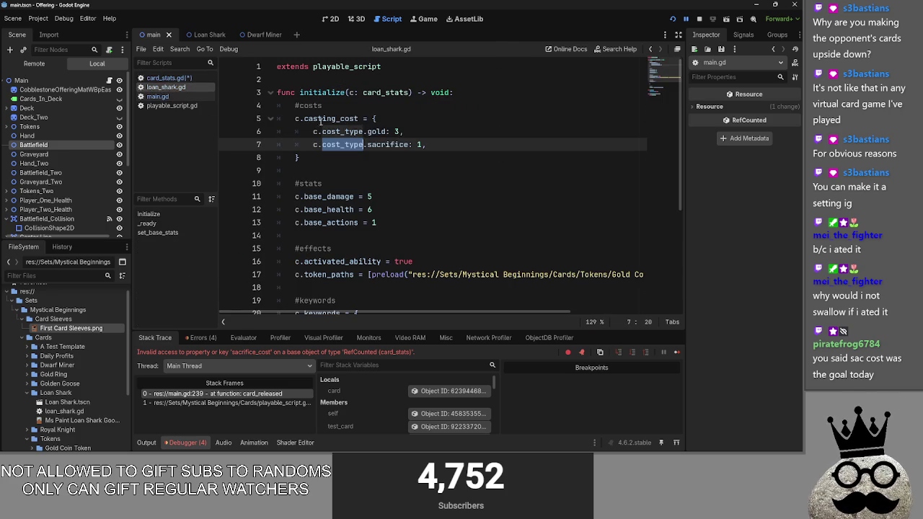
Review loan_shark.gd's casting_cost entries, noting its sacrifice cost of 1
{"action": "left_click_drag", "start_coordinate": [336, 121], "coordinate": [328, 132]}
{"action": "left_click", "coordinate": [329, 133]}
{"action": "double_click", "coordinate": [342, 131]}
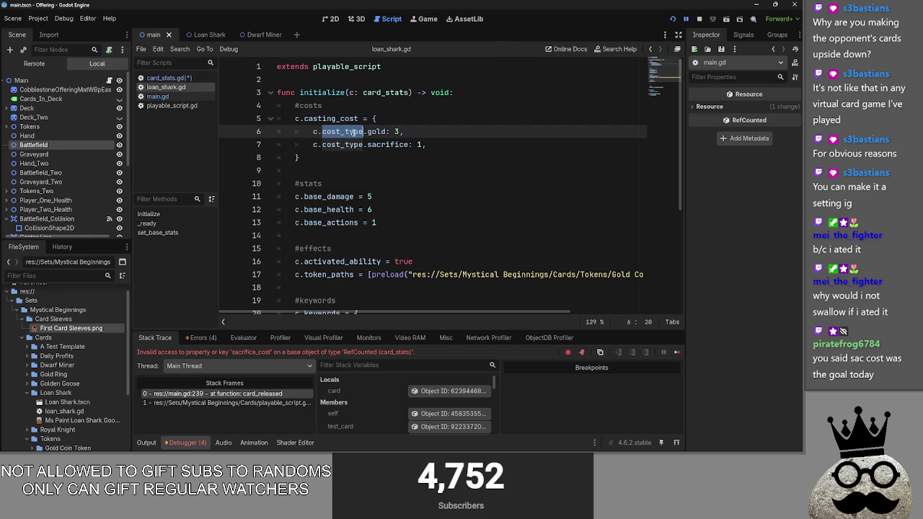
{"action": "left_click", "coordinate": [344, 143]}
{"action": "double_click", "coordinate": [370, 144]}
{"action": "double_click", "coordinate": [419, 144]}
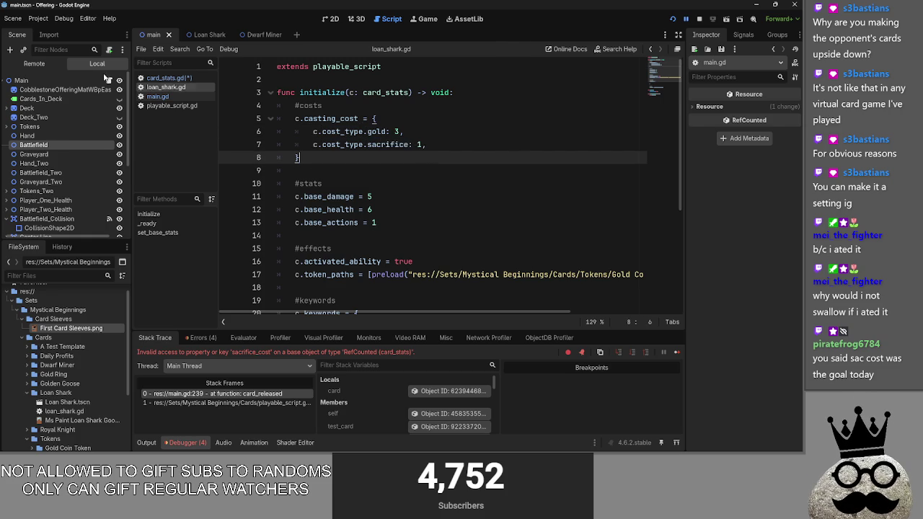
Select sacrifice_cost in card_stats.gd, then go to line 239's condition in main.gd
{"action": "left_click", "coordinate": [167, 77]}
{"action": "double_click", "coordinate": [319, 209]}
{"action": "double_click", "coordinate": [314, 209]}
{"action": "left_click_drag", "start_coordinate": [291, 209], "coordinate": [361, 209]}
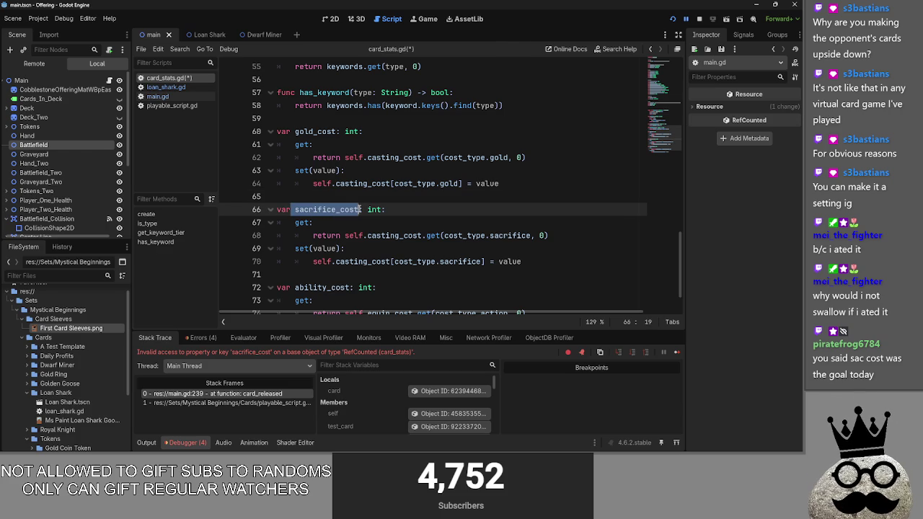
{"action": "left_click", "coordinate": [158, 96]}
{"action": "left_click", "coordinate": [352, 222]}
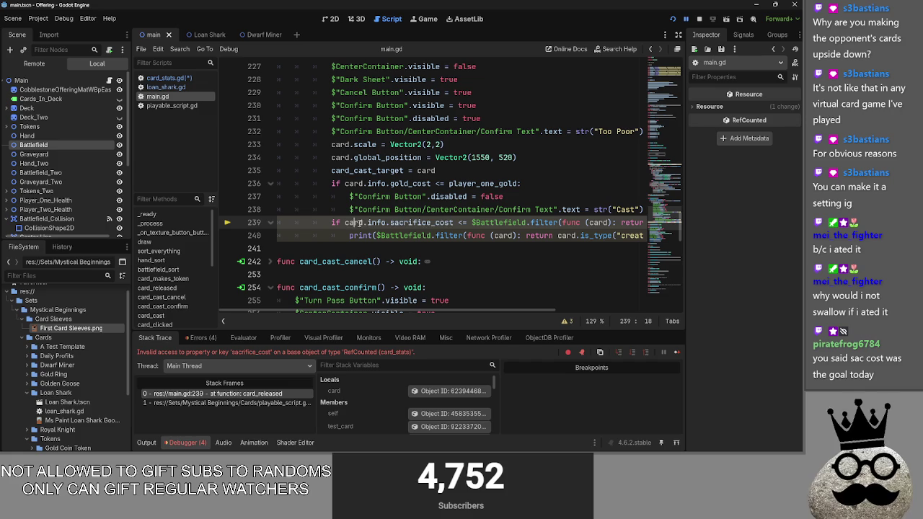
Review the sacrifice_cost comparison on line 239 and rerun the Offering game
{"action": "double_click", "coordinate": [408, 222]}
{"action": "mouse_move", "coordinate": [439, 308]}
{"action": "left_mouse_down"}
{"action": "mouse_move", "coordinate": [563, 310]}
{"action": "mouse_move", "coordinate": [499, 309]}
{"action": "left_mouse_up"}
{"action": "mouse_move", "coordinate": [388, 222]}
{"action": "left_mouse_down"}
{"action": "mouse_move", "coordinate": [633, 229]}
{"action": "mouse_move", "coordinate": [635, 243]}
{"action": "left_mouse_up"}
{"action": "left_click", "coordinate": [635, 245]}
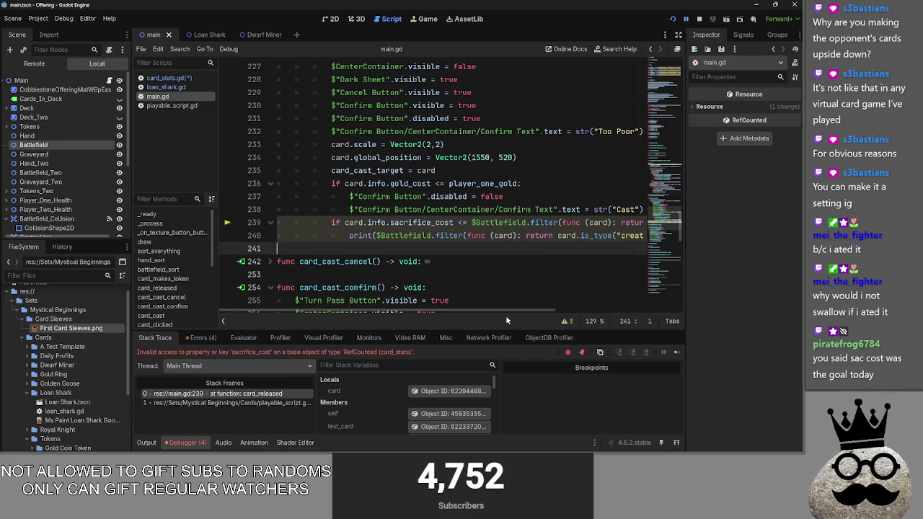
{"action": "left_click", "coordinate": [671, 20]}
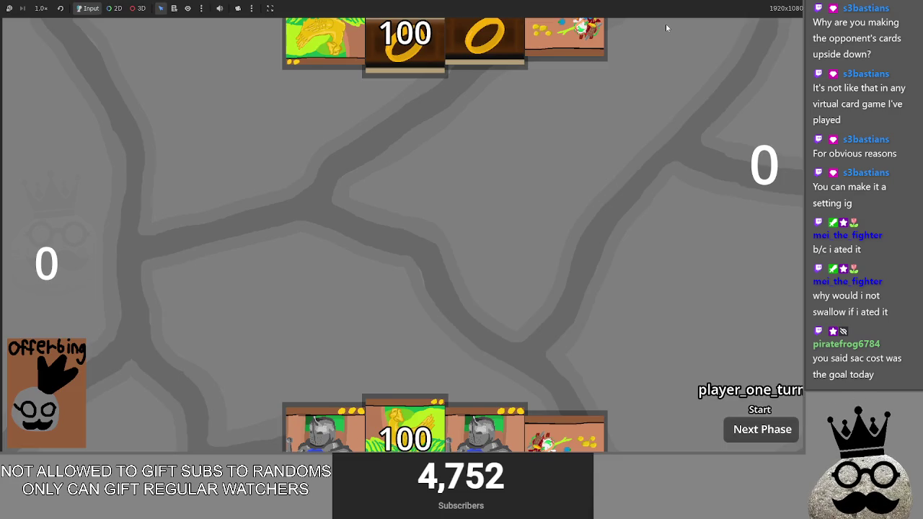
Play a card in the game and read the 'filter' nonexistent-function error on line 239
{"action": "left_click", "coordinate": [562, 429]}
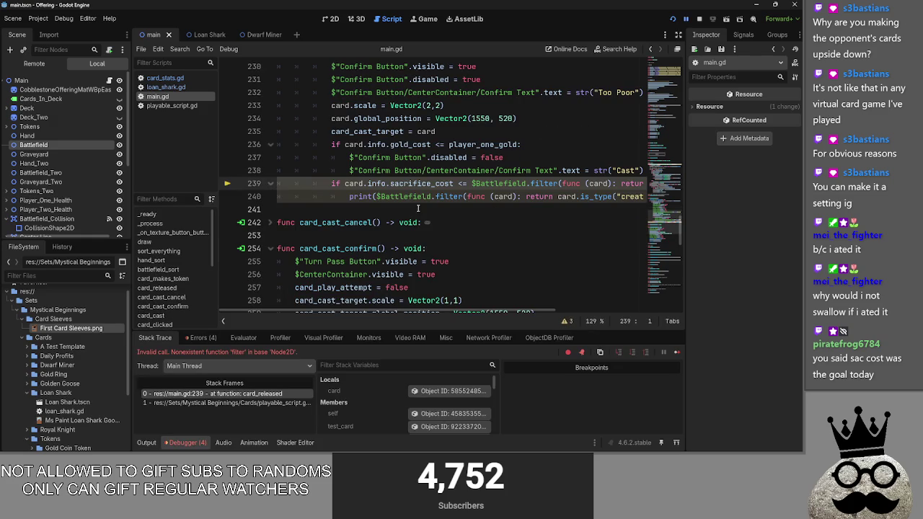
{"action": "left_click_drag", "start_coordinate": [195, 353], "coordinate": [297, 353]}
{"action": "scroll", "coordinate": [456, 191], "scroll_direction": "right", "scroll_amount": 5}
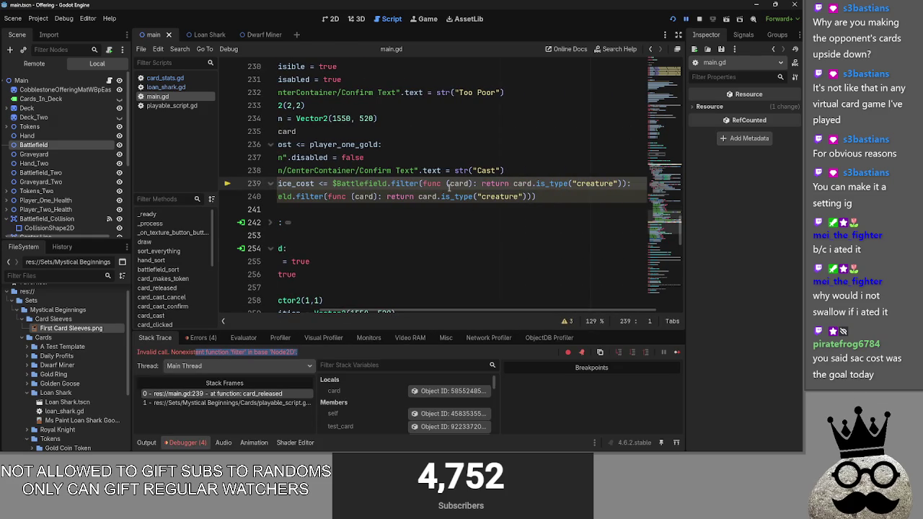
{"action": "left_click", "coordinate": [393, 185]}
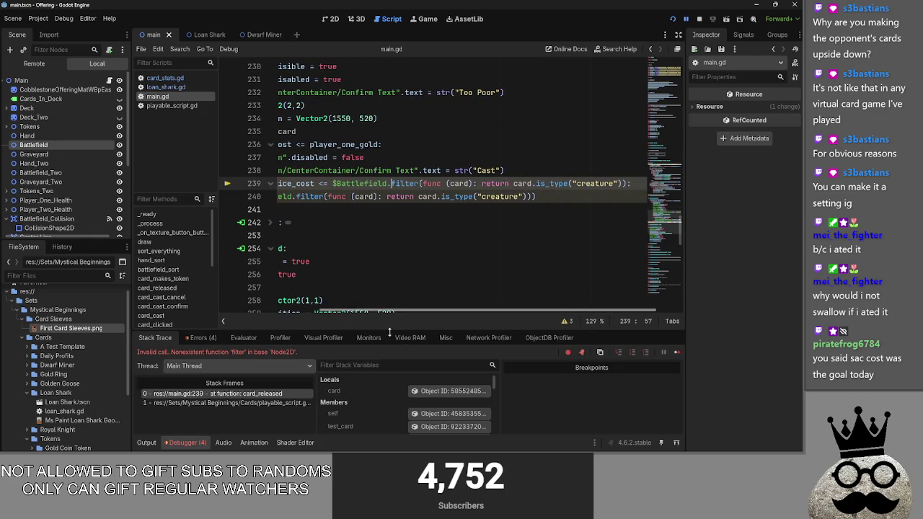
{"action": "left_click_drag", "start_coordinate": [359, 311], "coordinate": [360, 320]}
{"action": "scroll", "coordinate": [353, 292], "scroll_direction": "up", "scroll_amount": 10}
{"action": "scroll", "coordinate": [353, 296], "scroll_direction": "up", "scroll_amount": 1}
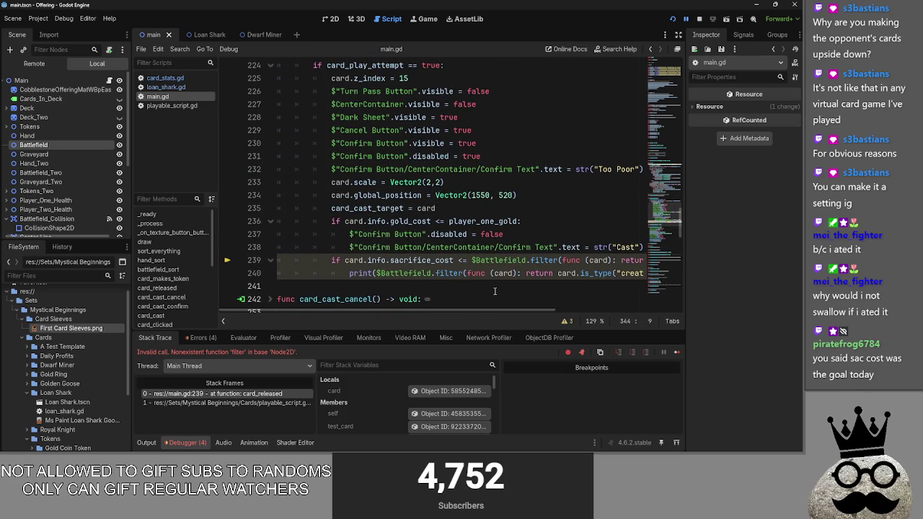
{"action": "left_click", "coordinate": [529, 260]}
Scroll through main.gd's code up to the card_released function header
{"action": "scroll", "coordinate": [363, 281], "scroll_direction": "up", "scroll_amount": 20}
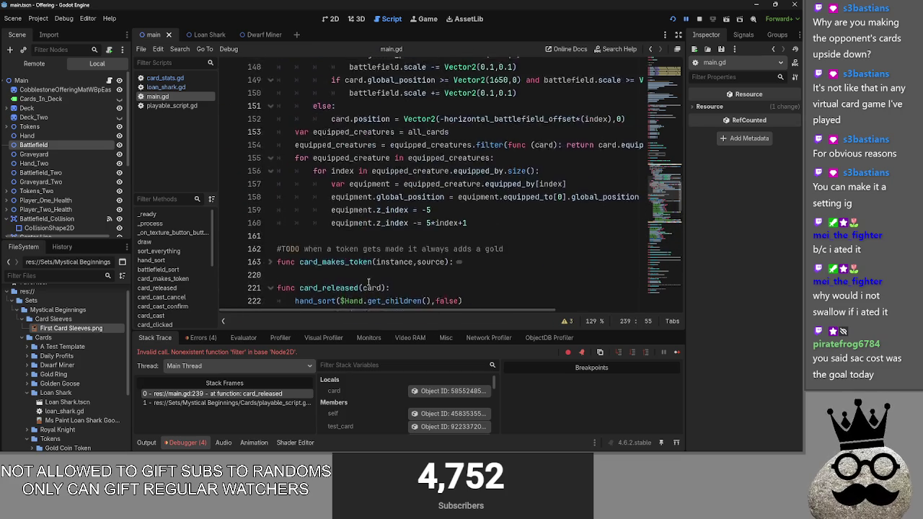
{"action": "scroll", "coordinate": [362, 281], "scroll_direction": "down", "scroll_amount": 20}
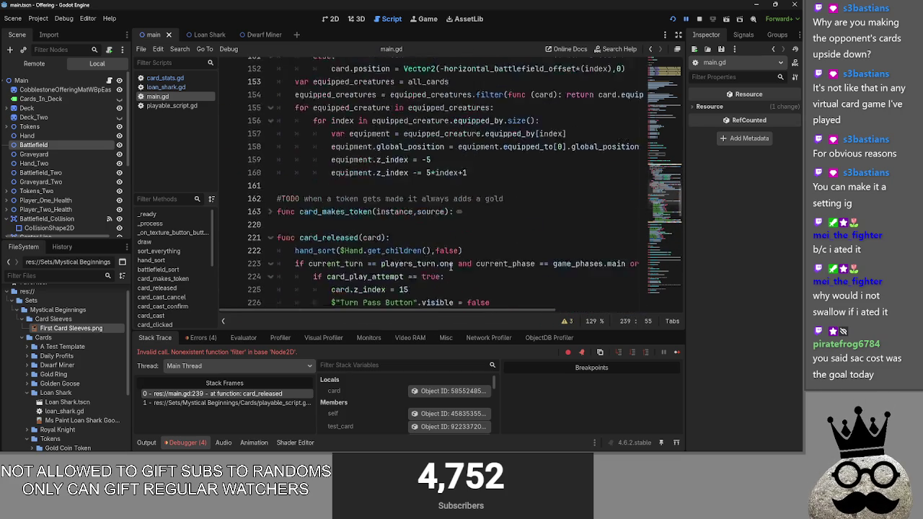
{"action": "scroll", "coordinate": [522, 291], "scroll_direction": "right", "scroll_amount": 3}
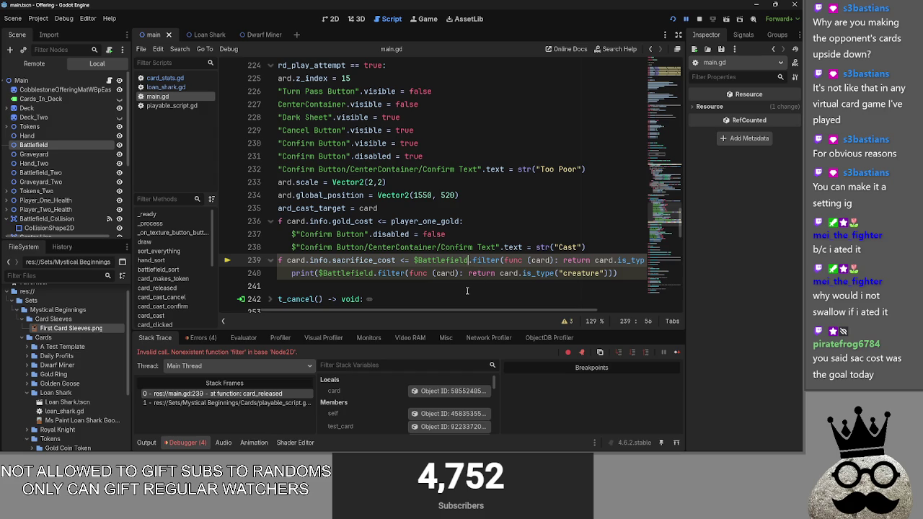
{"action": "scroll", "coordinate": [465, 285], "scroll_direction": "up", "scroll_amount": 4}
{"action": "scroll", "coordinate": [462, 276], "scroll_direction": "up", "scroll_amount": 6}
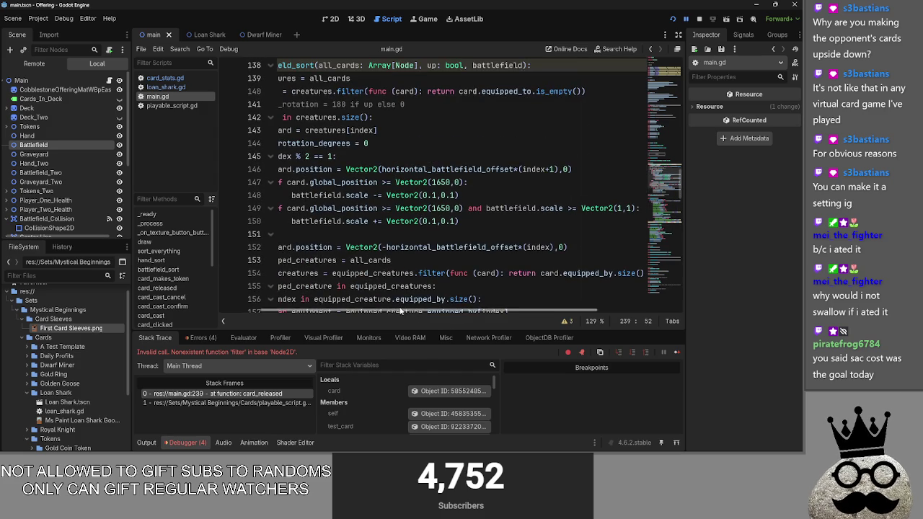
{"action": "scroll", "coordinate": [392, 302], "scroll_direction": "left", "scroll_amount": 3}
{"action": "scroll", "coordinate": [374, 288], "scroll_direction": "up", "scroll_amount": 2}
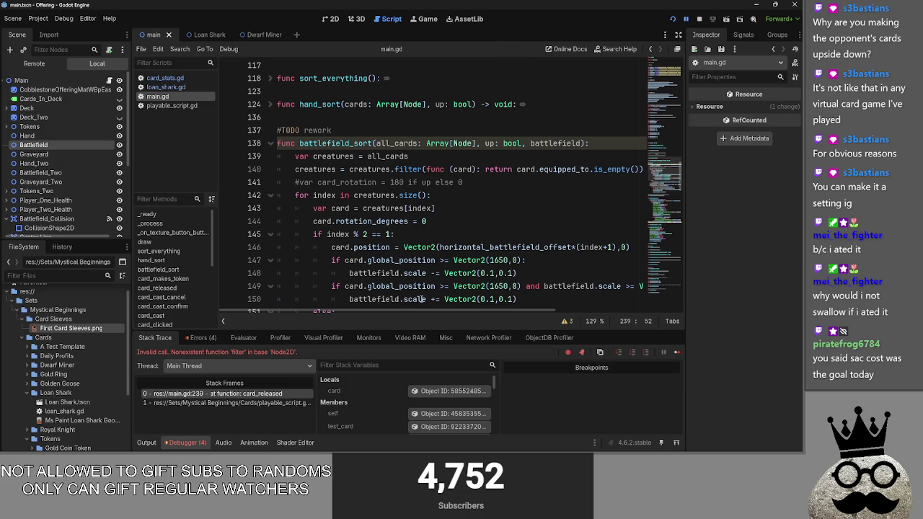
{"action": "scroll", "coordinate": [421, 299], "scroll_direction": "down", "scroll_amount": 20}
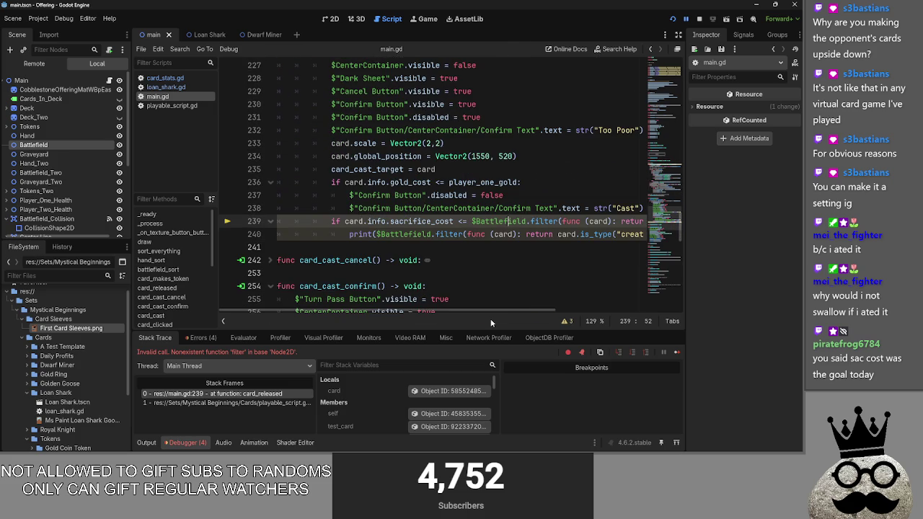
{"action": "scroll", "coordinate": [494, 312], "scroll_direction": "right", "scroll_amount": 5}
{"action": "scroll", "coordinate": [499, 306], "scroll_direction": "left", "scroll_amount": 5}
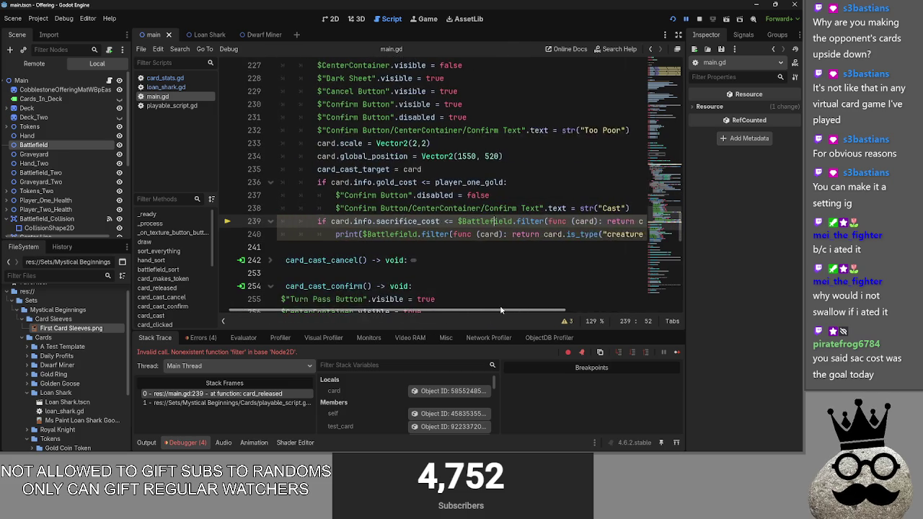
{"action": "scroll", "coordinate": [498, 305], "scroll_direction": "up", "scroll_amount": 2}
{"action": "scroll", "coordinate": [494, 298], "scroll_direction": "down", "scroll_amount": 1}
{"action": "scroll", "coordinate": [438, 204], "scroll_direction": "up", "scroll_amount": 2}
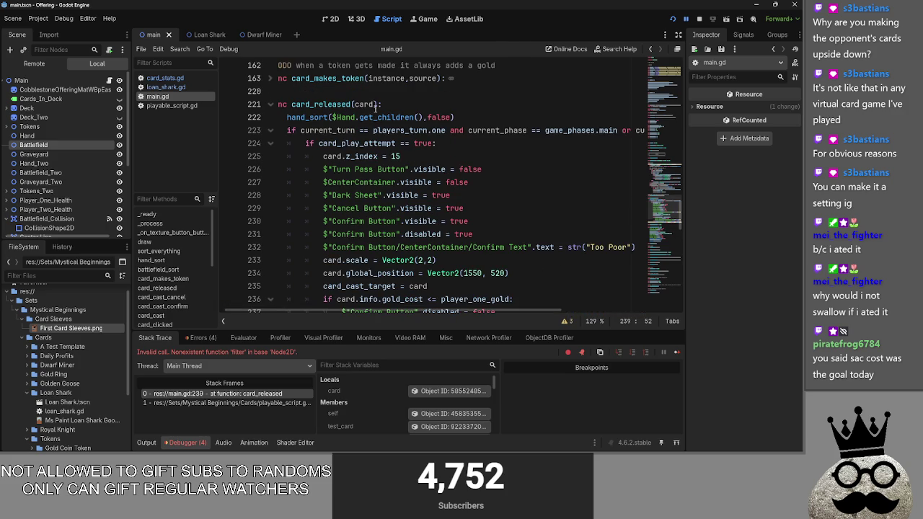
{"action": "left_click", "coordinate": [377, 105]}
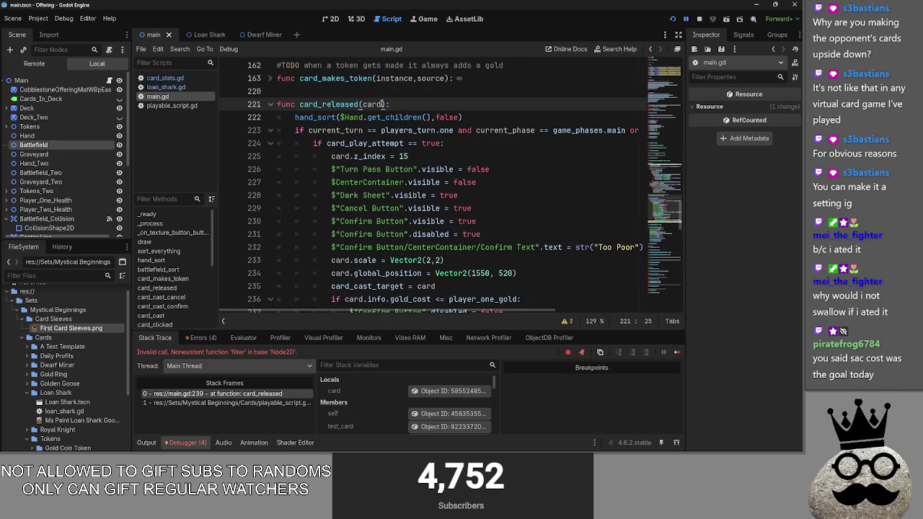
Inspect lines 237-239 of card_released around the filter call on the Battlefield
{"action": "scroll", "coordinate": [420, 195], "scroll_direction": "down", "scroll_amount": 1}
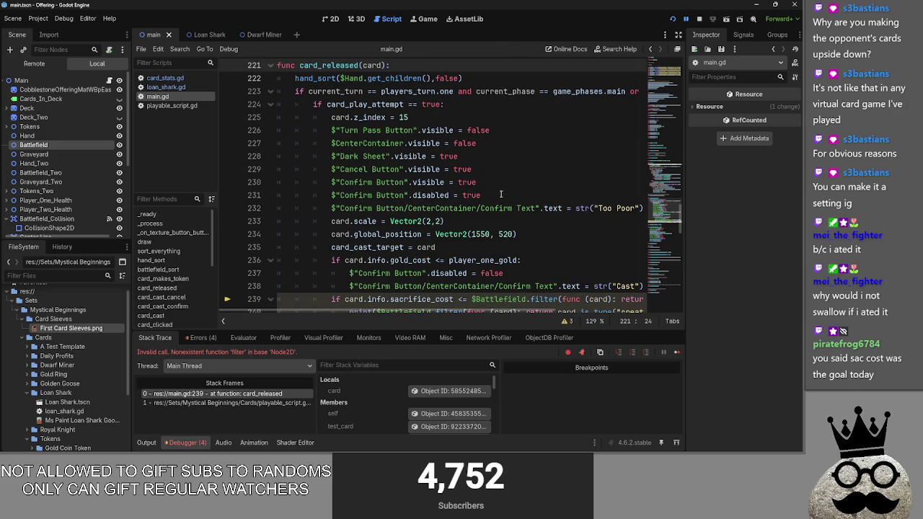
{"action": "scroll", "coordinate": [501, 194], "scroll_direction": "down", "scroll_amount": 2}
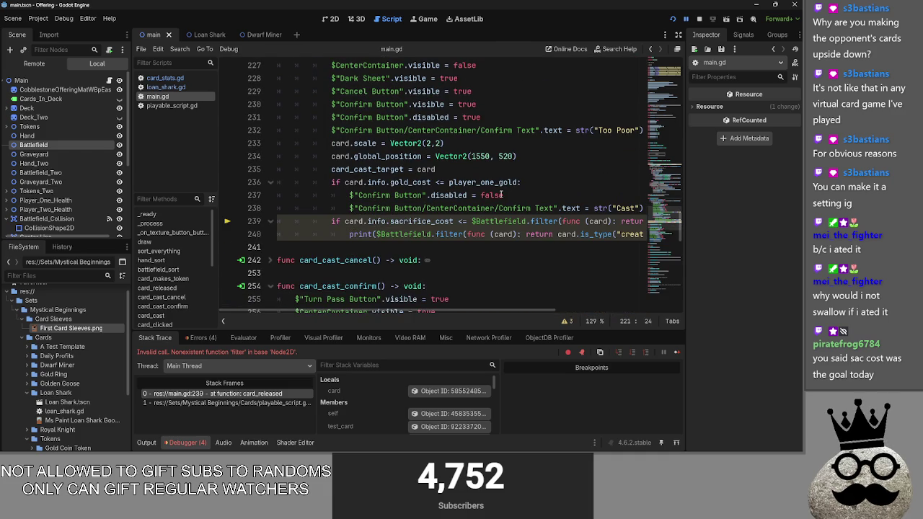
{"action": "left_click", "coordinate": [542, 201]}
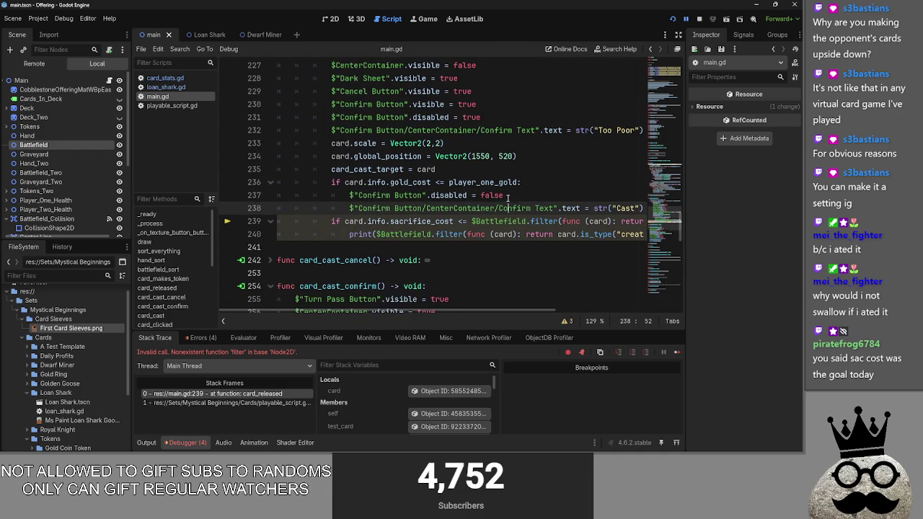
{"action": "left_click_drag", "start_coordinate": [518, 313], "coordinate": [566, 313]}
{"action": "left_click", "coordinate": [595, 207]}
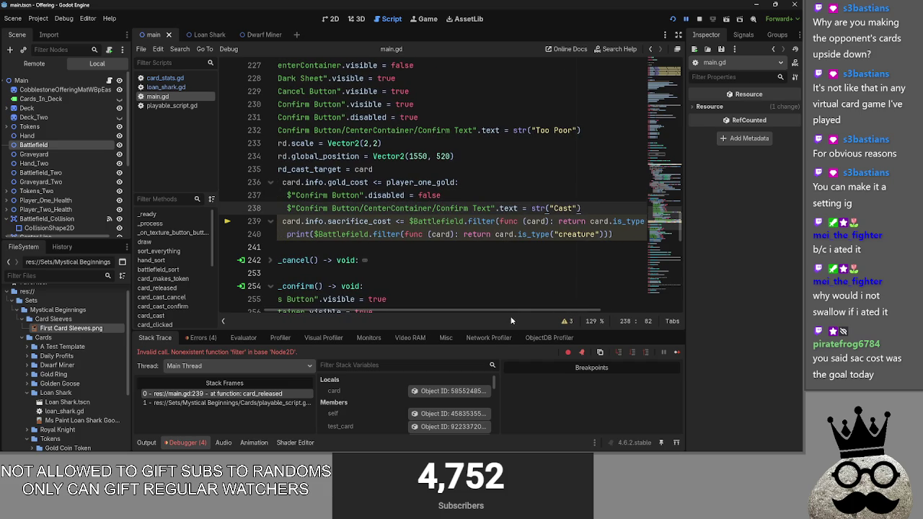
{"action": "mouse_move", "coordinate": [507, 311]}
{"action": "left_mouse_down"}
{"action": "mouse_move", "coordinate": [494, 313]}
{"action": "mouse_move", "coordinate": [557, 313]}
{"action": "mouse_move", "coordinate": [525, 310]}
{"action": "left_mouse_up"}
{"action": "left_click", "coordinate": [425, 222]}
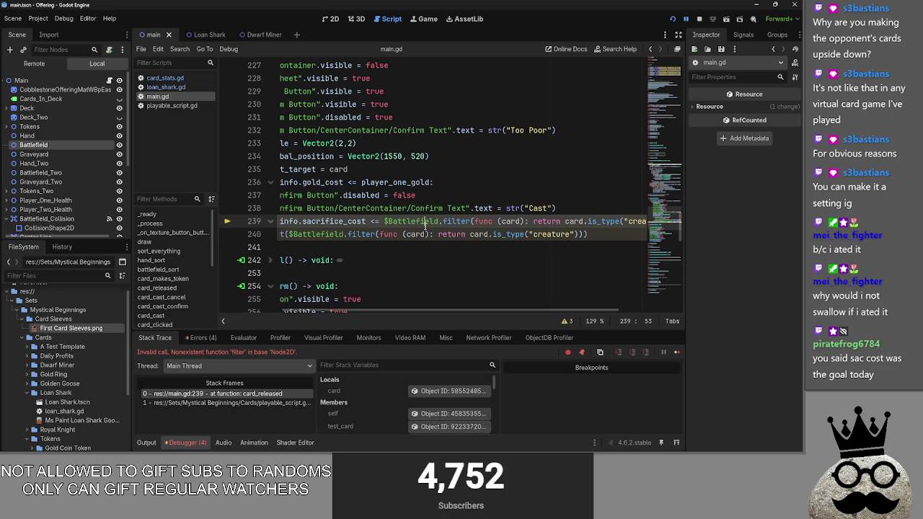
Change line 239 to filter $Battlefield.get_children() via autocomplete, then relaunch the game with F5
{"action": "left_click_drag", "start_coordinate": [437, 221], "coordinate": [384, 221]}
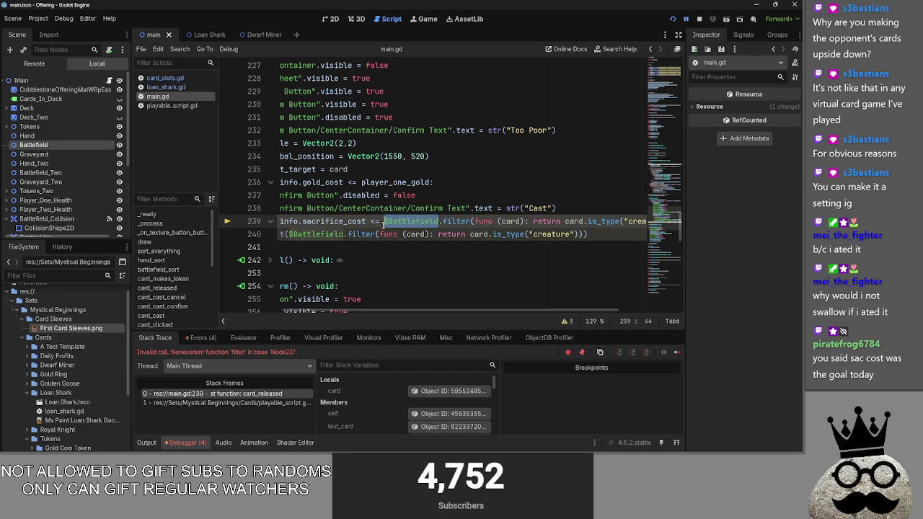
{"action": "key", "text": "alt+Tab"}
{"action": "key", "text": "Escape"}
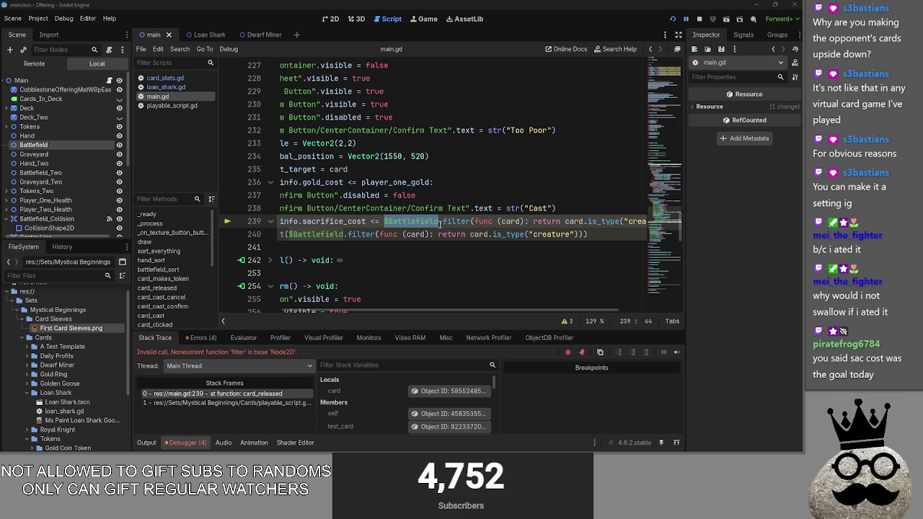
{"action": "left_click", "coordinate": [439, 221]}
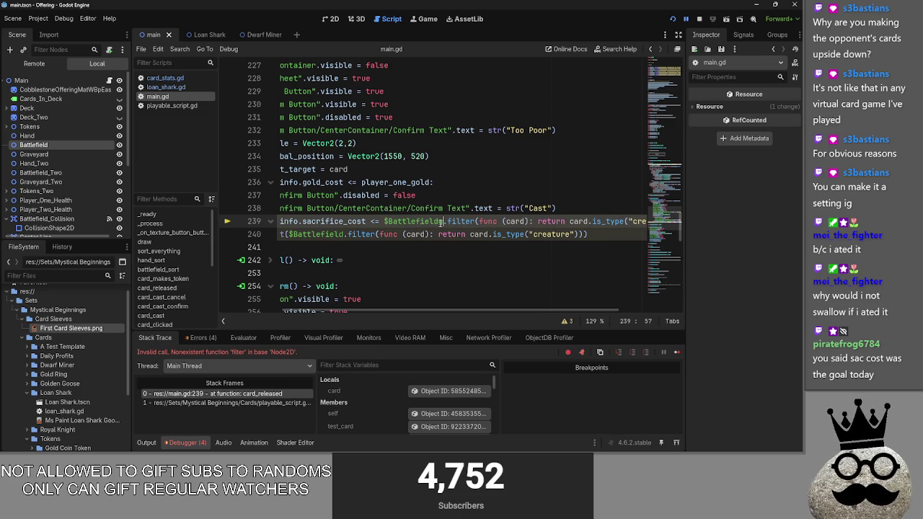
{"action": "type", "text": ".get"}
{"action": "type", "text": "_chil"}
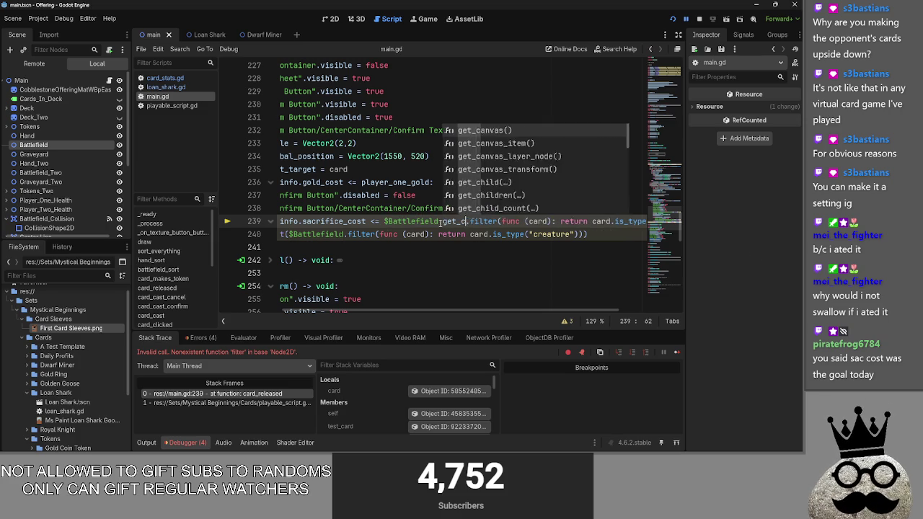
{"action": "key", "text": "Down"}
{"action": "key", "text": "Up"}
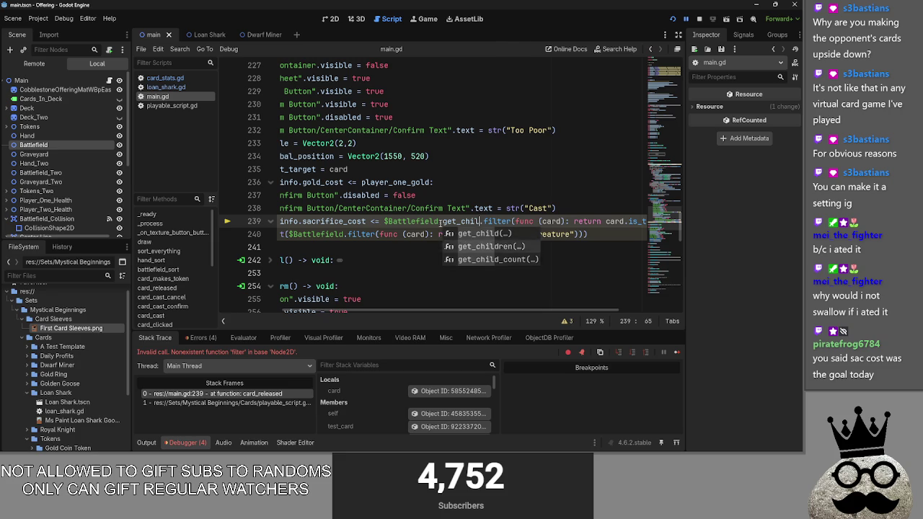
{"action": "key", "text": "Return"}
{"action": "key", "text": "F5"}
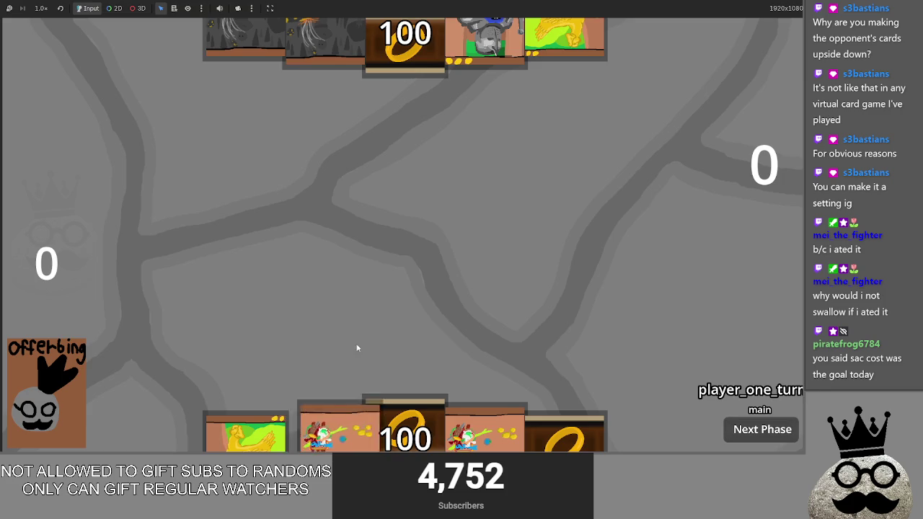
Play a hand card in the running game and read the debugger's full error message
{"action": "left_click_drag", "start_coordinate": [345, 417], "coordinate": [400, 222]}
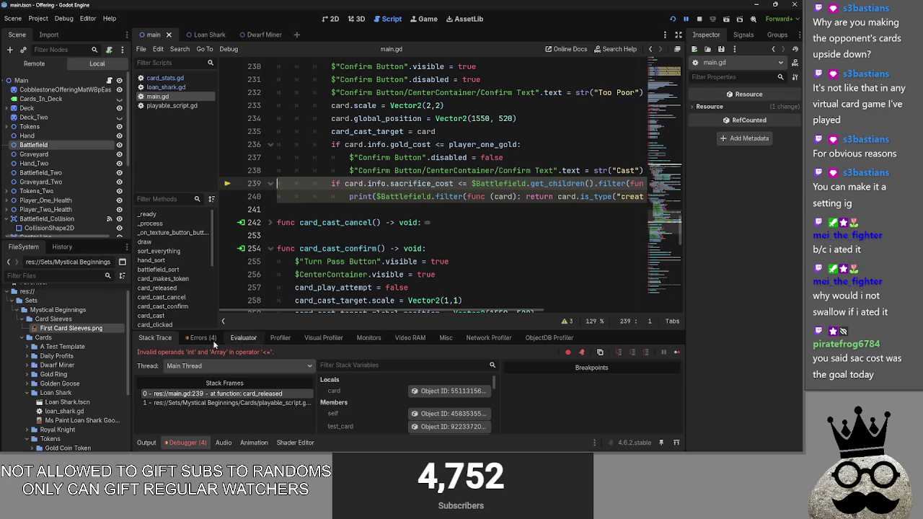
{"action": "left_click_drag", "start_coordinate": [150, 352], "coordinate": [319, 352]}
{"action": "left_click", "coordinate": [319, 352]}
{"action": "left_click_drag", "start_coordinate": [503, 314], "coordinate": [632, 314]}
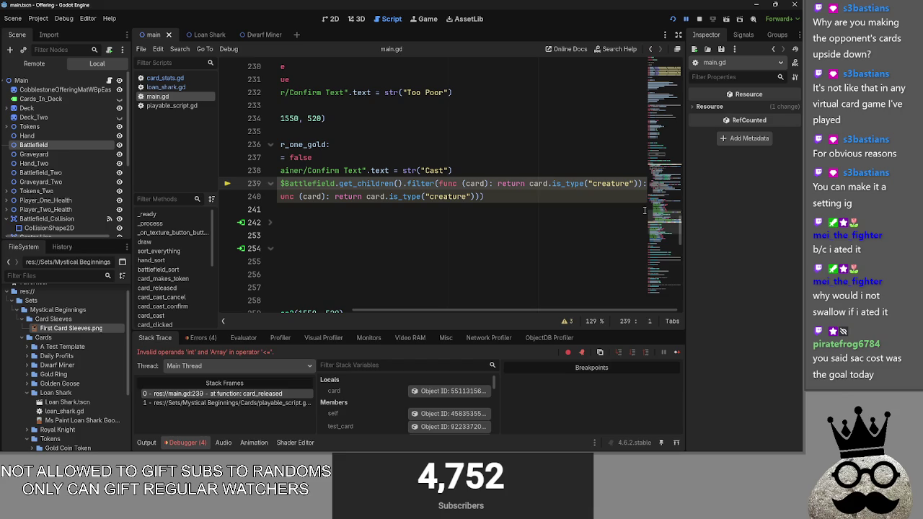
Append .size() to the filtered creature list on line 239 and run the project again
{"action": "left_click", "coordinate": [641, 183]}
{"action": "type", "text": ".s"}
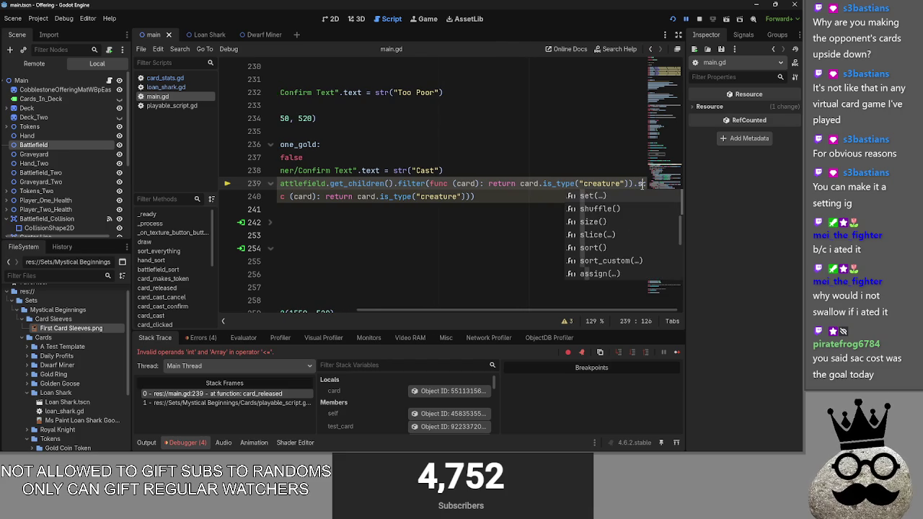
{"action": "type", "text": "ize"}
{"action": "key", "text": "Return"}
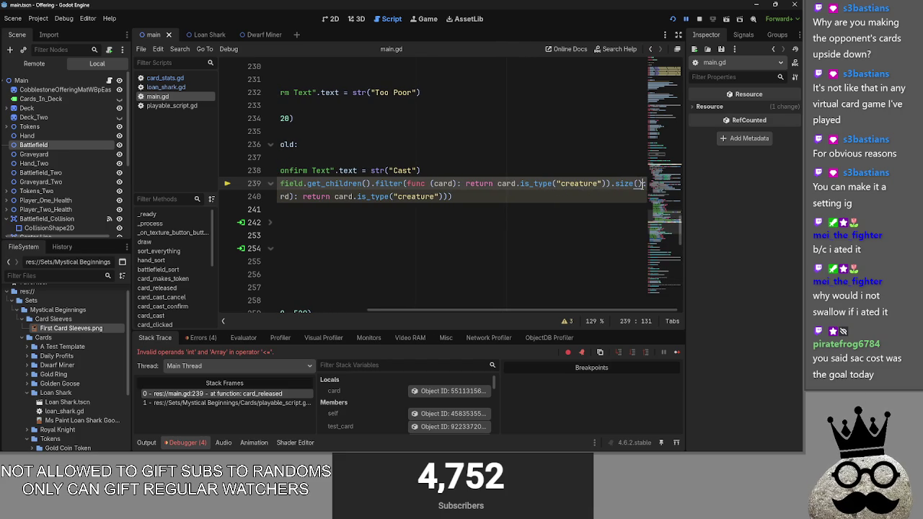
{"action": "left_click", "coordinate": [703, 22]}
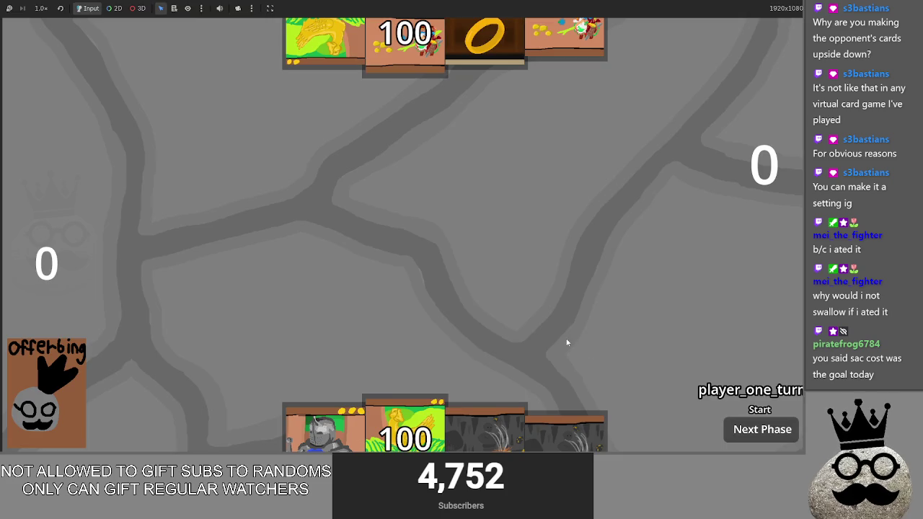
Play a card to trigger the sacrifice check and inspect the filter error message
{"action": "left_click_drag", "start_coordinate": [504, 418], "coordinate": [498, 224]}
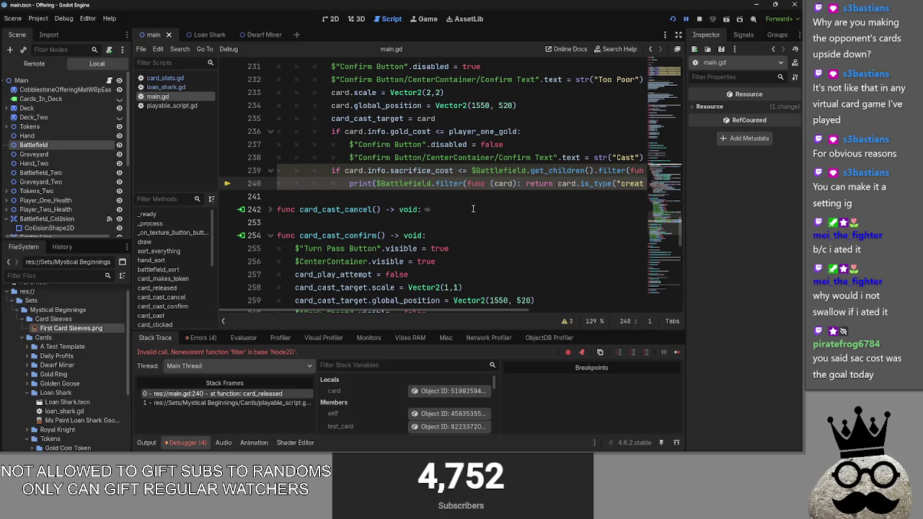
{"action": "left_click_drag", "start_coordinate": [193, 352], "coordinate": [263, 351]}
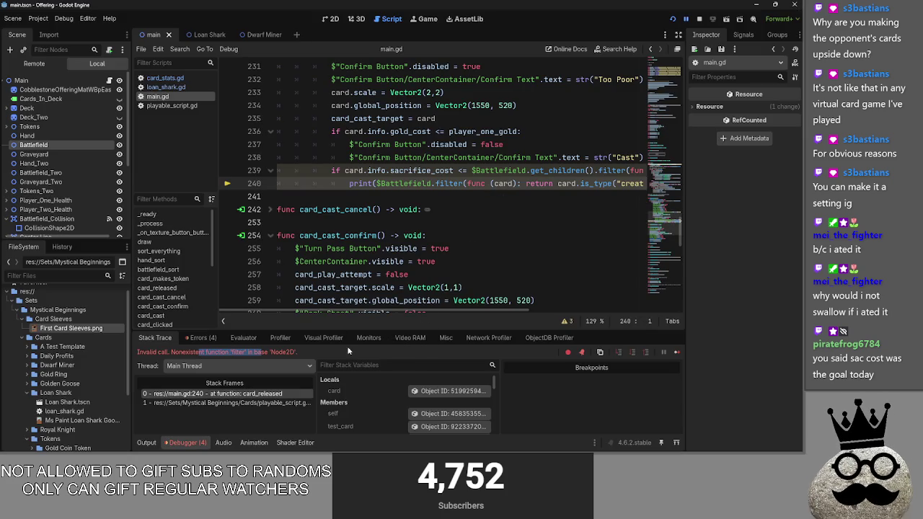
{"action": "scroll", "coordinate": [534, 210], "scroll_direction": "up", "scroll_amount": 2}
{"action": "scroll", "coordinate": [566, 189], "scroll_direction": "down", "scroll_amount": 1}
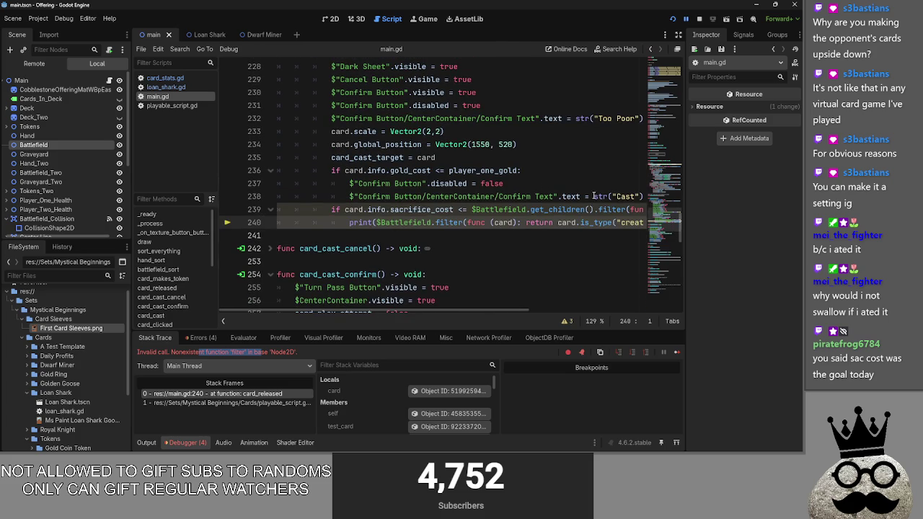
Try restructuring the check into a separate filter line compared against total_creatures
{"action": "left_click", "coordinate": [640, 196]}
{"action": "key", "text": "Return"}
{"action": "key", "text": "BackSpace"}
{"action": "left_click_drag", "start_coordinate": [461, 223], "coordinate": [649, 223]}
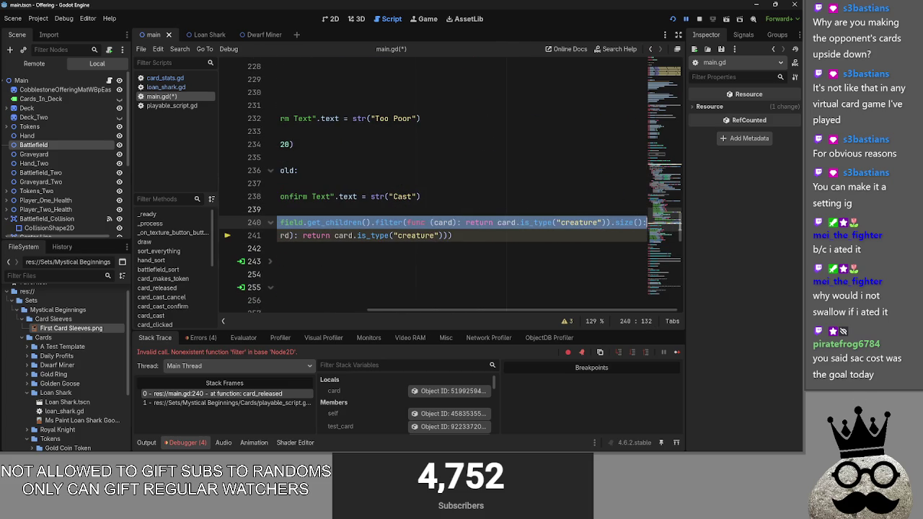
{"action": "left_click_drag", "start_coordinate": [377, 310], "coordinate": [265, 309]}
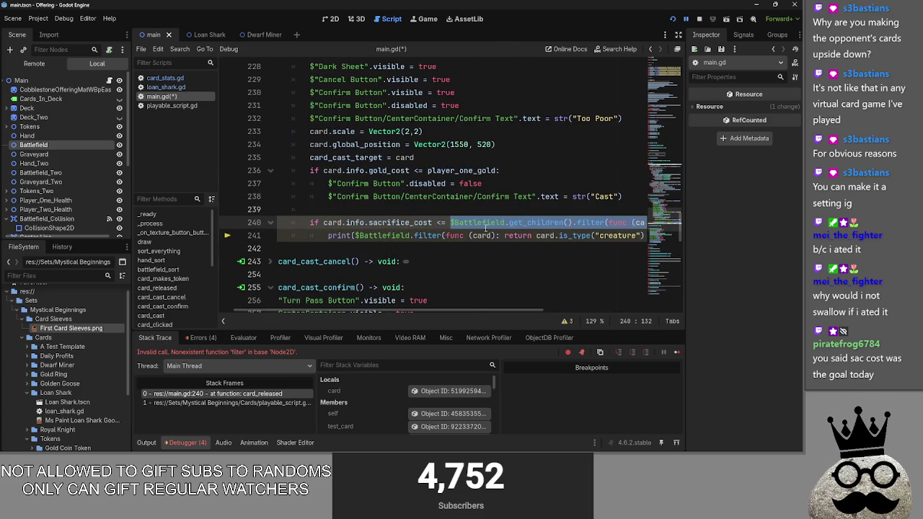
{"action": "left_click_drag", "start_coordinate": [485, 230], "coordinate": [480, 218]}
{"action": "left_click", "coordinate": [471, 218]}
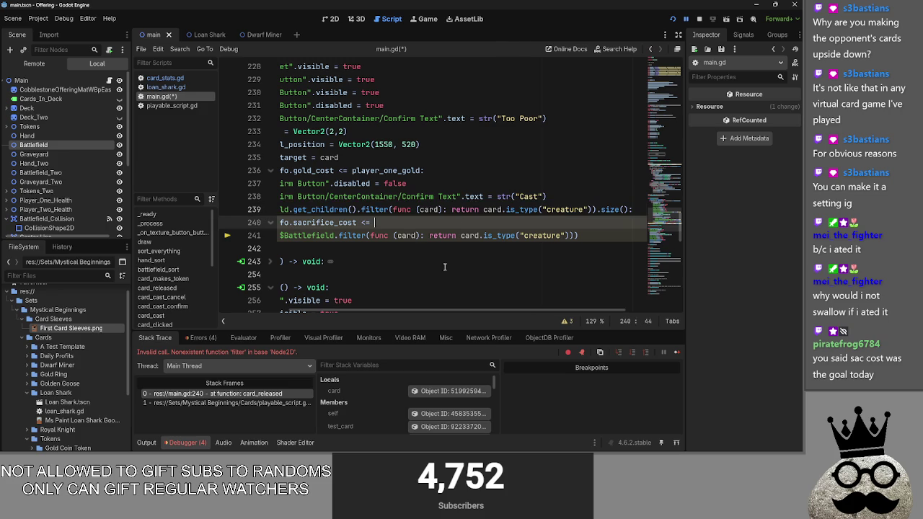
{"action": "left_click", "coordinate": [360, 210]}
{"action": "key", "text": "BackSpace"}
{"action": "key", "text": "Return"}
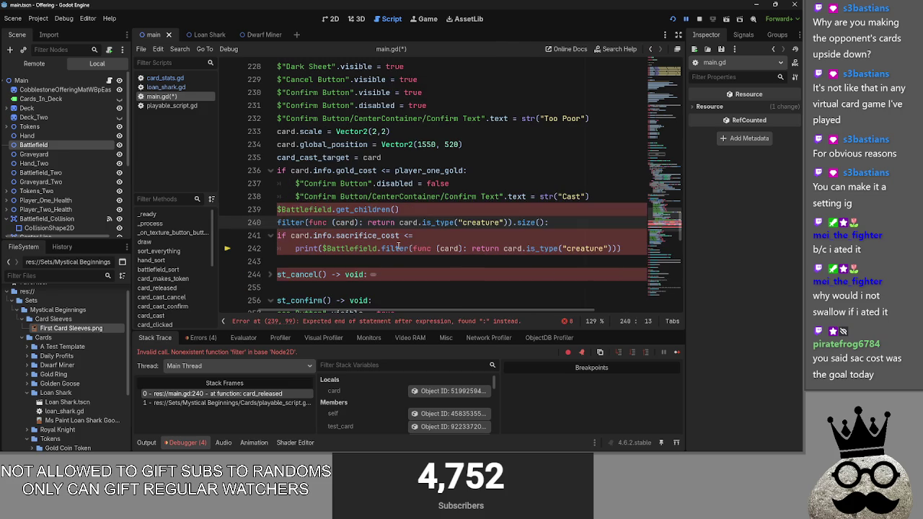
{"action": "left_click", "coordinate": [435, 232]}
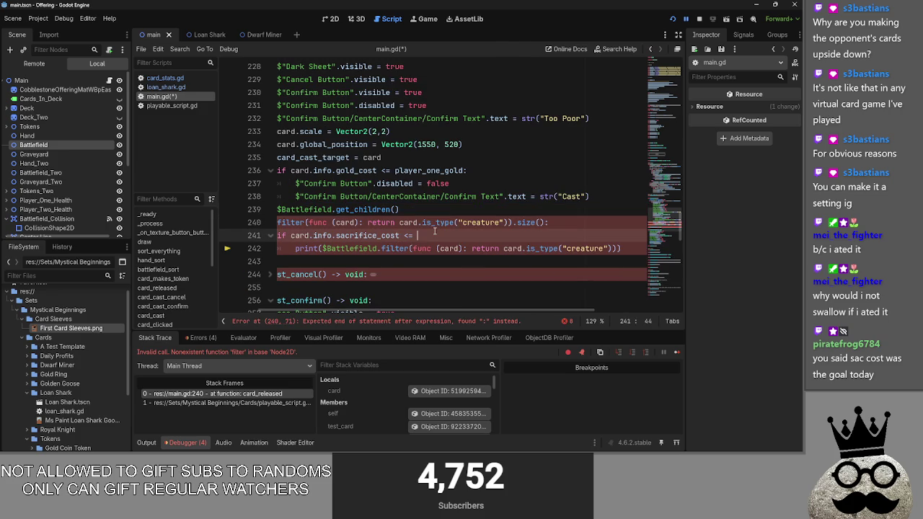
{"action": "type", "text": "t"}
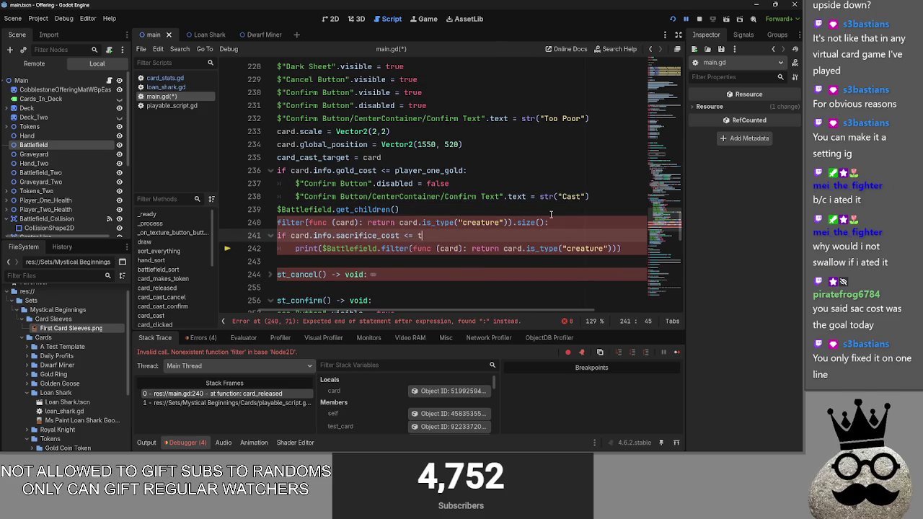
{"action": "type", "text": "otal_creatures"}
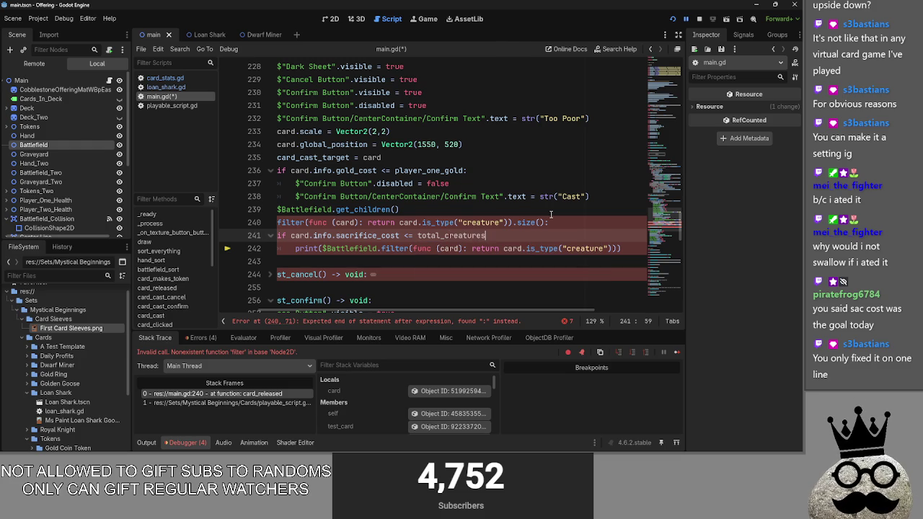
Undo the restructuring, paste get_children() after $Battlefield on print line 241, and rerun
{"action": "key", "text": "ctrl+z"}
{"action": "key", "text": "ctrl+z"}
{"action": "key", "text": "ctrl+z"}
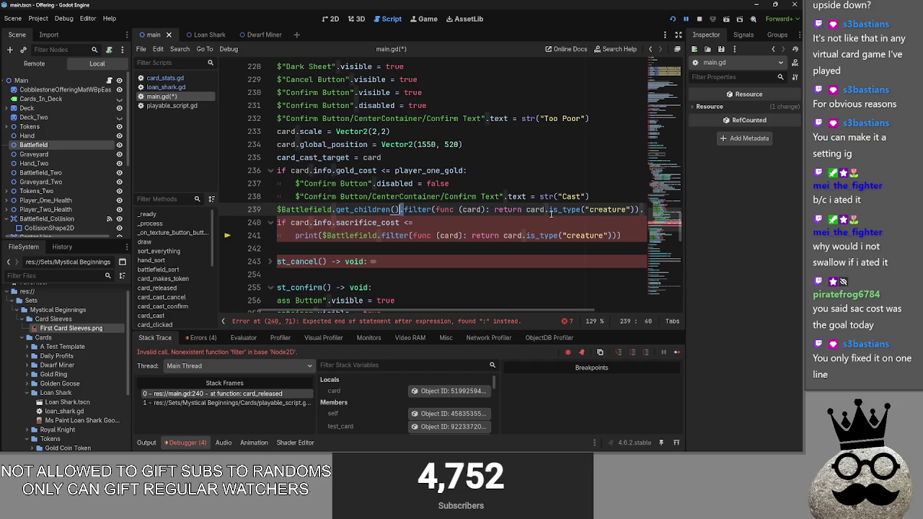
{"action": "key", "text": "ctrl+z"}
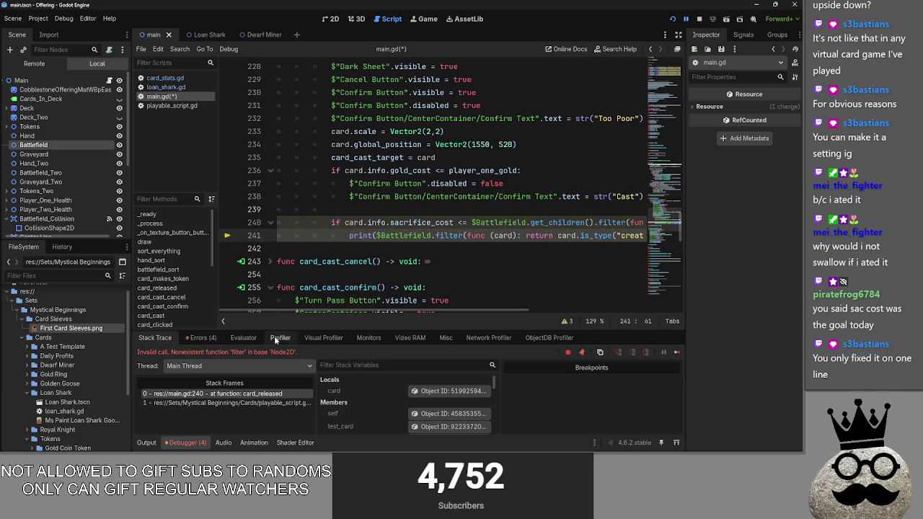
{"action": "left_click_drag", "start_coordinate": [316, 313], "coordinate": [407, 314]}
{"action": "left_click_drag", "start_coordinate": [401, 222], "coordinate": [467, 222]}
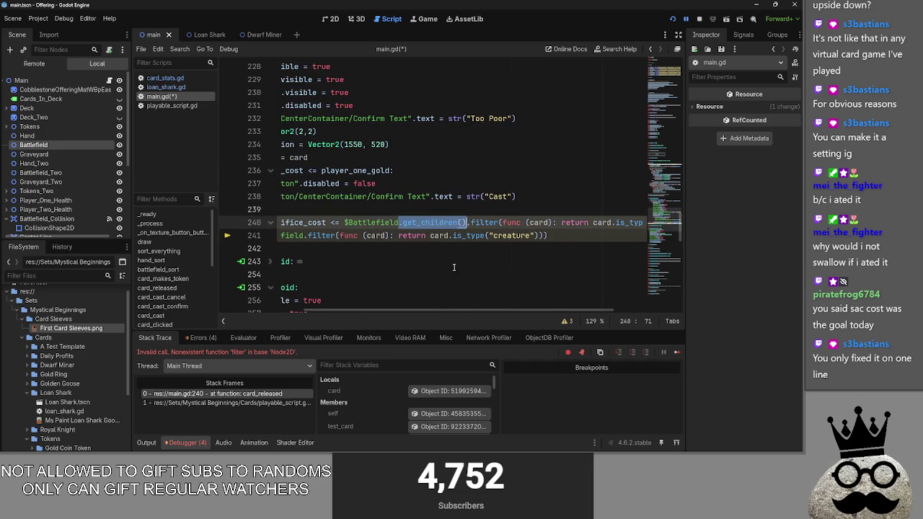
{"action": "key", "text": "ctrl+c"}
{"action": "left_click", "coordinate": [303, 236]}
{"action": "key", "text": "ctrl+v"}
{"action": "key", "text": "F5"}
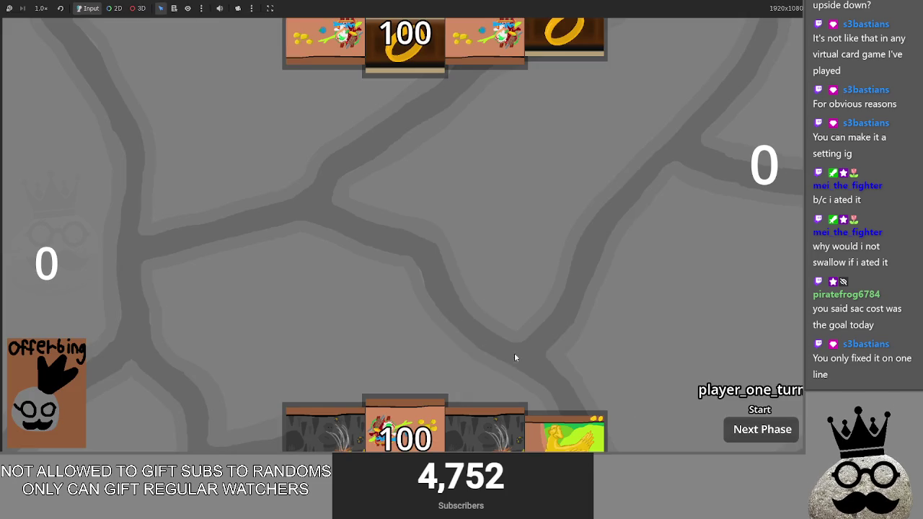
Select and cast hand cards in the running game to trigger the creature check
{"action": "left_click", "coordinate": [486, 428]}
{"action": "left_click", "coordinate": [430, 211]}
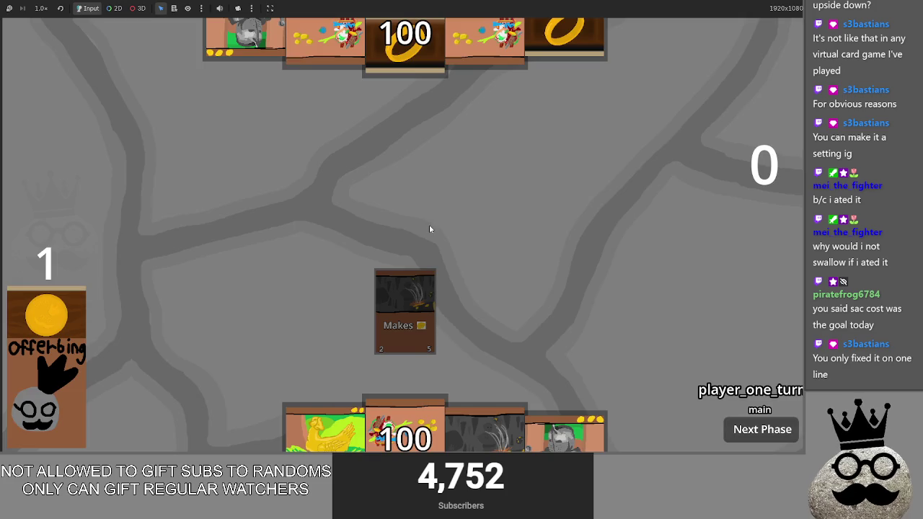
{"action": "key", "text": "F8"}
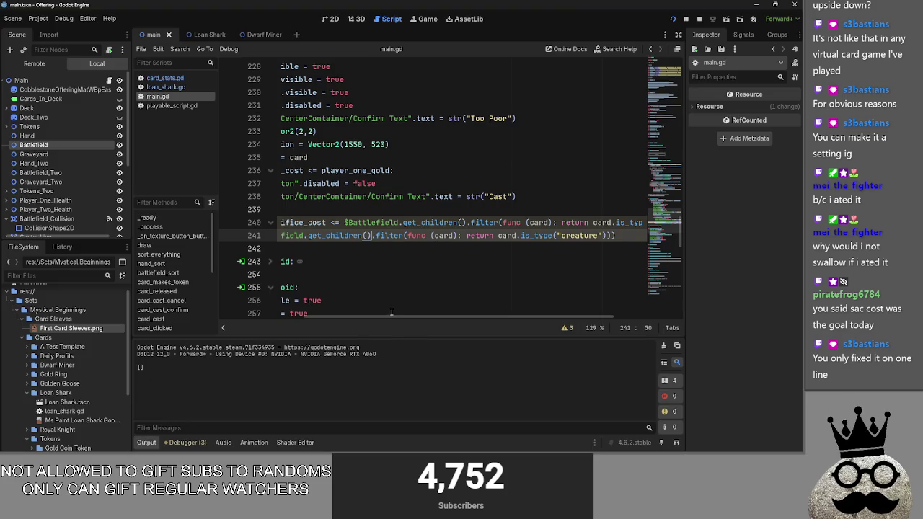
{"action": "left_click_drag", "start_coordinate": [392, 315], "coordinate": [313, 315]}
{"action": "key", "text": "alt+Tab"}
{"action": "left_click", "coordinate": [457, 344]}
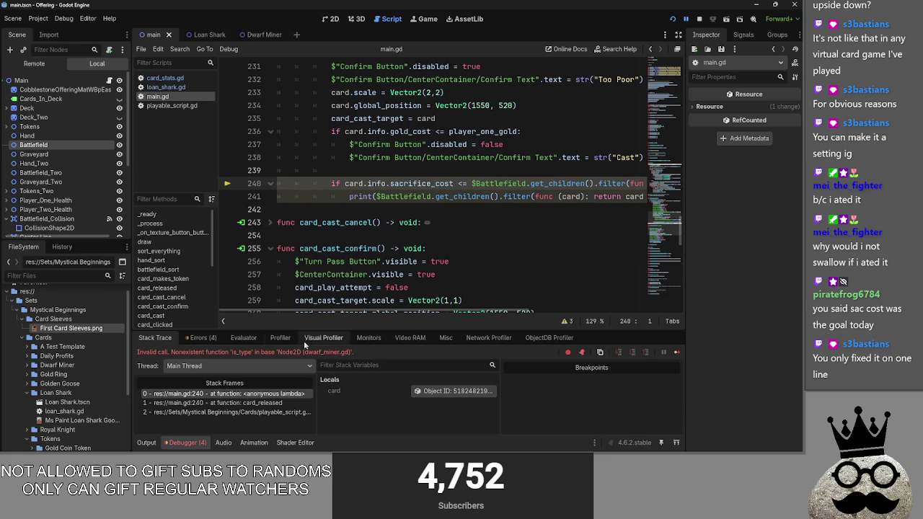
Read the debugger's is_type nonexistent-function error at main.gd line 240
{"action": "mouse_move", "coordinate": [230, 354]}
{"action": "left_mouse_down"}
{"action": "mouse_move", "coordinate": [370, 352]}
{"action": "mouse_move", "coordinate": [183, 358]}
{"action": "mouse_move", "coordinate": [191, 353]}
{"action": "left_mouse_up"}
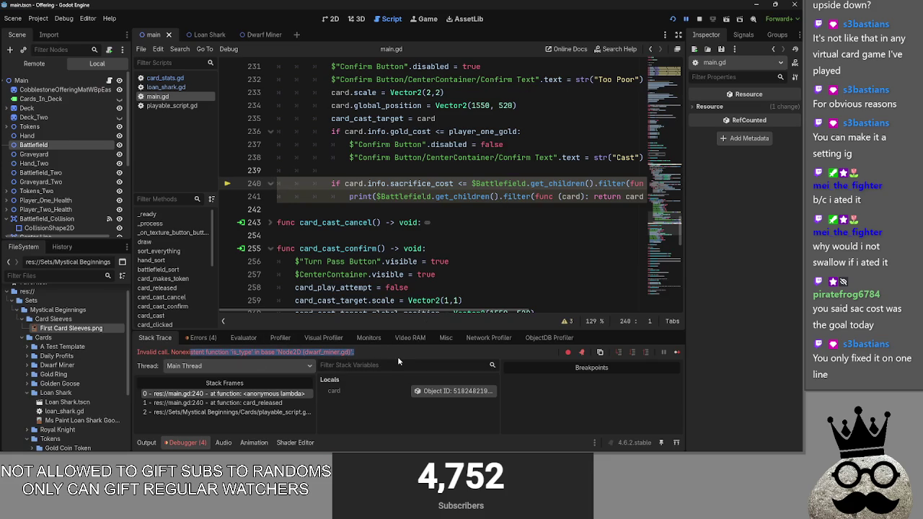
{"action": "left_click", "coordinate": [397, 354]}
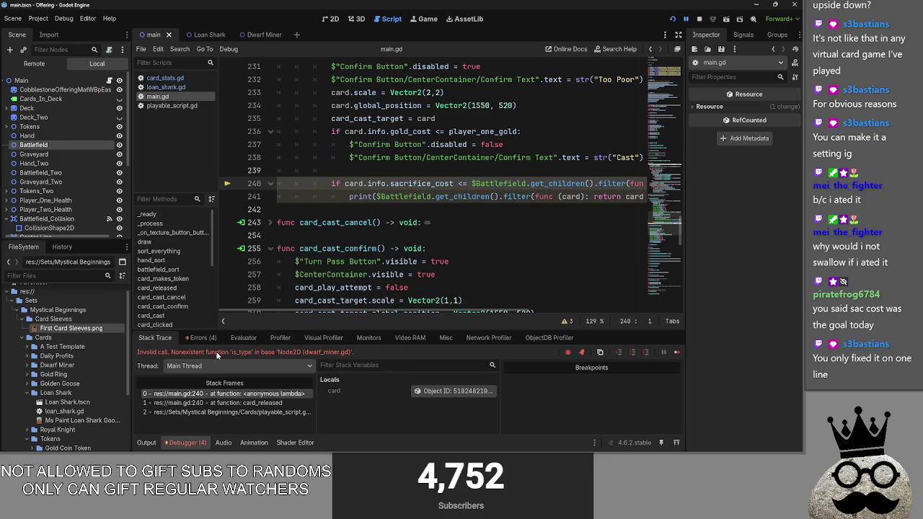
{"action": "left_click_drag", "start_coordinate": [222, 356], "coordinate": [393, 350]}
{"action": "left_click", "coordinate": [393, 350]}
{"action": "left_click_drag", "start_coordinate": [397, 314], "coordinate": [589, 307]}
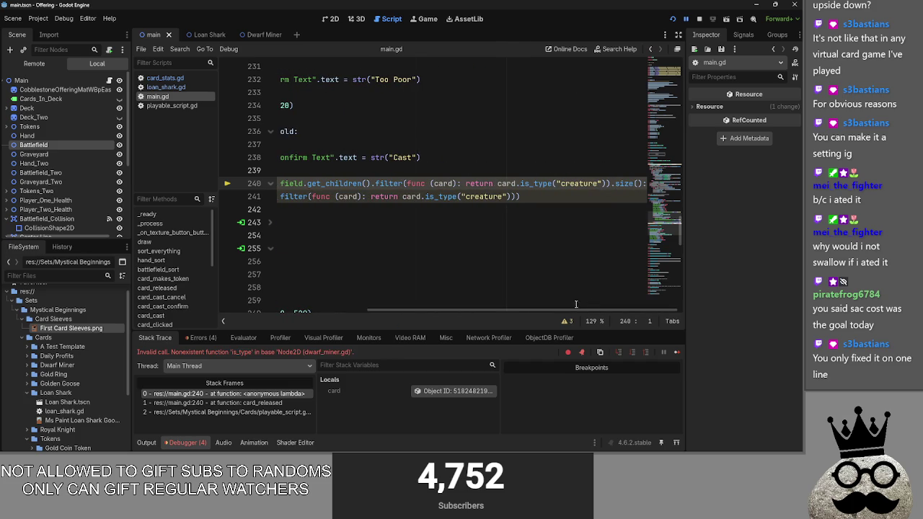
Look up where sacrifice_cost is defined, switching between loan_shark.gd and main.gd
{"action": "left_click", "coordinate": [164, 78]}
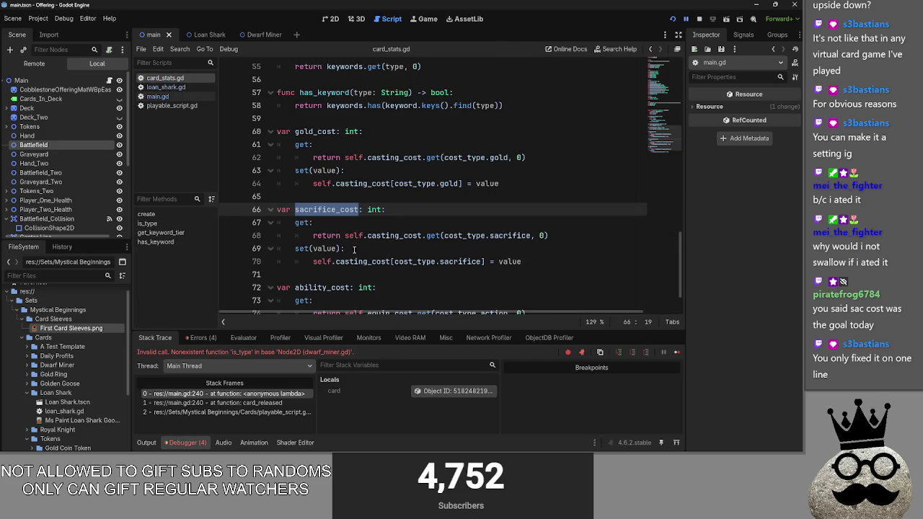
{"action": "scroll", "coordinate": [354, 249], "scroll_direction": "up", "scroll_amount": 4}
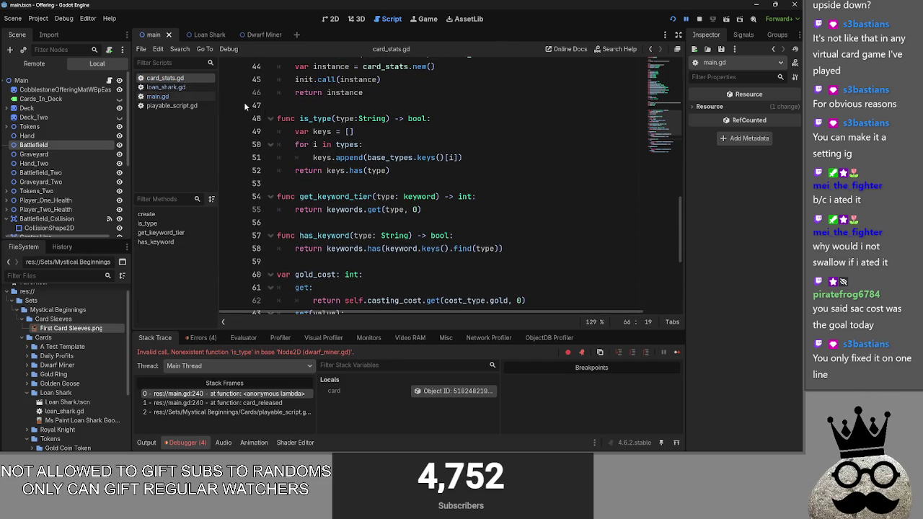
{"action": "left_click", "coordinate": [189, 85]}
{"action": "left_click", "coordinate": [183, 96]}
{"action": "left_click", "coordinate": [186, 87]}
{"action": "left_click", "coordinate": [182, 96]}
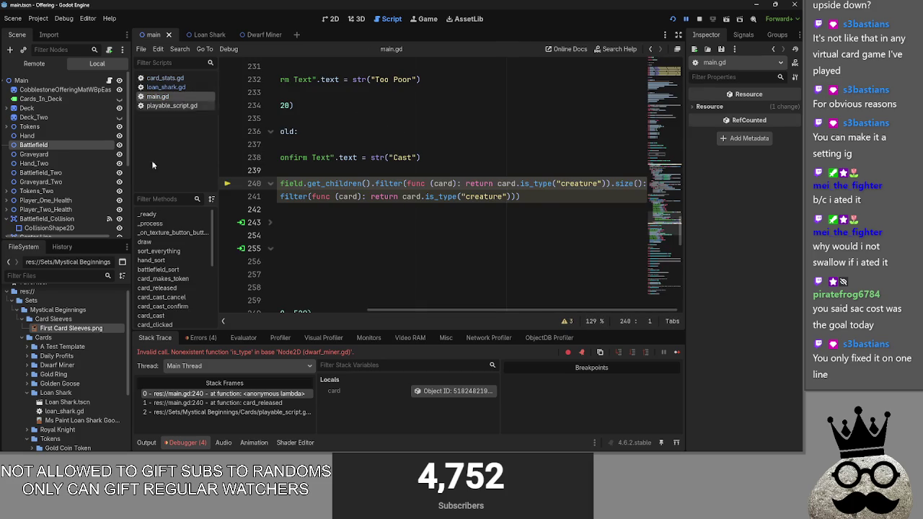
Open the Dwarf Miner scene and dwarf_miner.gd script, comparing them with main.gd line 240
{"action": "left_click", "coordinate": [27, 365]}
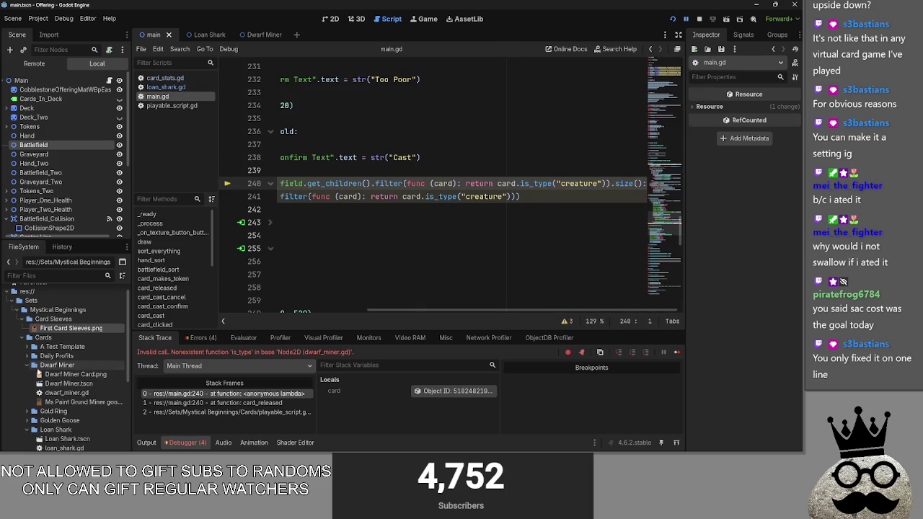
{"action": "double_click", "coordinate": [96, 384]}
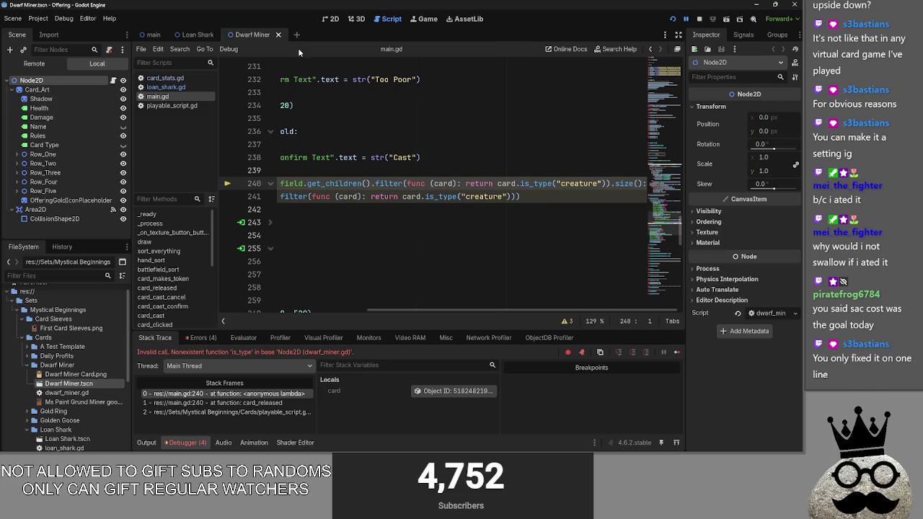
{"action": "double_click", "coordinate": [67, 392]}
{"action": "left_click", "coordinate": [166, 96]}
{"action": "left_click", "coordinate": [170, 105]}
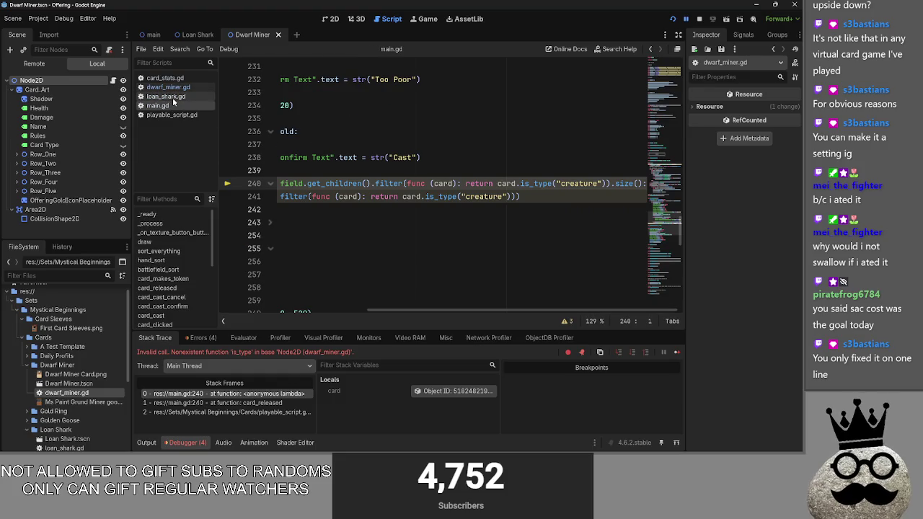
{"action": "left_click", "coordinate": [173, 97]}
{"action": "left_click", "coordinate": [171, 105]}
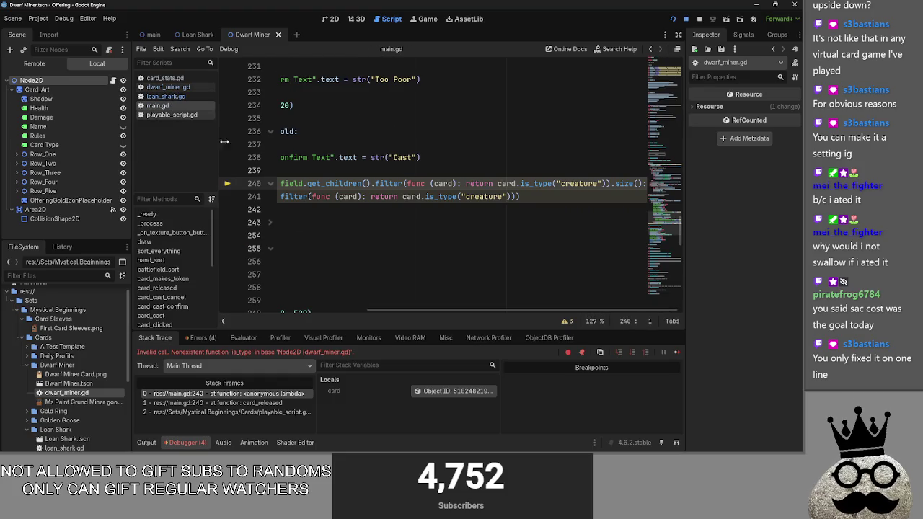
{"action": "left_click_drag", "start_coordinate": [467, 306], "coordinate": [325, 304]}
{"action": "key", "text": "End"}
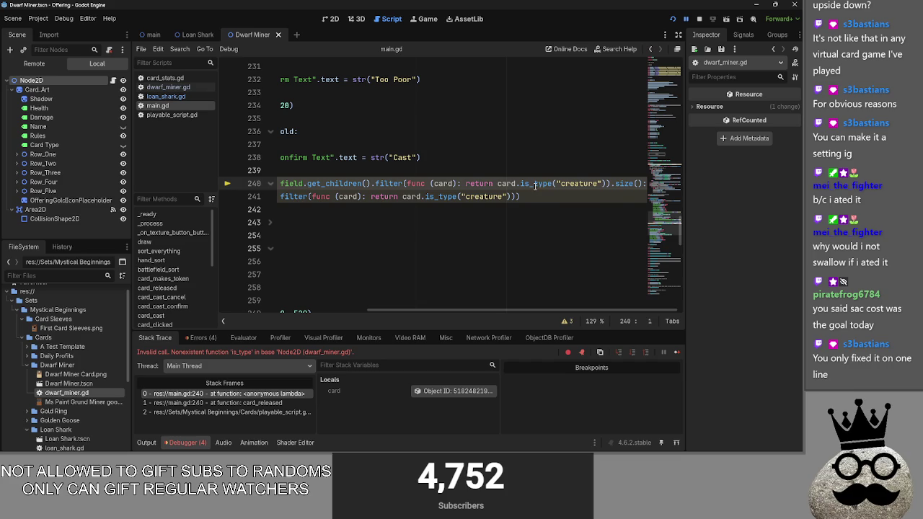
{"action": "key", "text": "Up"}
{"action": "key", "text": "Up"}
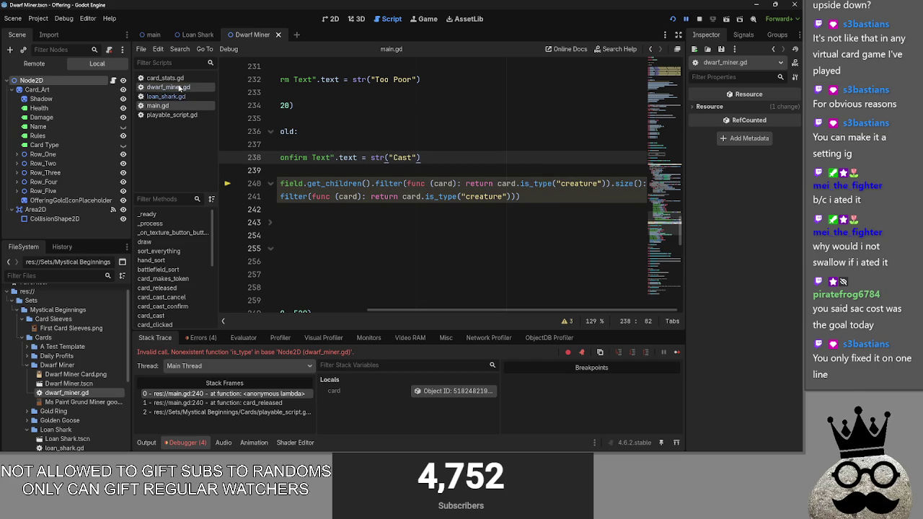
Check how playable_script.gd line 63 calls info.is_type
{"action": "left_click", "coordinate": [172, 115]}
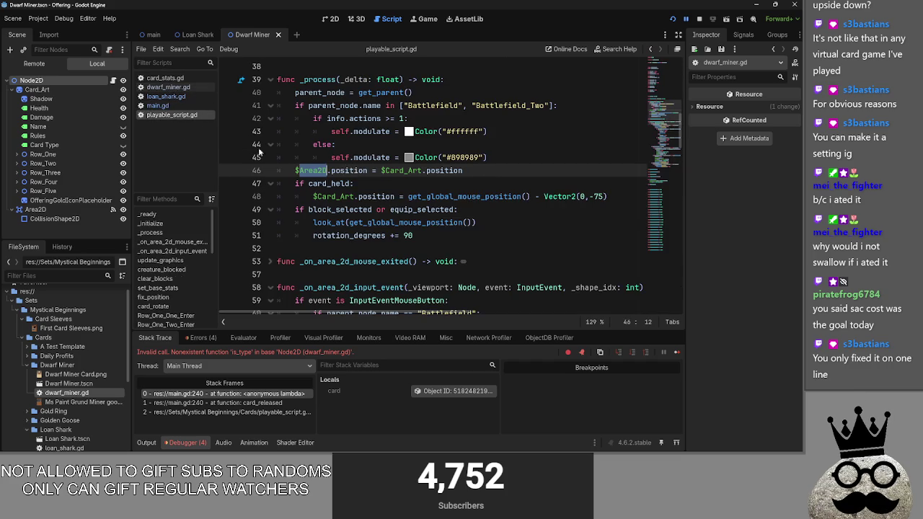
{"action": "scroll", "coordinate": [476, 199], "scroll_direction": "down", "scroll_amount": 2}
{"action": "scroll", "coordinate": [476, 199], "scroll_direction": "down", "scroll_amount": 2}
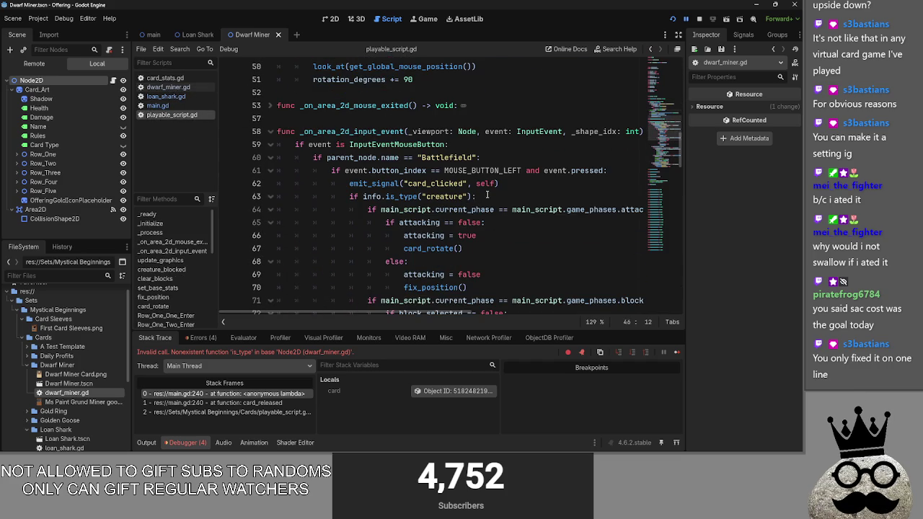
{"action": "left_click", "coordinate": [487, 195]}
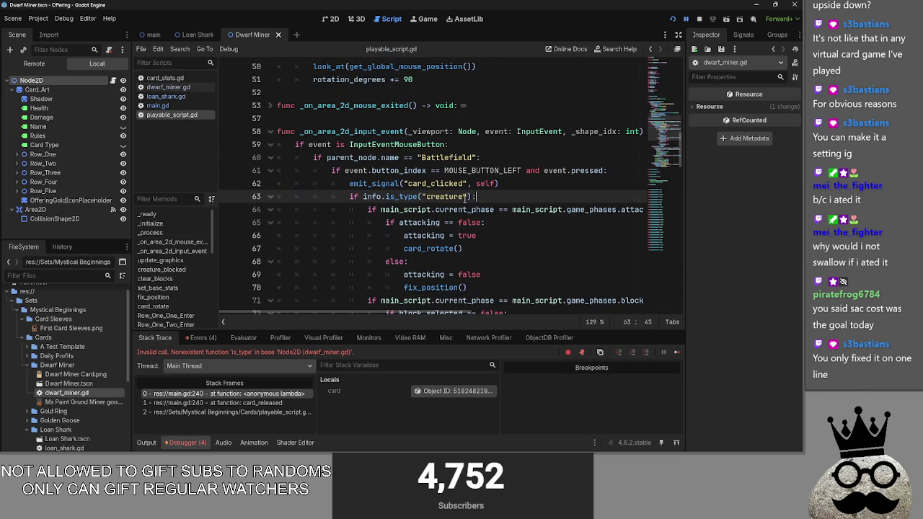
Insert 'info.' before is_type on main.gd line 240 and run the game
{"action": "left_click", "coordinate": [157, 105]}
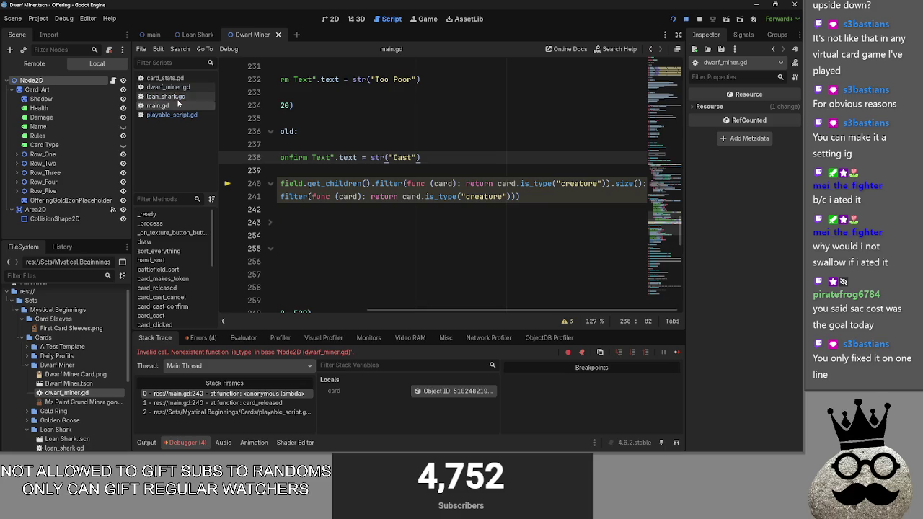
{"action": "left_click", "coordinate": [520, 183]}
{"action": "type", "text": "info.i"}
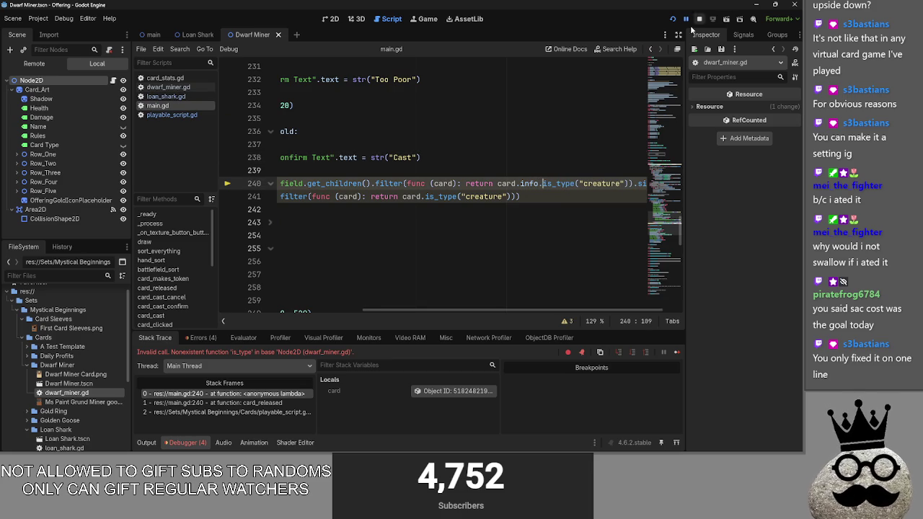
{"action": "left_click", "coordinate": [673, 19]}
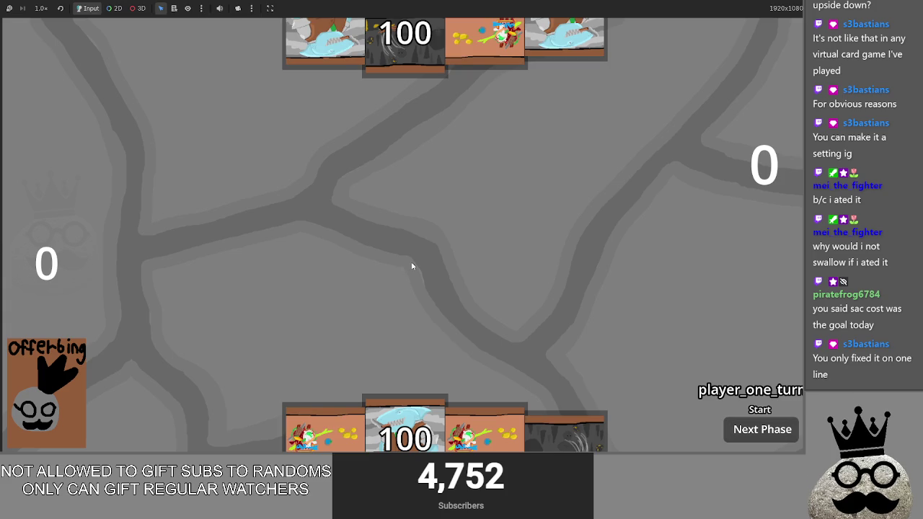
Cast three hand cards onto the board until the debugger stops on the is_type error
{"action": "left_click_drag", "start_coordinate": [530, 400], "coordinate": [478, 264]}
{"action": "left_click", "coordinate": [444, 210]}
{"action": "left_click_drag", "start_coordinate": [513, 448], "coordinate": [505, 332]}
{"action": "left_click", "coordinate": [472, 214]}
{"action": "left_click_drag", "start_coordinate": [520, 433], "coordinate": [508, 260]}
{"action": "left_click", "coordinate": [450, 207]}
{"action": "left_click", "coordinate": [434, 305]}
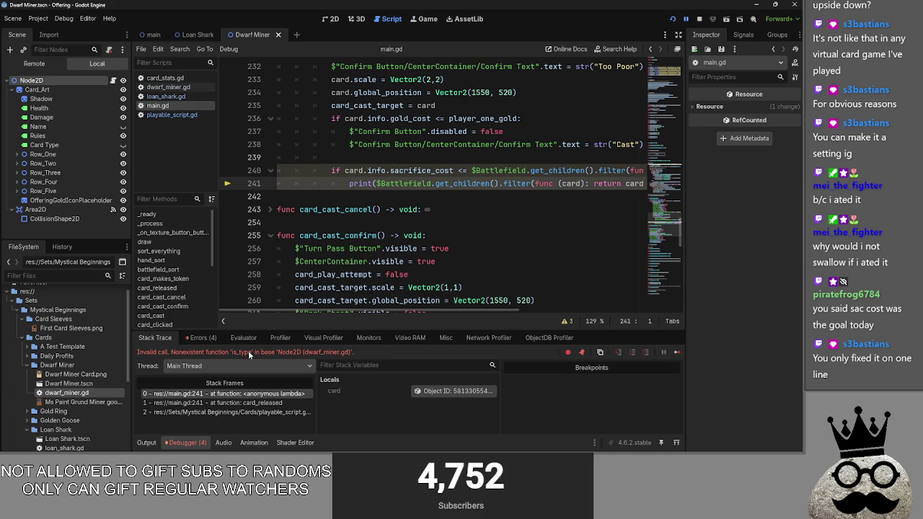
{"action": "mouse_move", "coordinate": [438, 311]}
{"action": "left_mouse_down"}
{"action": "mouse_move", "coordinate": [611, 305]}
{"action": "mouse_move", "coordinate": [404, 310]}
{"action": "mouse_move", "coordinate": [611, 309]}
{"action": "left_mouse_up"}
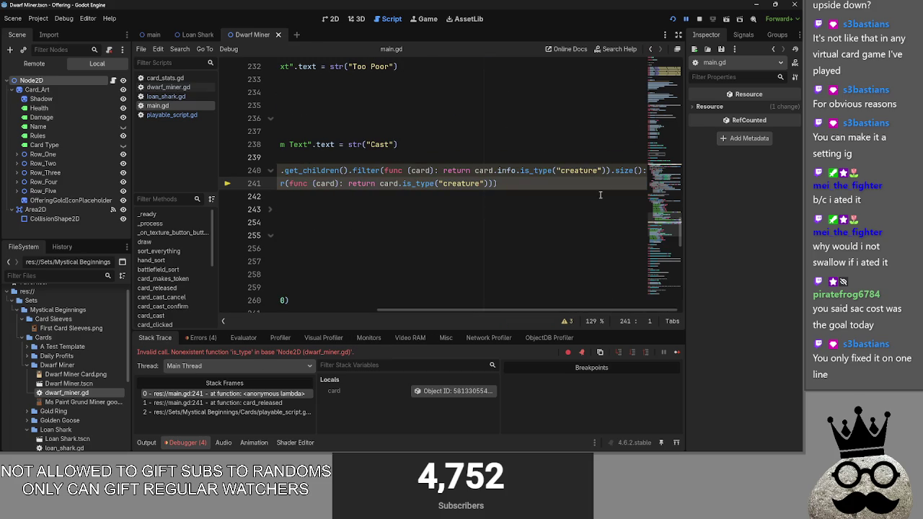
Copy 'info' from line 240 and insert 'info.' after card on line 241, then rerun
{"action": "double_click", "coordinate": [506, 171]}
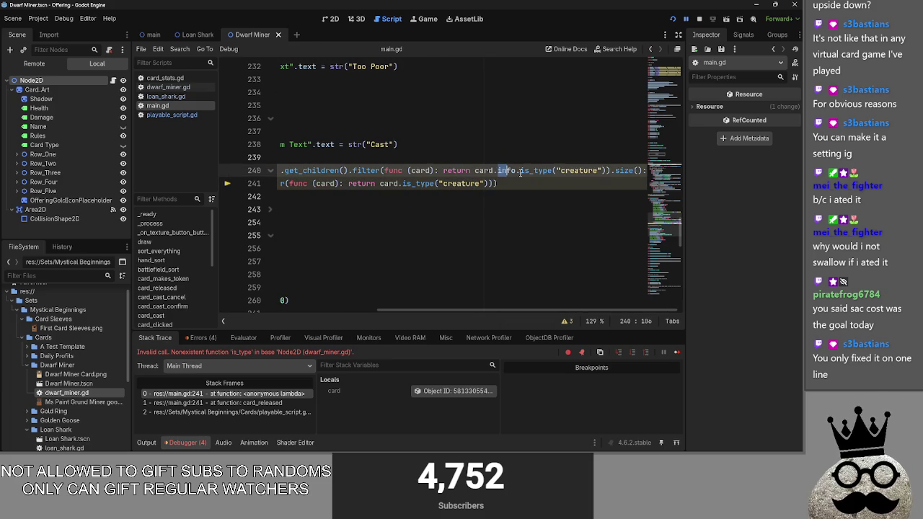
{"action": "key", "text": "ctrl+c"}
{"action": "left_click", "coordinate": [398, 185]}
{"action": "key", "text": "ctrl+v"}
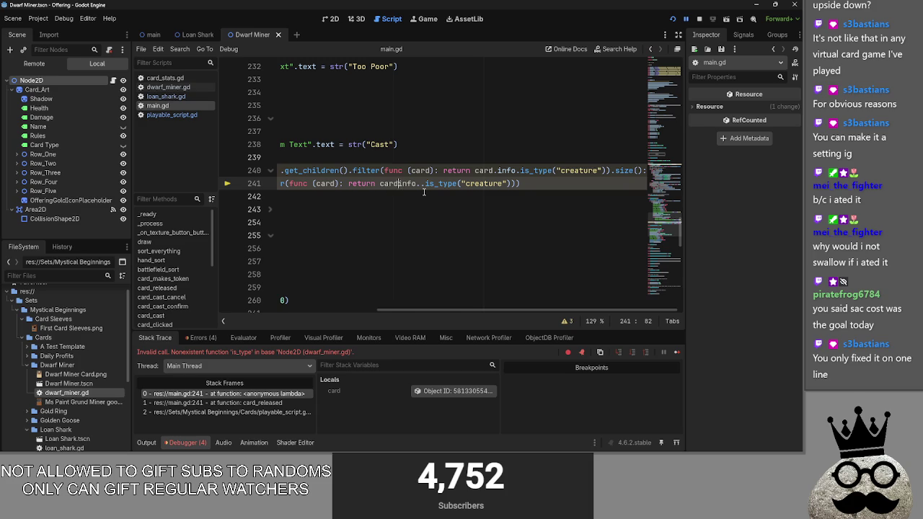
{"action": "type", "text": "."}
{"action": "key", "text": "Down"}
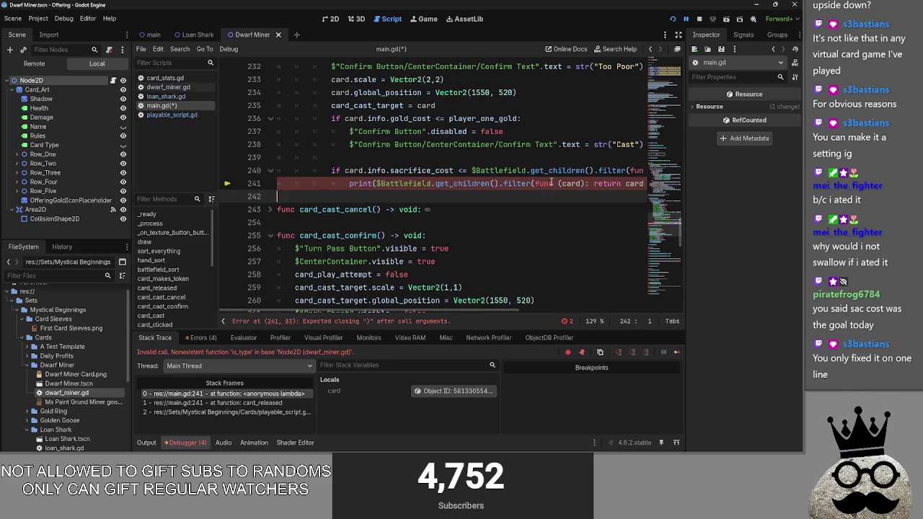
{"action": "scroll", "coordinate": [551, 183], "scroll_direction": "up", "scroll_amount": 1}
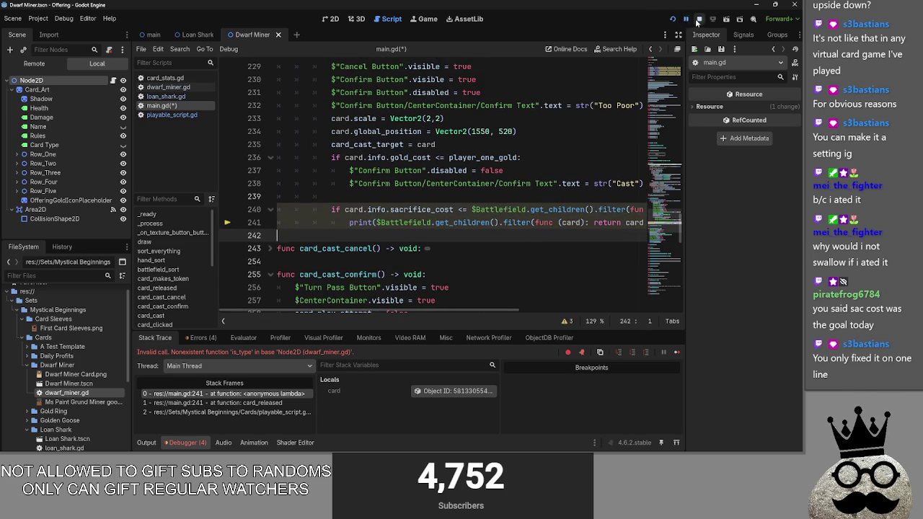
{"action": "left_click", "coordinate": [696, 22]}
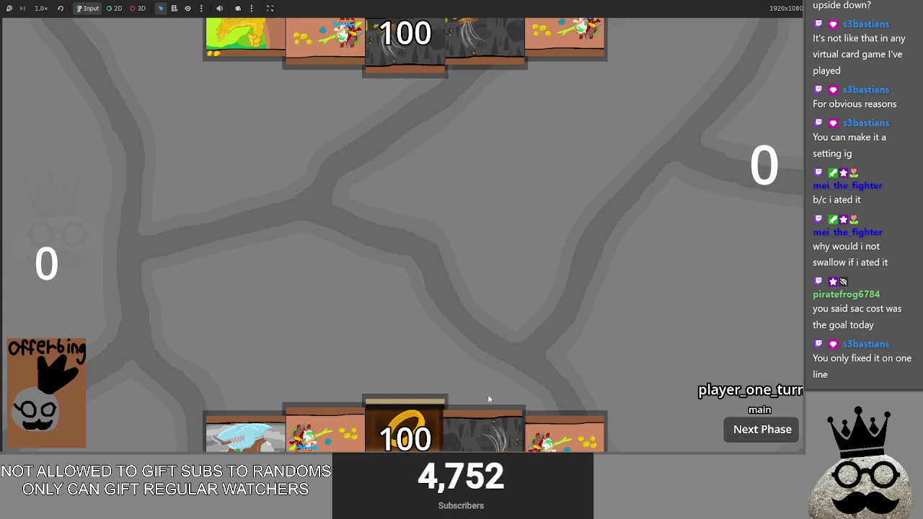
Cast two cards including the shark, then attempt and cancel another shark cast
{"action": "left_click", "coordinate": [483, 437]}
{"action": "left_click", "coordinate": [456, 204]}
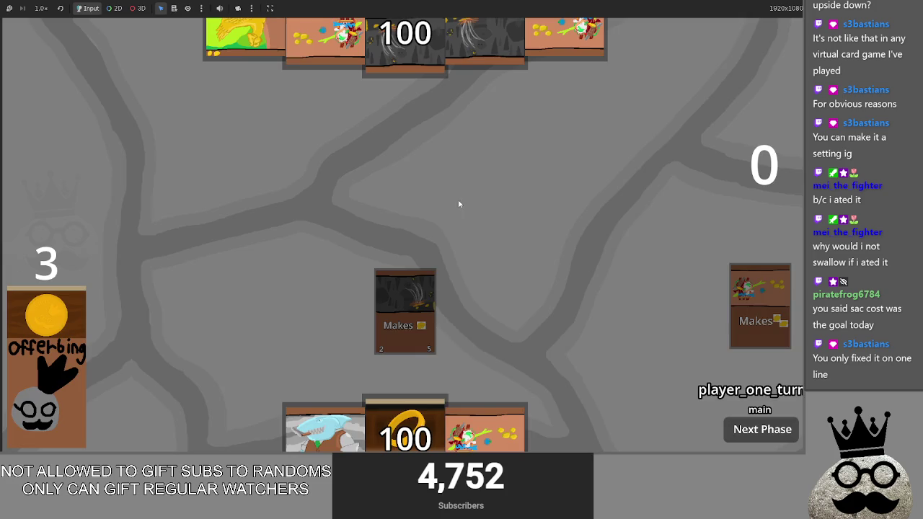
{"action": "left_click", "coordinate": [325, 426]}
{"action": "left_click", "coordinate": [399, 194]}
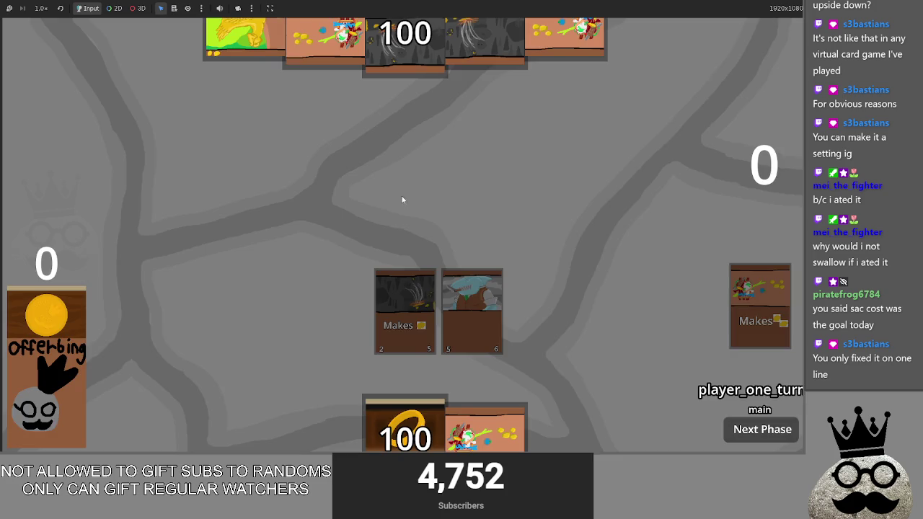
{"action": "key", "text": "F8"}
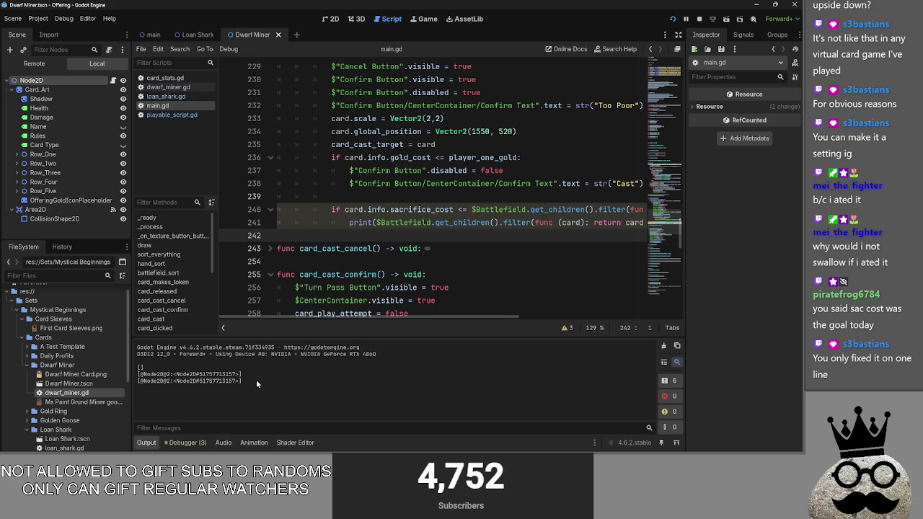
{"action": "key", "text": "alt+Tab"}
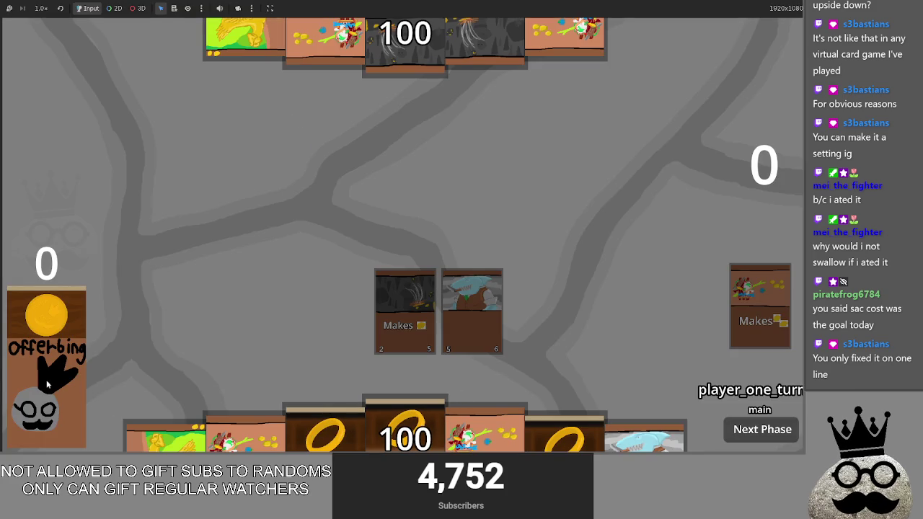
{"action": "left_click", "coordinate": [472, 310]}
{"action": "left_click", "coordinate": [415, 271]}
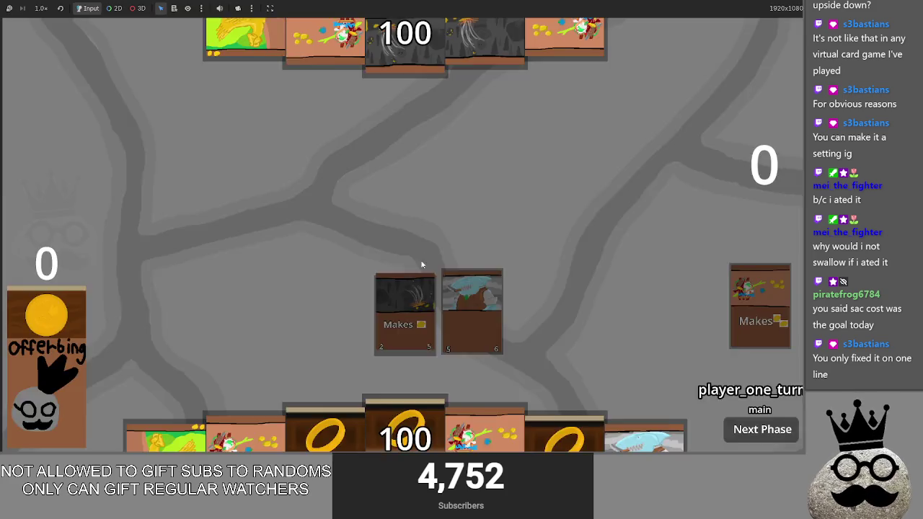
Delete blank line 239 in main.gd, rerun the game, and try casting the shark card again
{"action": "key", "text": "alt+Tab"}
{"action": "key", "text": "alt+Tab"}
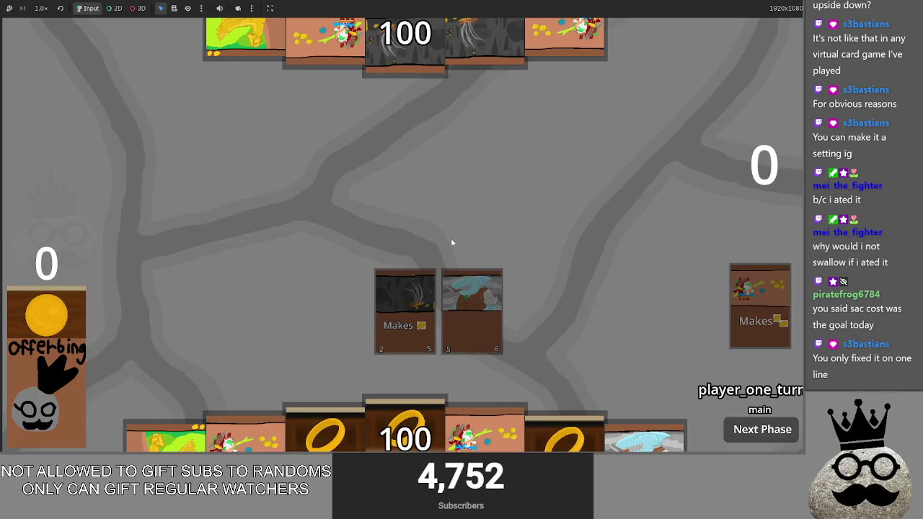
{"action": "key", "text": "alt+Tab"}
{"action": "key", "text": "alt+Tab"}
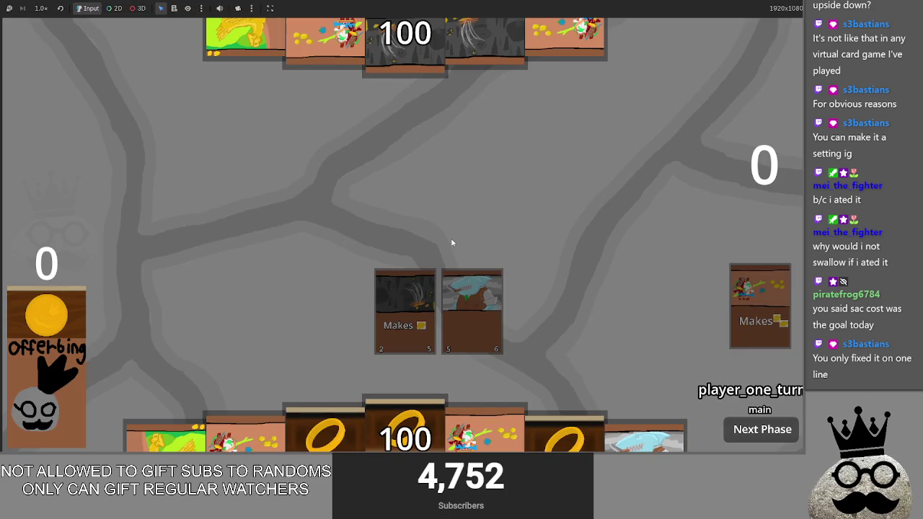
{"action": "key", "text": "alt+Tab"}
{"action": "scroll", "coordinate": [347, 266], "scroll_direction": "up", "scroll_amount": 2}
{"action": "left_click", "coordinate": [348, 263]}
{"action": "key", "text": "shift+End"}
{"action": "key", "text": "End"}
{"action": "key", "text": "Down"}
{"action": "key", "text": "BackSpace"}
{"action": "key", "text": "BackSpace"}
{"action": "key", "text": "BackSpace"}
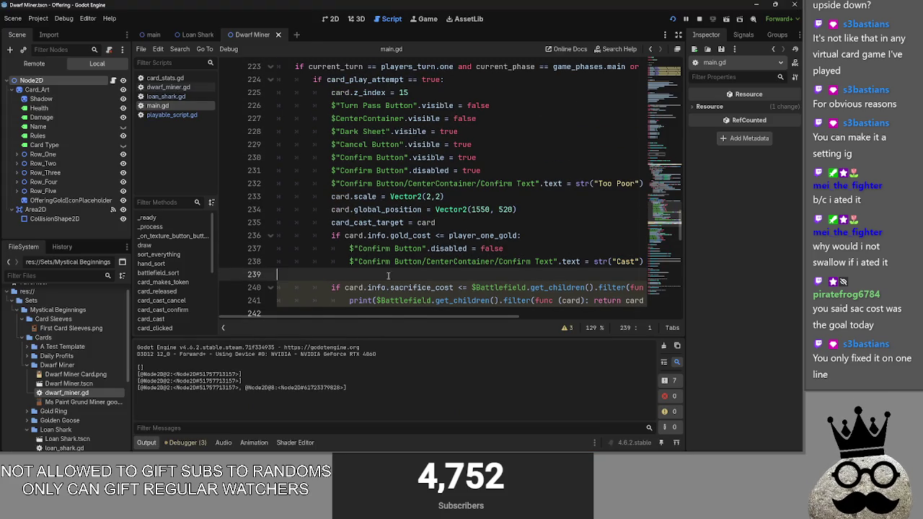
{"action": "scroll", "coordinate": [431, 306], "scroll_direction": "up", "scroll_amount": 3}
{"action": "key", "text": "F5"}
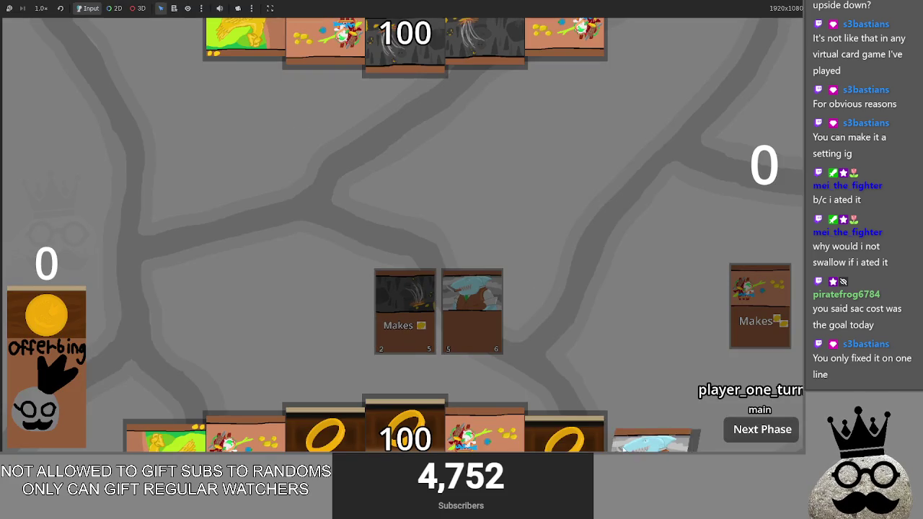
{"action": "left_click", "coordinate": [588, 438]}
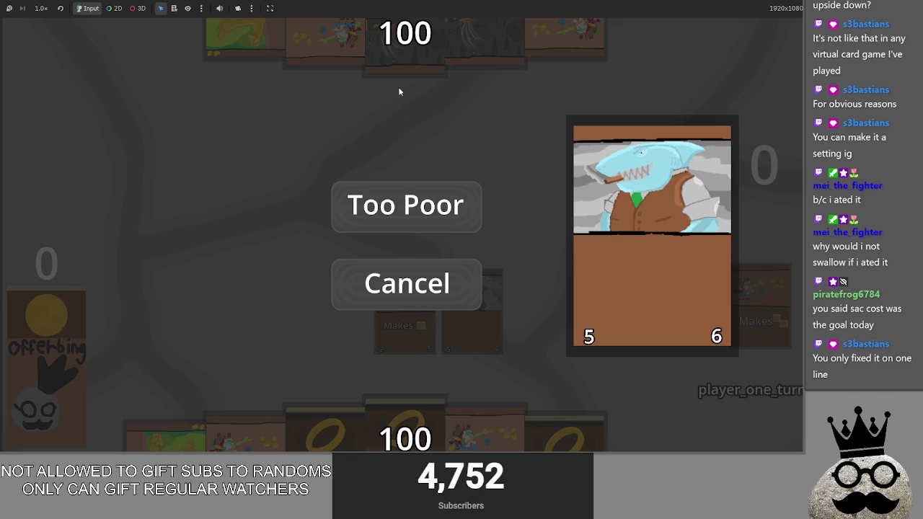
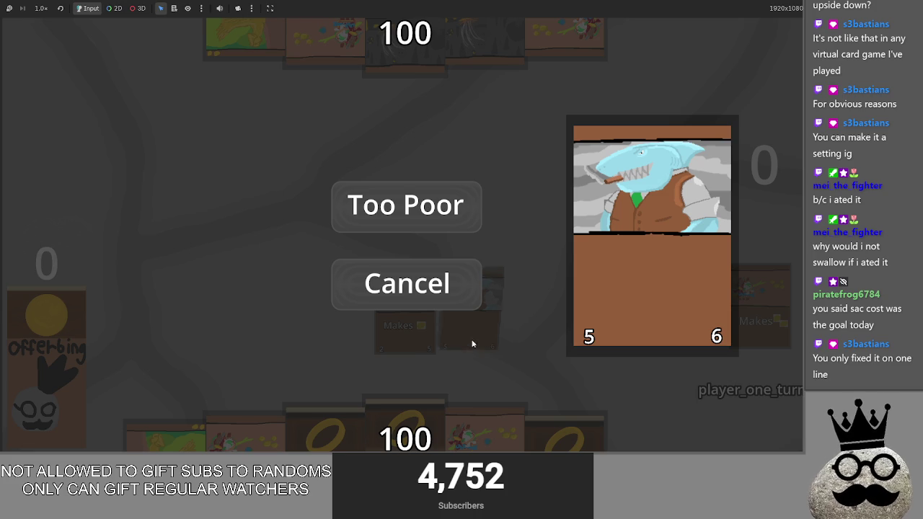
Cancel the shark card's Too Poor cast and return to the main.gd script
{"action": "left_click", "coordinate": [414, 287]}
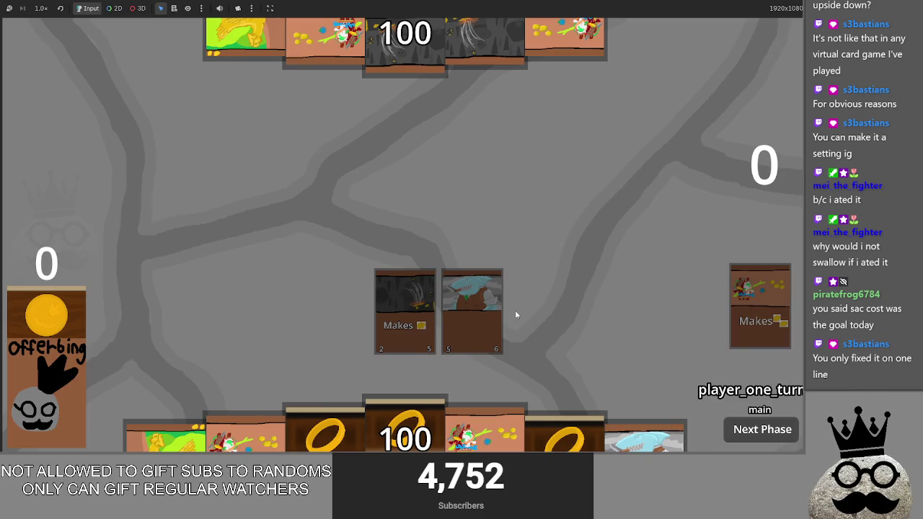
{"action": "key", "text": "F8"}
{"action": "scroll", "coordinate": [505, 307], "scroll_direction": "up", "scroll_amount": 5}
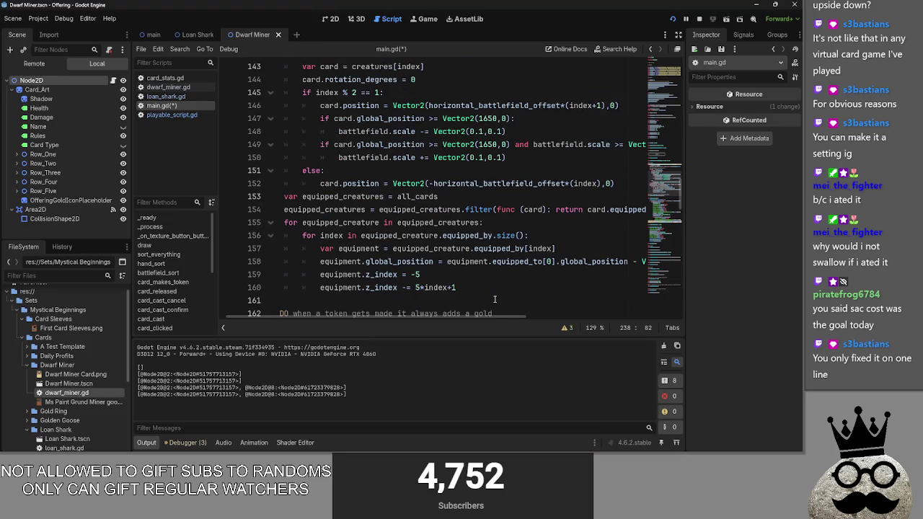
Glance at the running game, then come back to the script editor
{"action": "scroll", "coordinate": [346, 309], "scroll_direction": "left", "scroll_amount": 2}
{"action": "key", "text": "alt+Tab"}
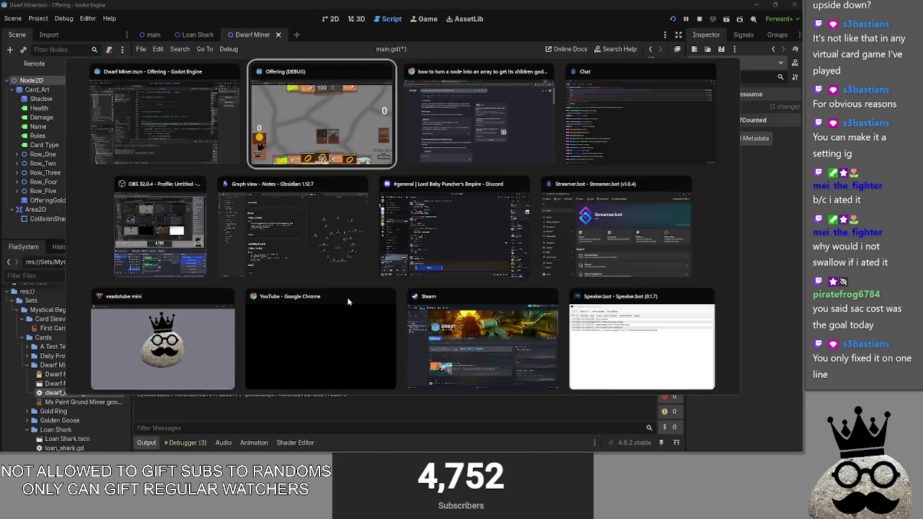
{"action": "key", "text": "alt+Tab"}
Collapse battlefield_sort, card_released and card_cast_confirm, and expand card_clicked
{"action": "left_click", "coordinate": [270, 236]}
{"action": "scroll", "coordinate": [318, 264], "scroll_direction": "down", "scroll_amount": 2}
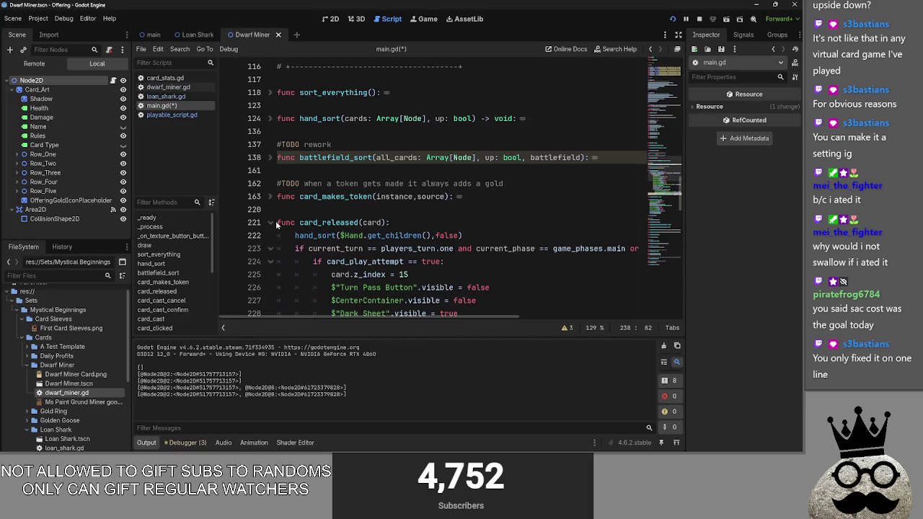
{"action": "left_click", "coordinate": [271, 224]}
{"action": "scroll", "coordinate": [271, 228], "scroll_direction": "down", "scroll_amount": 2}
{"action": "left_click", "coordinate": [270, 197]}
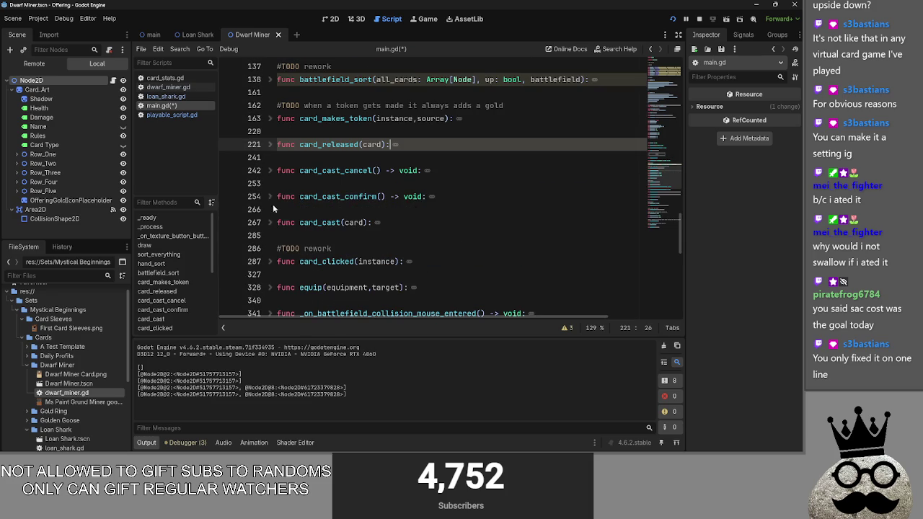
{"action": "scroll", "coordinate": [270, 232], "scroll_direction": "down", "scroll_amount": 1}
{"action": "left_click", "coordinate": [270, 222]}
{"action": "scroll", "coordinate": [392, 209], "scroll_direction": "down", "scroll_amount": 2}
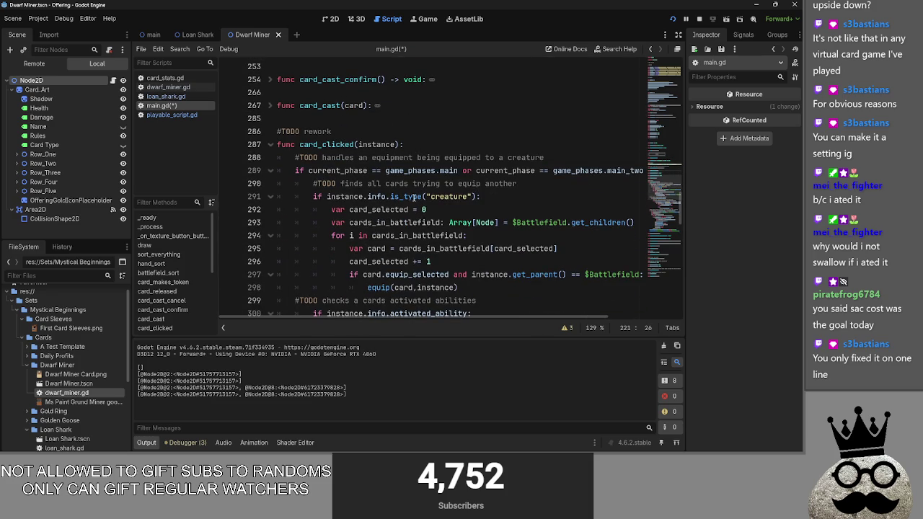
Add, then remove, a blank line under card_clicked's header while reviewing the code
{"action": "left_click", "coordinate": [462, 141]}
{"action": "key", "text": "Return"}
{"action": "key", "text": "Return"}
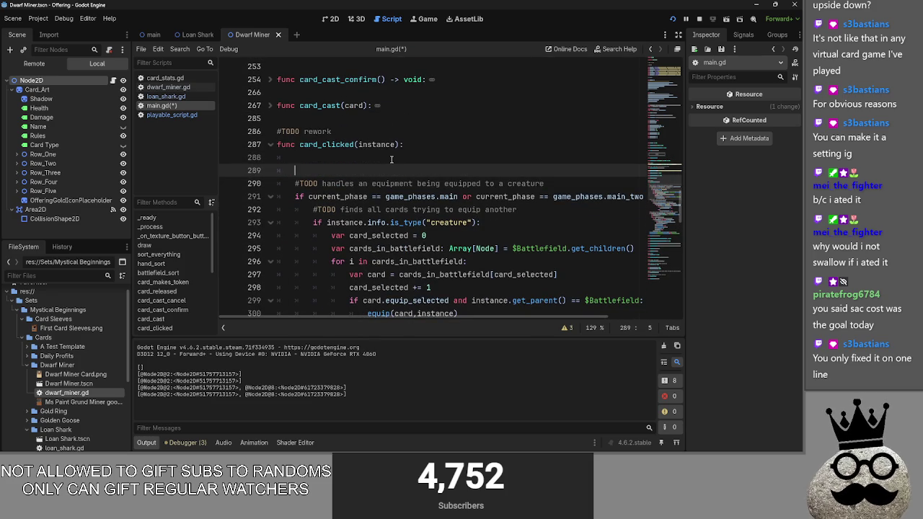
{"action": "key", "text": "BackSpace"}
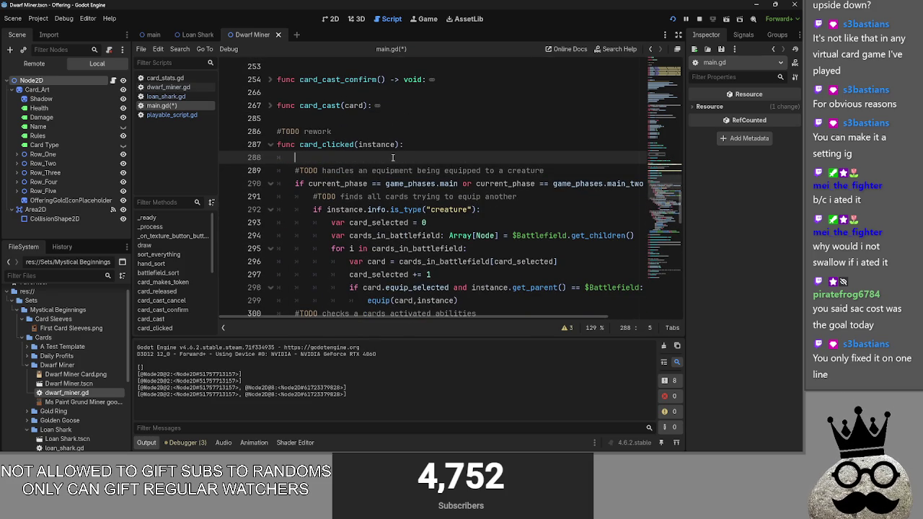
{"action": "scroll", "coordinate": [393, 157], "scroll_direction": "up", "scroll_amount": 20}
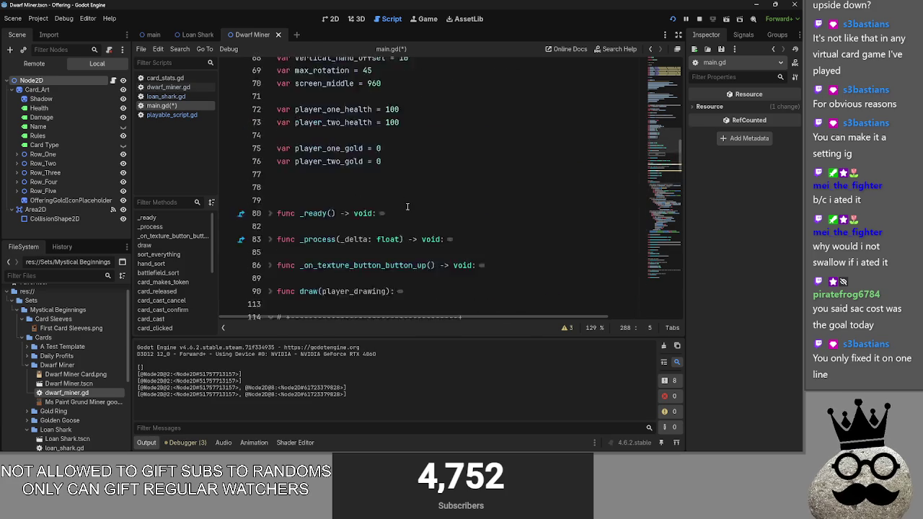
{"action": "scroll", "coordinate": [407, 208], "scroll_direction": "down", "scroll_amount": 3}
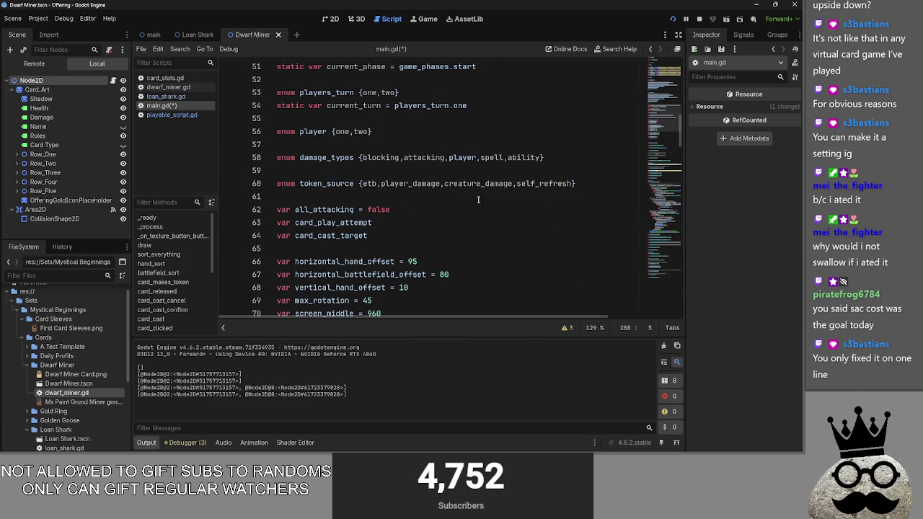
{"action": "scroll", "coordinate": [580, 188], "scroll_direction": "down", "scroll_amount": 12}
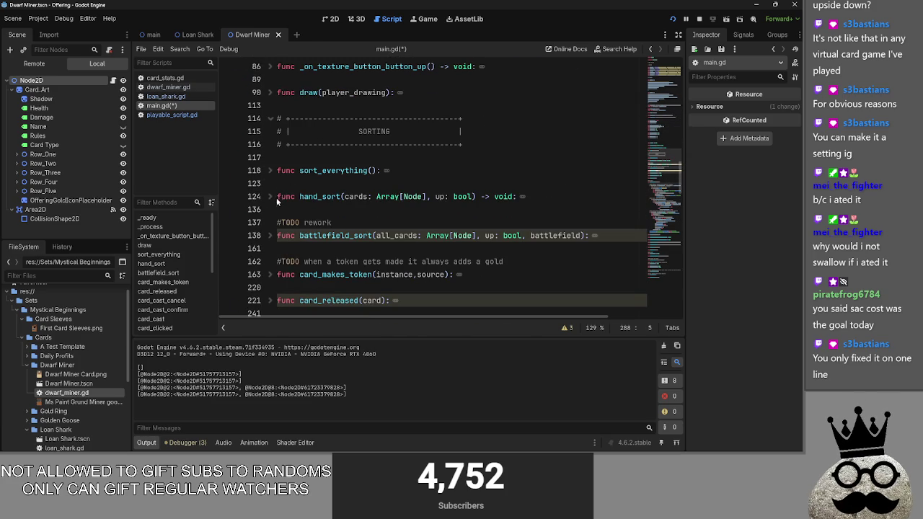
{"action": "scroll", "coordinate": [274, 241], "scroll_direction": "down", "scroll_amount": 2}
Peek inside card_makes_token, expand card_released, and inspect card_cast_target and line 237's false value
{"action": "left_click", "coordinate": [274, 198]}
{"action": "left_click", "coordinate": [274, 198]}
{"action": "scroll", "coordinate": [274, 233], "scroll_direction": "down", "scroll_amount": 2}
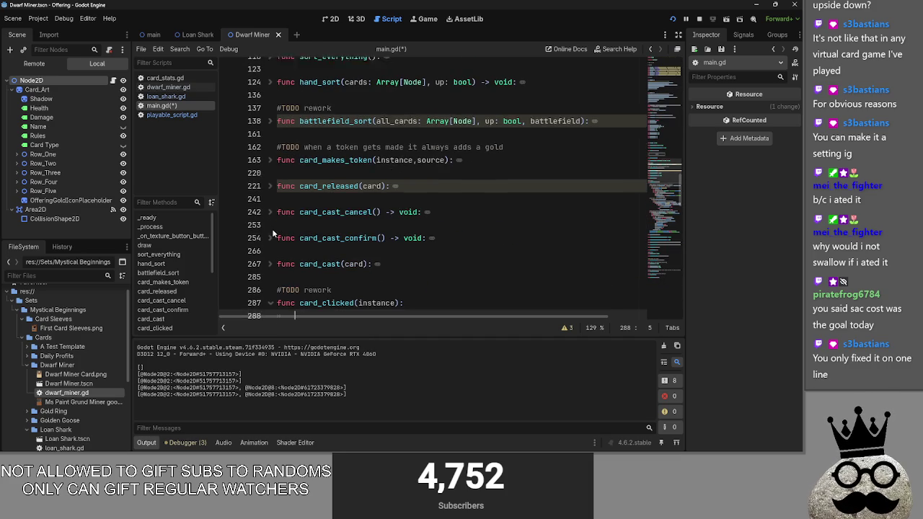
{"action": "left_click", "coordinate": [271, 184]}
{"action": "scroll", "coordinate": [337, 213], "scroll_direction": "down", "scroll_amount": 4}
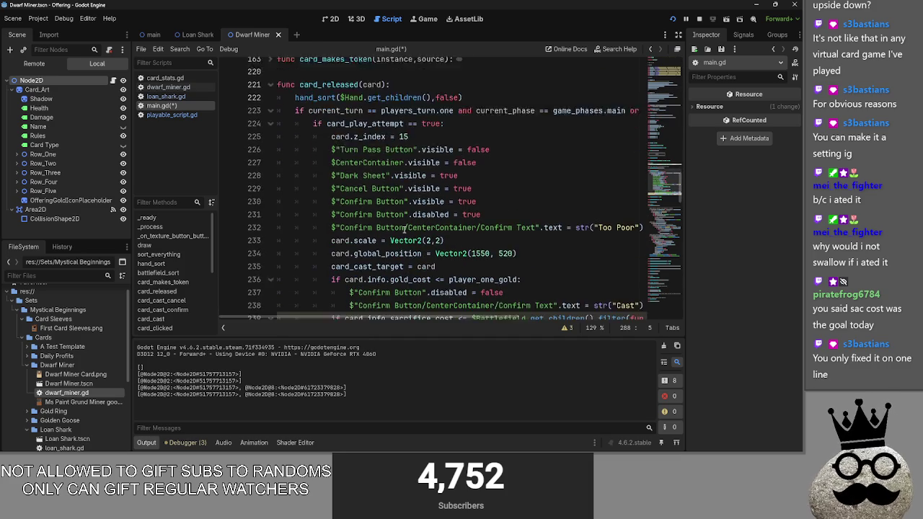
{"action": "double_click", "coordinate": [375, 210]}
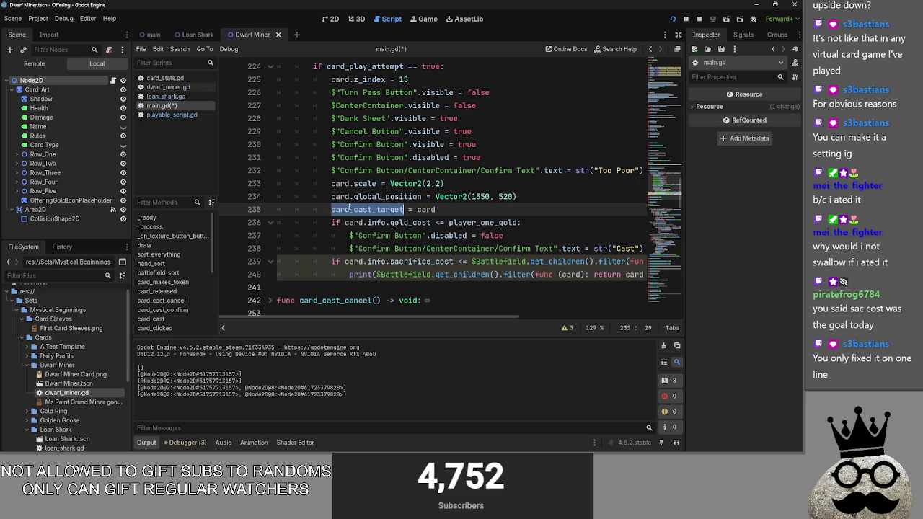
{"action": "scroll", "coordinate": [377, 218], "scroll_direction": "up", "scroll_amount": 1}
{"action": "scroll", "coordinate": [378, 219], "scroll_direction": "down", "scroll_amount": 1}
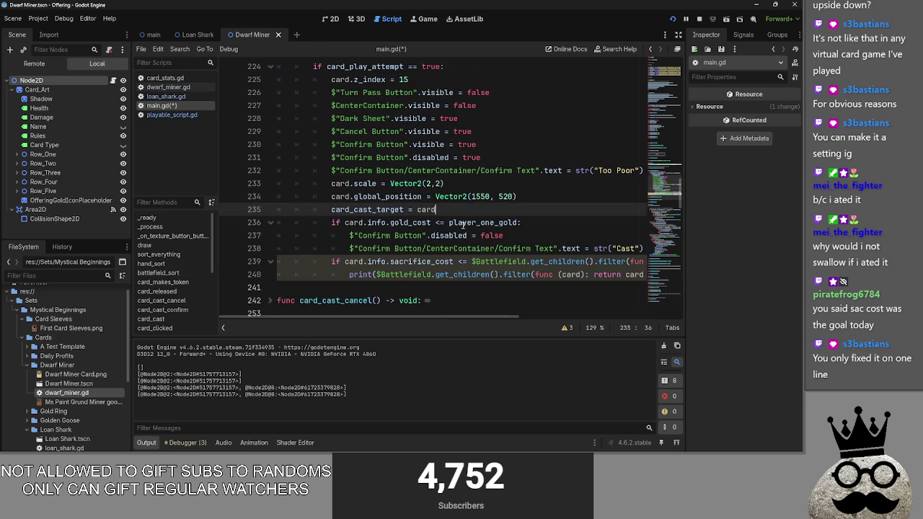
{"action": "double_click", "coordinate": [516, 234]}
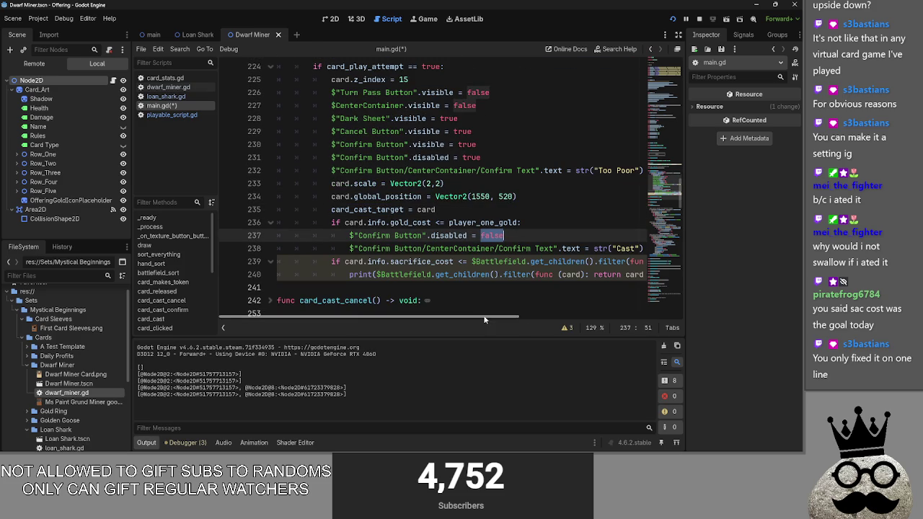
{"action": "scroll", "coordinate": [504, 316], "scroll_direction": "right", "scroll_amount": 2}
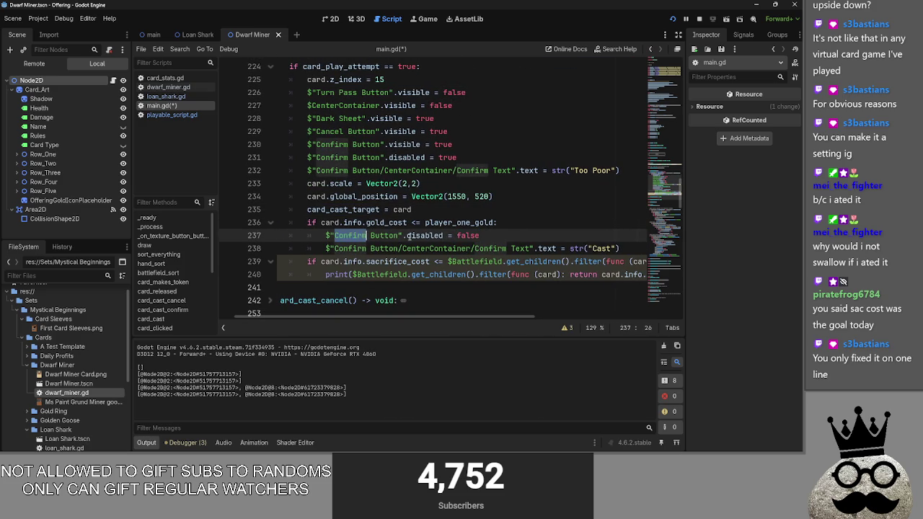
Review the gold-cost branch lines, then switch to loan_shark.gd (3 gold, 1 sacrifice)
{"action": "left_click_drag", "start_coordinate": [325, 235], "coordinate": [644, 246]}
{"action": "left_click", "coordinate": [635, 248]}
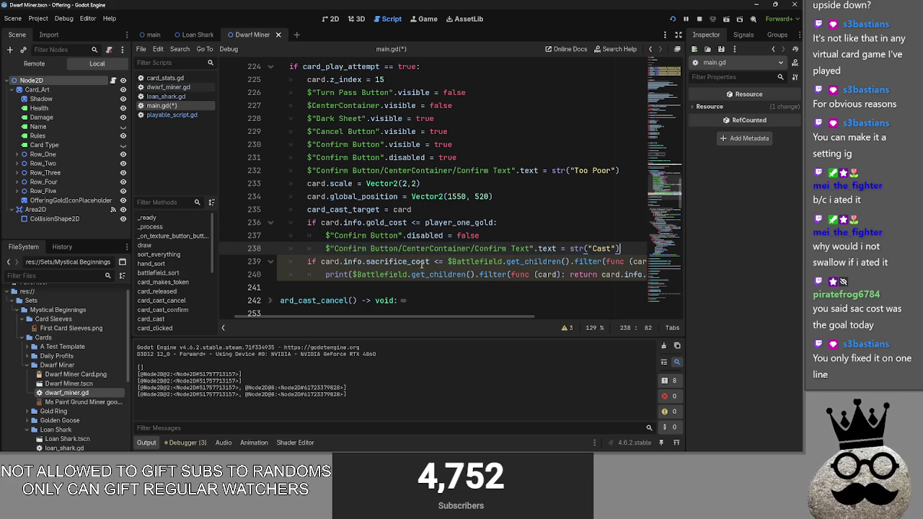
{"action": "left_click_drag", "start_coordinate": [325, 235], "coordinate": [622, 248]}
{"action": "left_click", "coordinate": [625, 247]}
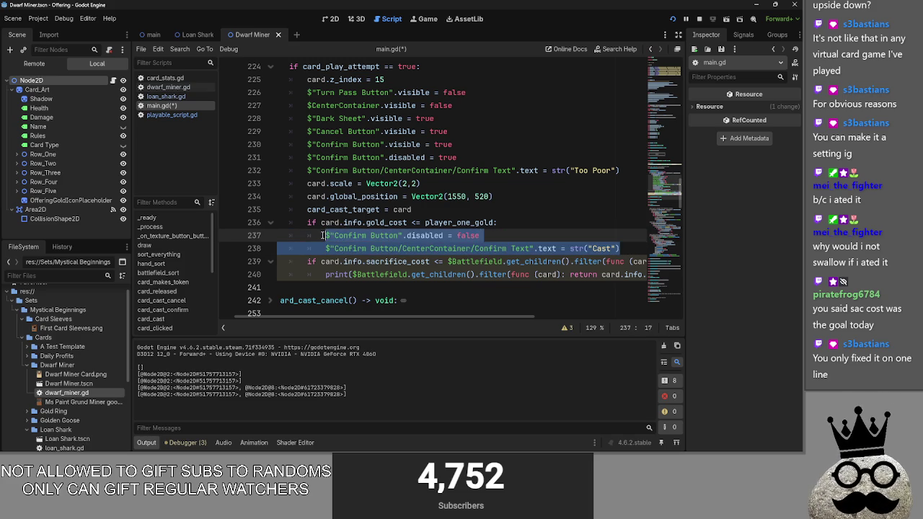
{"action": "left_click", "coordinate": [517, 222]}
{"action": "left_click", "coordinate": [503, 233]}
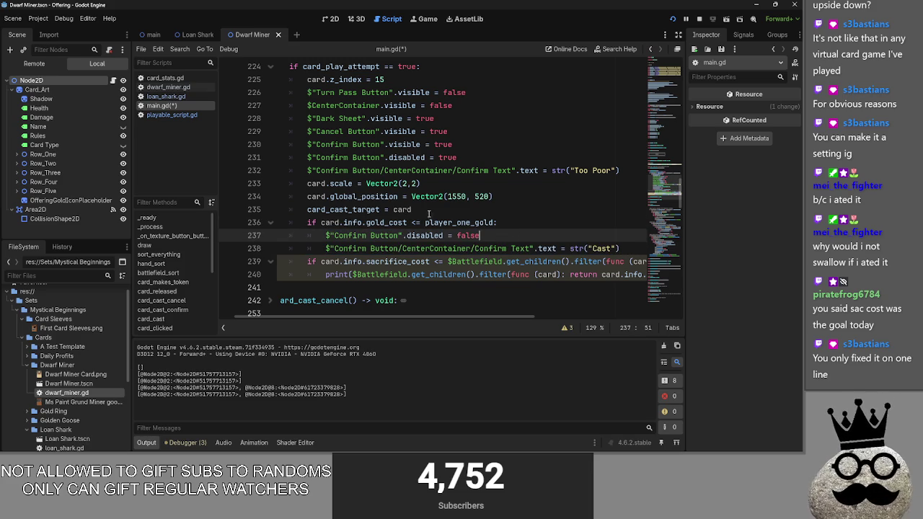
{"action": "left_click", "coordinate": [165, 97]}
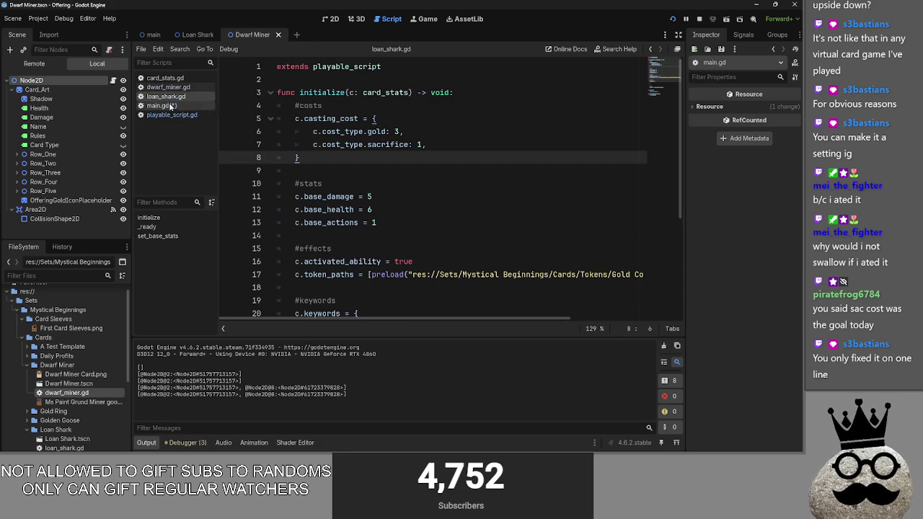
Inspect the sacrifice cost line in loan_shark.gd
{"action": "left_click", "coordinate": [419, 144]}
{"action": "double_click", "coordinate": [405, 147]}
{"action": "left_click", "coordinate": [421, 145]}
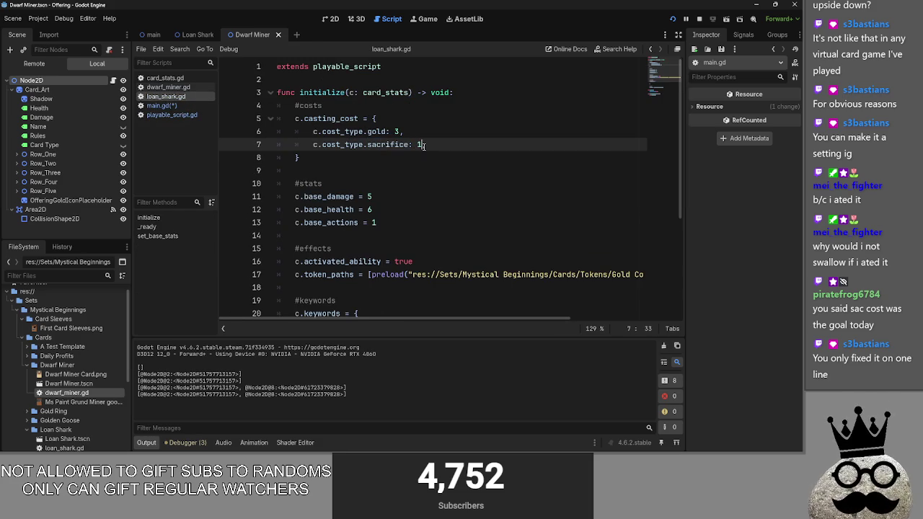
{"action": "type", "text": ","}
{"action": "double_click", "coordinate": [399, 146]}
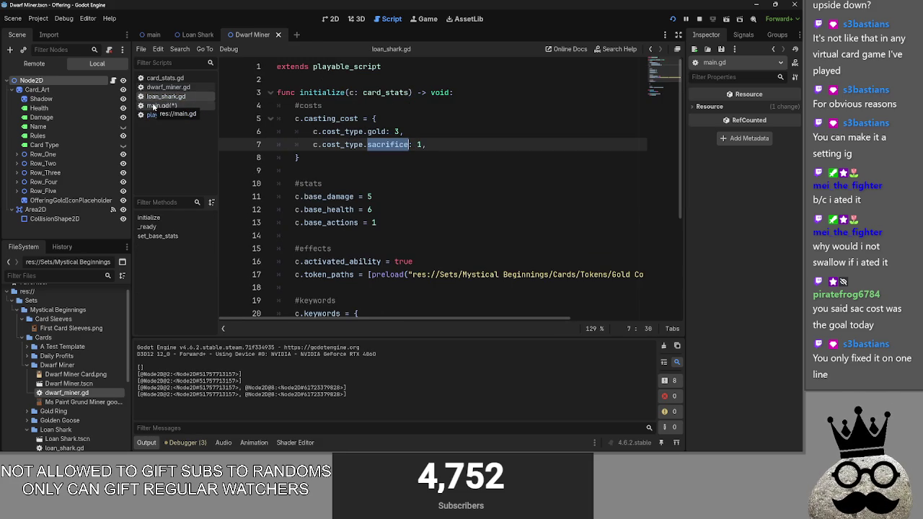
Back in main.gd, collapse card_cast_confirm and expand the card_cast function
{"action": "left_click", "coordinate": [153, 106]}
{"action": "key", "text": "Up"}
{"action": "key", "text": "Up"}
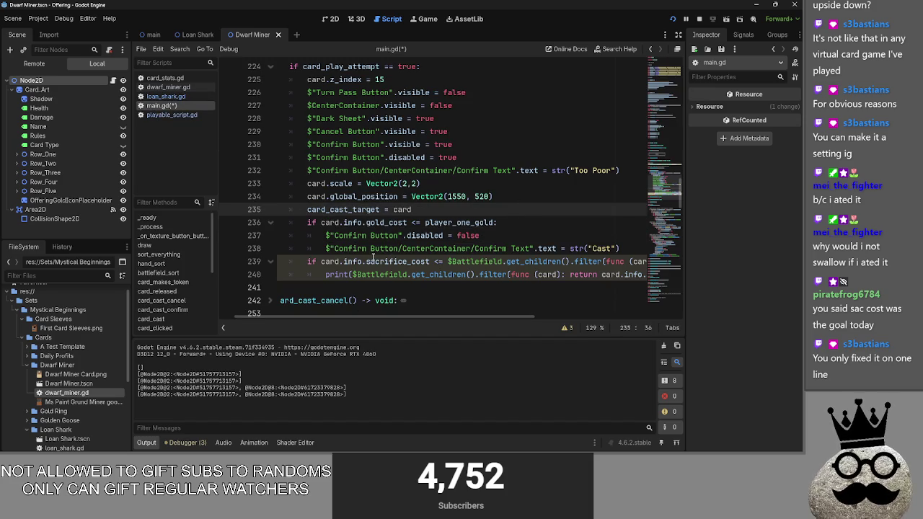
{"action": "mouse_move", "coordinate": [446, 317]}
{"action": "left_mouse_down"}
{"action": "mouse_move", "coordinate": [516, 319]}
{"action": "mouse_move", "coordinate": [405, 317]}
{"action": "left_mouse_up"}
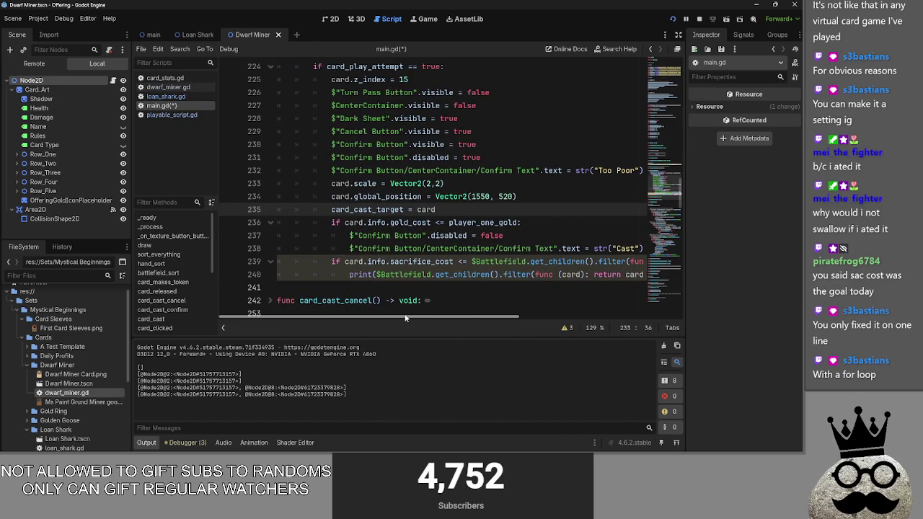
{"action": "scroll", "coordinate": [428, 288], "scroll_direction": "down", "scroll_amount": 4}
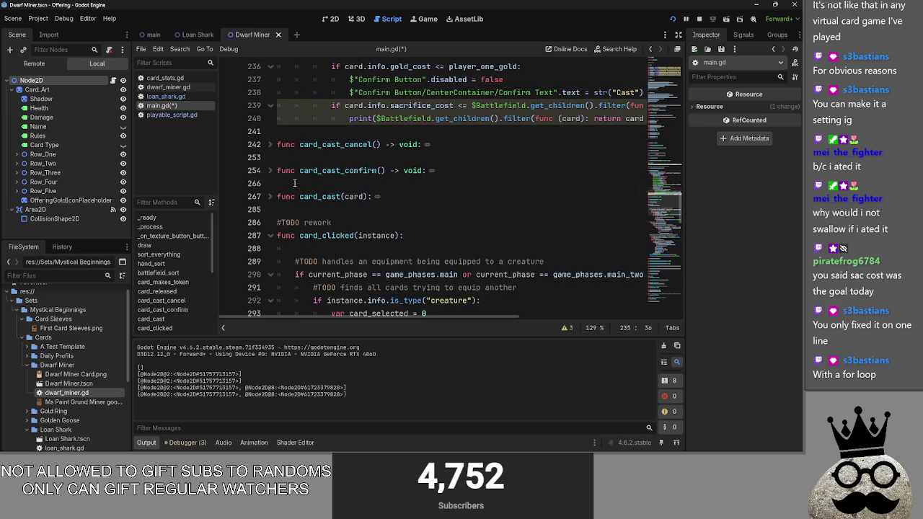
{"action": "left_click", "coordinate": [270, 170]}
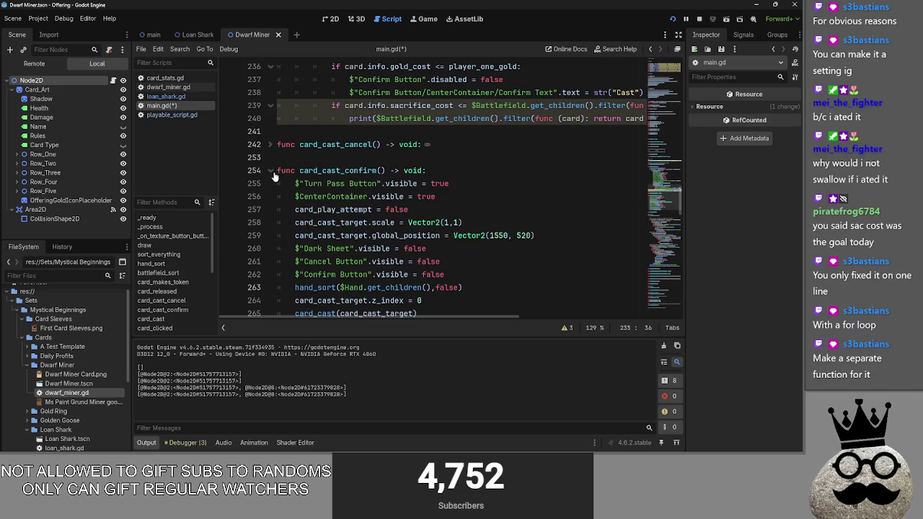
{"action": "scroll", "coordinate": [271, 152], "scroll_direction": "down", "scroll_amount": 1}
{"action": "left_click", "coordinate": [270, 131]}
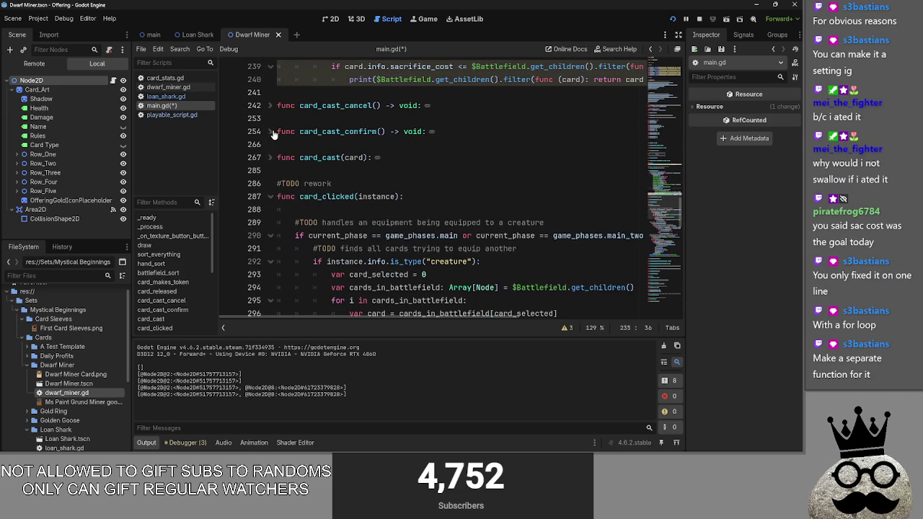
{"action": "left_click", "coordinate": [269, 157]}
{"action": "scroll", "coordinate": [267, 157], "scroll_direction": "down", "scroll_amount": 1}
Examine the players_turn.one check on line 268 and the gold-cost check on line 270
{"action": "left_click_drag", "start_coordinate": [288, 131], "coordinate": [459, 131]}
{"action": "left_click", "coordinate": [458, 131]}
{"action": "left_click_drag", "start_coordinate": [317, 157], "coordinate": [503, 157]}
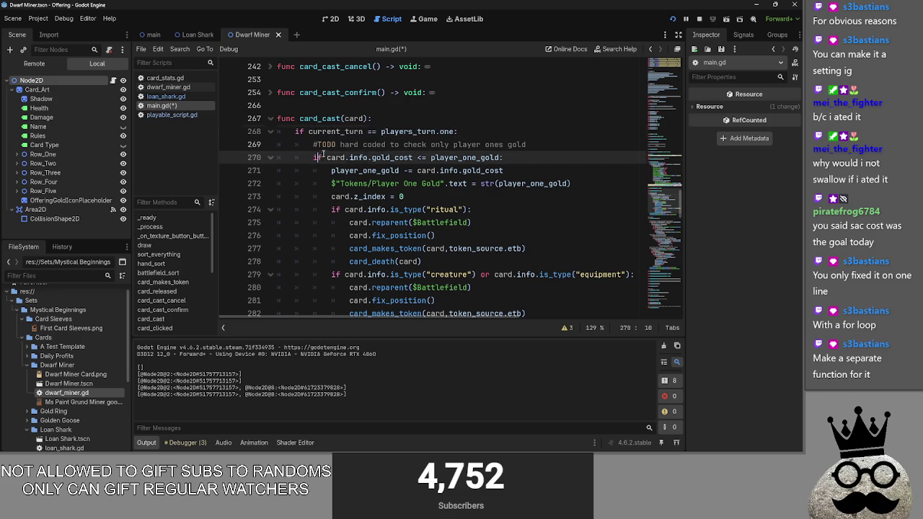
{"action": "left_click", "coordinate": [503, 157]}
{"action": "scroll", "coordinate": [342, 161], "scroll_direction": "up", "scroll_amount": 15}
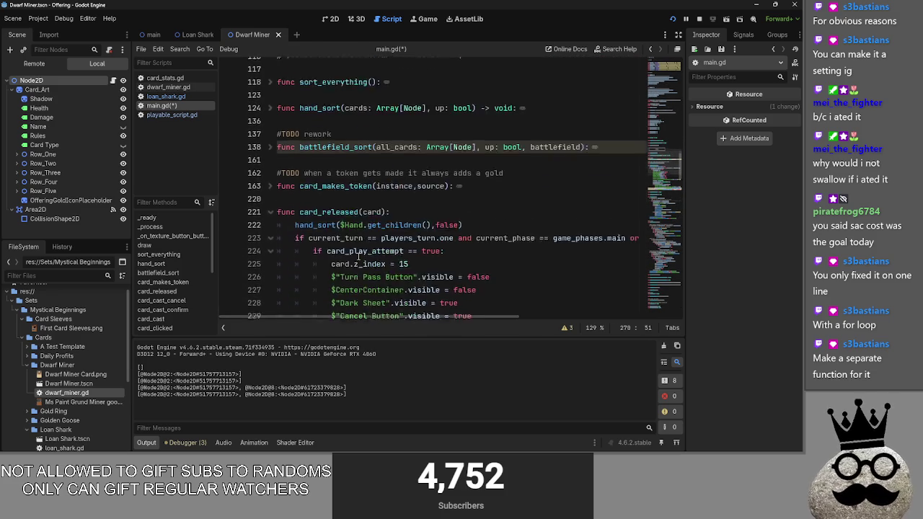
{"action": "scroll", "coordinate": [273, 262], "scroll_direction": "down", "scroll_amount": 2}
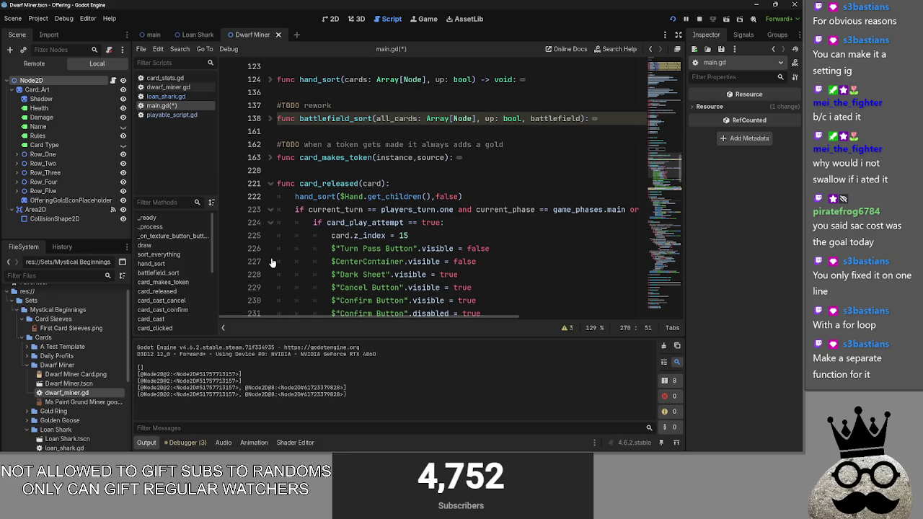
{"action": "scroll", "coordinate": [385, 262], "scroll_direction": "down", "scroll_amount": 15}
Delete the players_turn.one check line and select lines 268–281 beneath it
{"action": "mouse_move", "coordinate": [465, 132]}
{"action": "left_mouse_down"}
{"action": "mouse_move", "coordinate": [238, 143]}
{"action": "mouse_move", "coordinate": [239, 129]}
{"action": "left_mouse_up"}
{"action": "key", "text": "BackSpace"}
{"action": "key", "text": "BackSpace"}
{"action": "scroll", "coordinate": [508, 238], "scroll_direction": "down", "scroll_amount": 2}
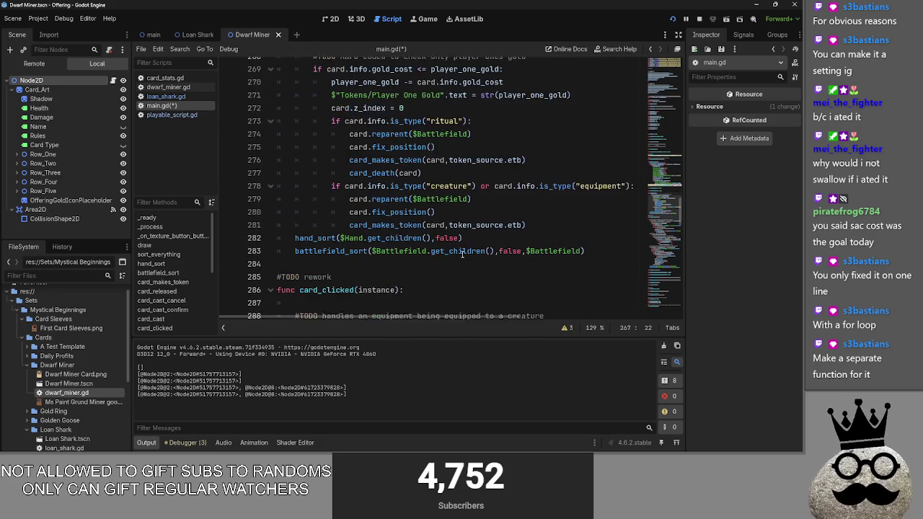
{"action": "scroll", "coordinate": [508, 237], "scroll_direction": "up", "scroll_amount": 1}
{"action": "mouse_move", "coordinate": [526, 261]}
{"action": "left_mouse_down"}
{"action": "mouse_move", "coordinate": [513, 261]}
{"action": "mouse_move", "coordinate": [497, 105]}
{"action": "mouse_move", "coordinate": [513, 93]}
{"action": "left_mouse_up"}
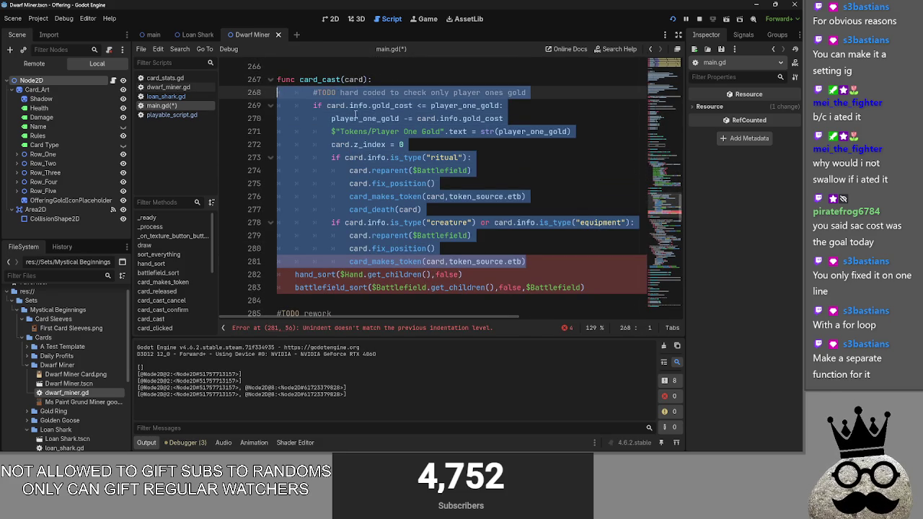
Dedent card_cast's body one level, then inspect info and gold_cost in its condition
{"action": "key", "text": "shift+Tab"}
{"action": "left_click", "coordinate": [513, 92]}
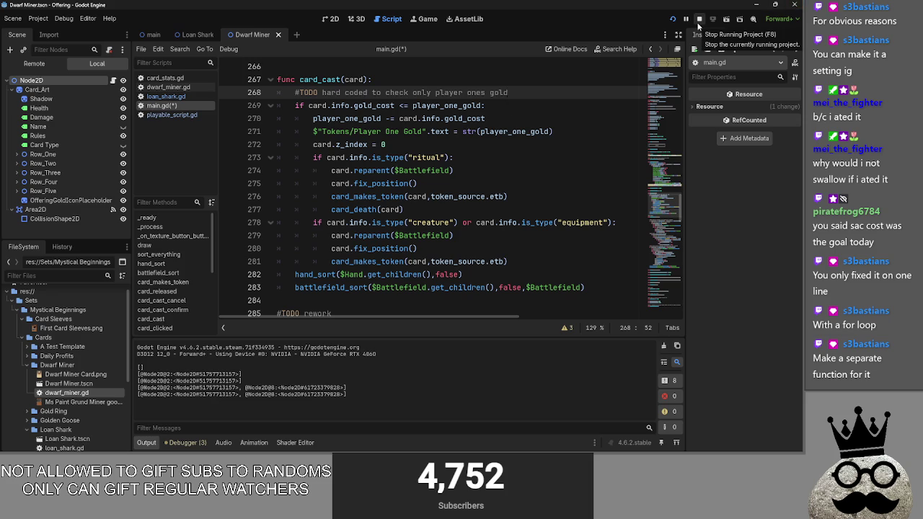
{"action": "left_click", "coordinate": [318, 105]}
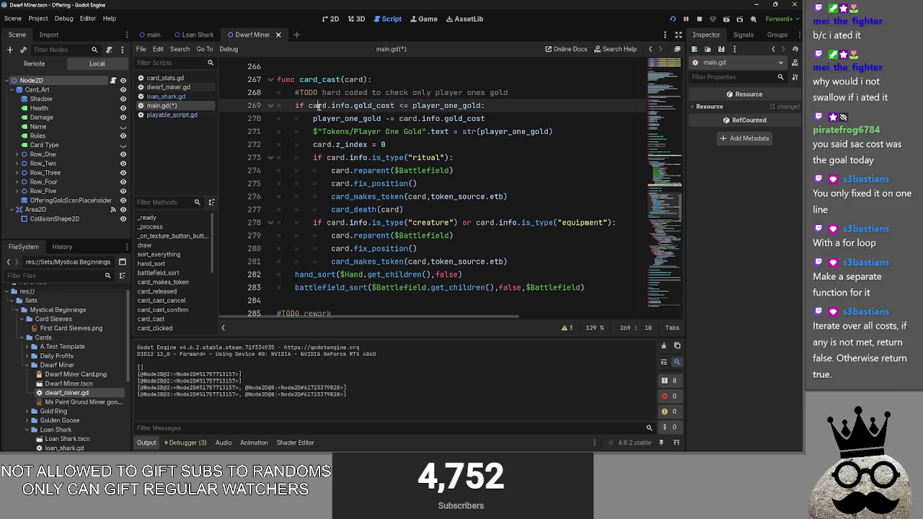
{"action": "key", "text": "Left"}
{"action": "double_click", "coordinate": [342, 106]}
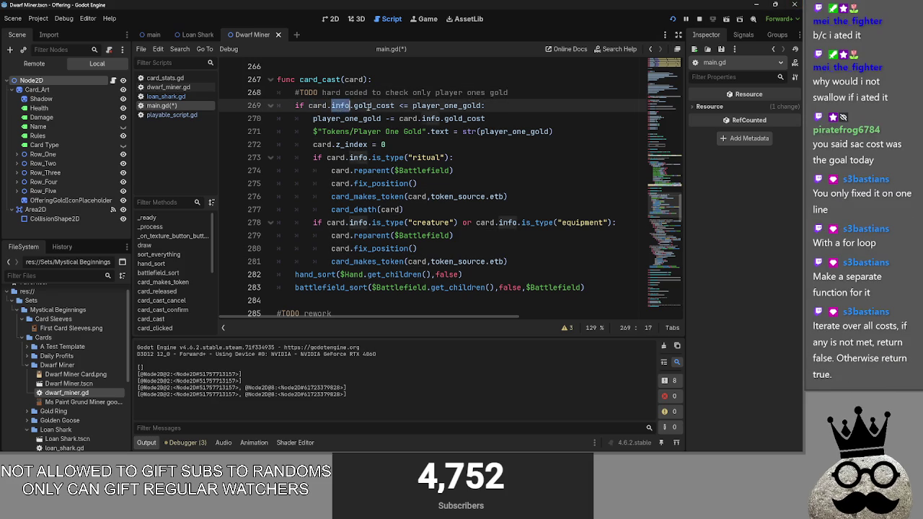
{"action": "double_click", "coordinate": [371, 105]}
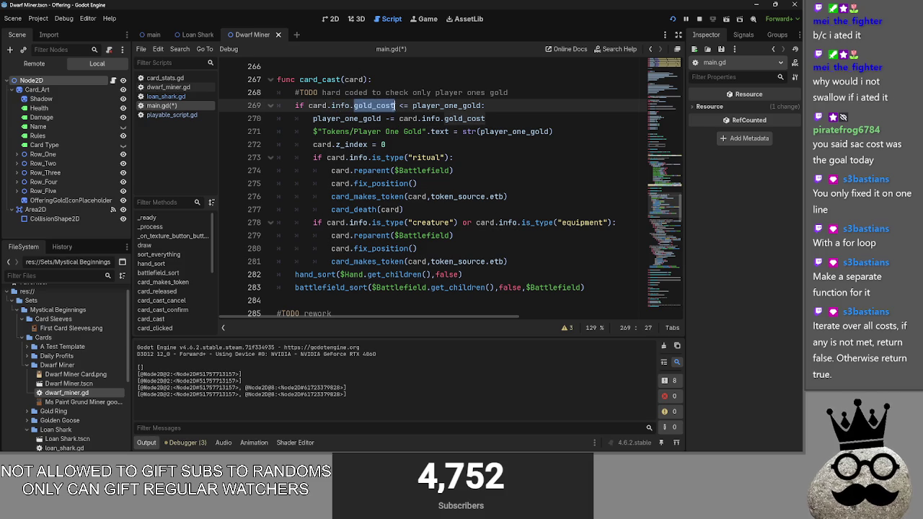
{"action": "left_click", "coordinate": [409, 106]}
Review the gold deduction line and the card placement block on lines 272–281
{"action": "left_click_drag", "start_coordinate": [315, 119], "coordinate": [488, 119]}
{"action": "left_click", "coordinate": [524, 109]}
{"action": "left_click", "coordinate": [522, 118]}
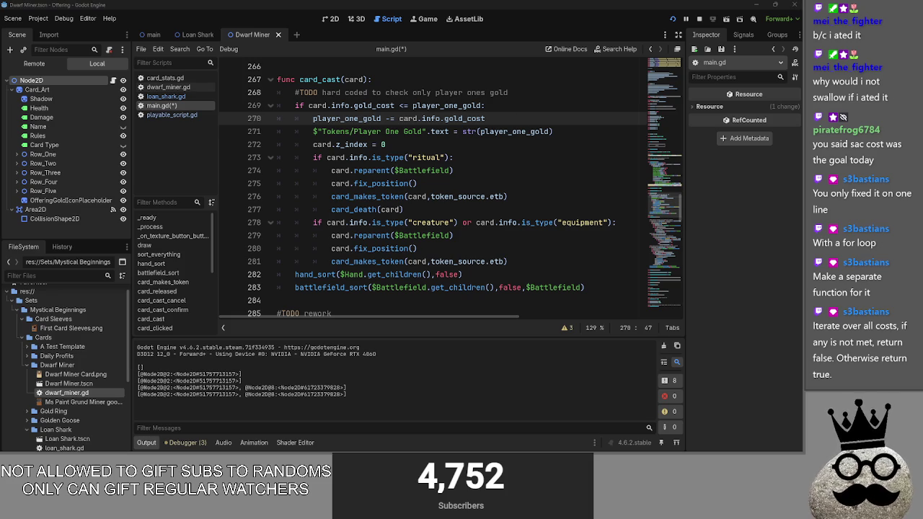
{"action": "key", "text": "Down"}
{"action": "key", "text": "Down"}
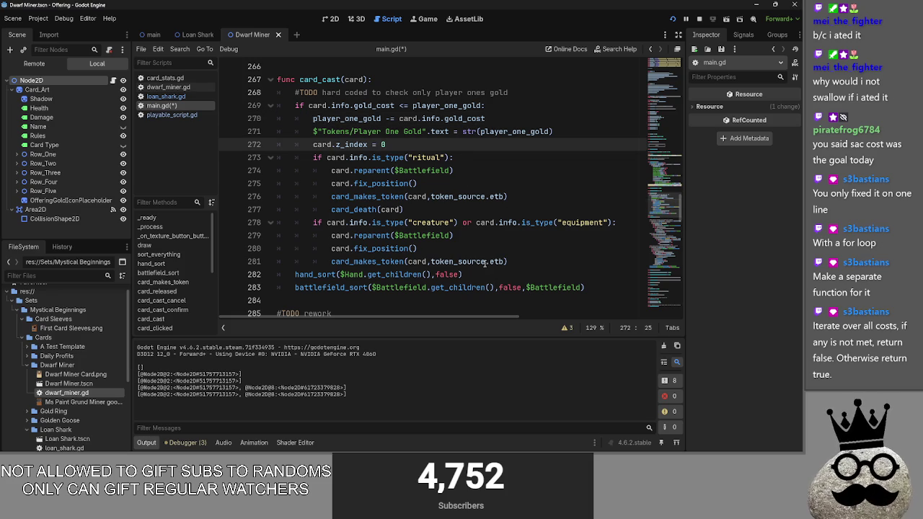
{"action": "scroll", "coordinate": [487, 265], "scroll_direction": "up", "scroll_amount": 2}
{"action": "scroll", "coordinate": [484, 263], "scroll_direction": "down", "scroll_amount": 1}
{"action": "scroll", "coordinate": [485, 263], "scroll_direction": "down", "scroll_amount": 2}
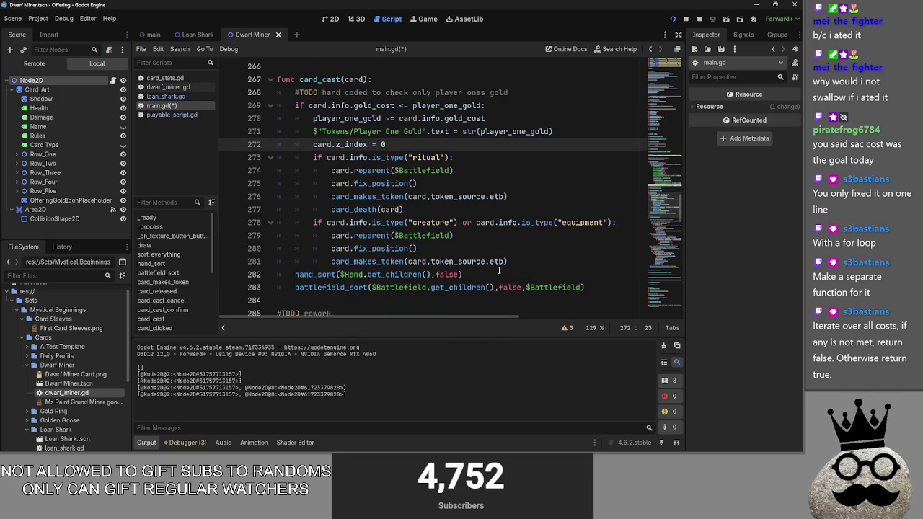
{"action": "mouse_move", "coordinate": [563, 265]}
{"action": "left_mouse_down"}
{"action": "mouse_move", "coordinate": [456, 222]}
{"action": "mouse_move", "coordinate": [214, 152]}
{"action": "left_mouse_up"}
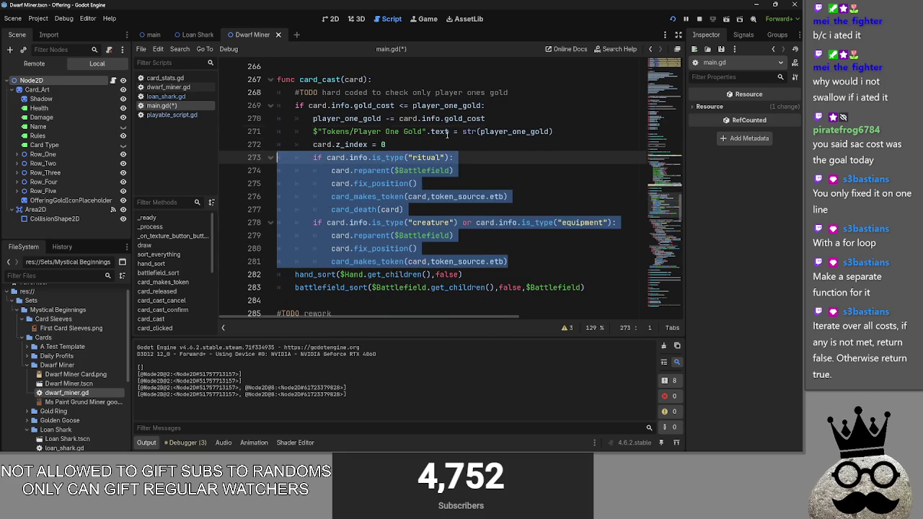
{"action": "left_click", "coordinate": [449, 137]}
{"action": "left_click", "coordinate": [453, 149]}
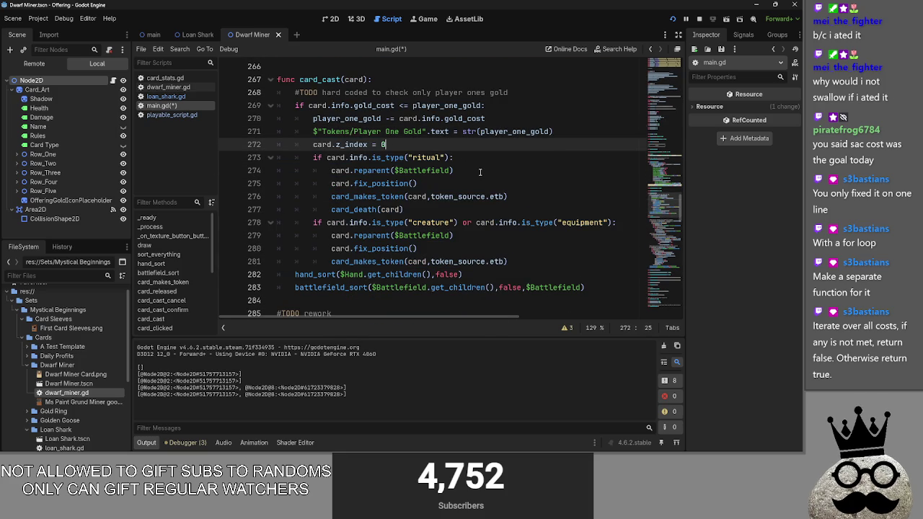
In card_released, delete the debug print on line 240 under the sacrifice_cost check
{"action": "scroll", "coordinate": [479, 172], "scroll_direction": "up", "scroll_amount": 4}
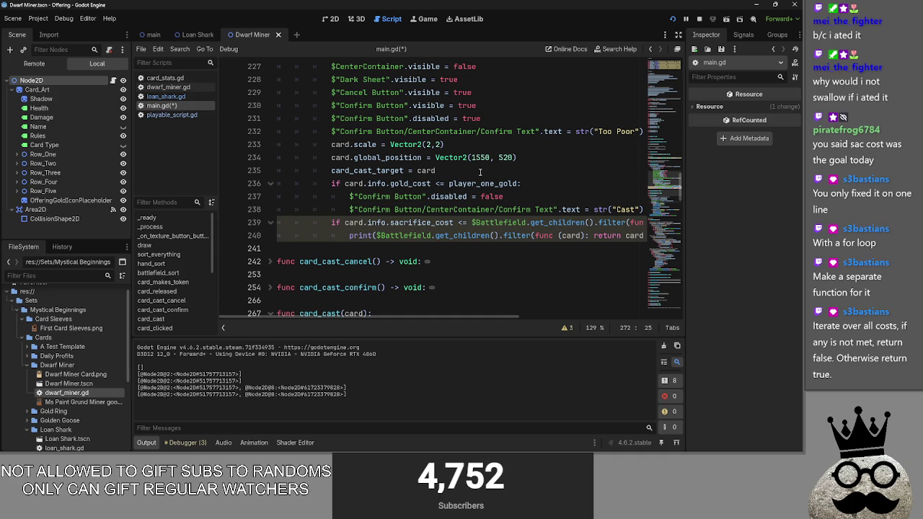
{"action": "scroll", "coordinate": [479, 172], "scroll_direction": "down", "scroll_amount": 2}
{"action": "scroll", "coordinate": [479, 180], "scroll_direction": "up", "scroll_amount": 3}
{"action": "scroll", "coordinate": [480, 183], "scroll_direction": "up", "scroll_amount": 1}
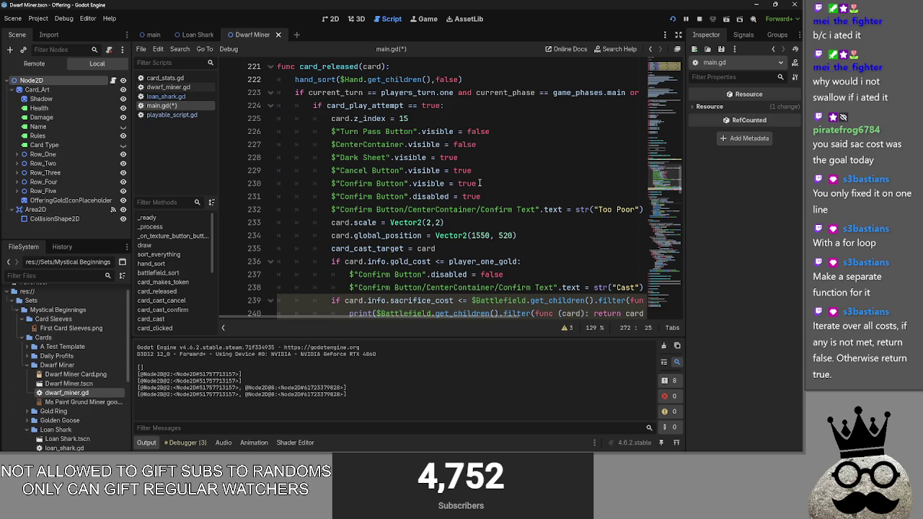
{"action": "scroll", "coordinate": [480, 183], "scroll_direction": "down", "scroll_amount": 1}
{"action": "scroll", "coordinate": [463, 313], "scroll_direction": "down", "scroll_amount": 1}
{"action": "left_click", "coordinate": [459, 241]}
{"action": "left_click_drag", "start_coordinate": [641, 228], "coordinate": [350, 228]}
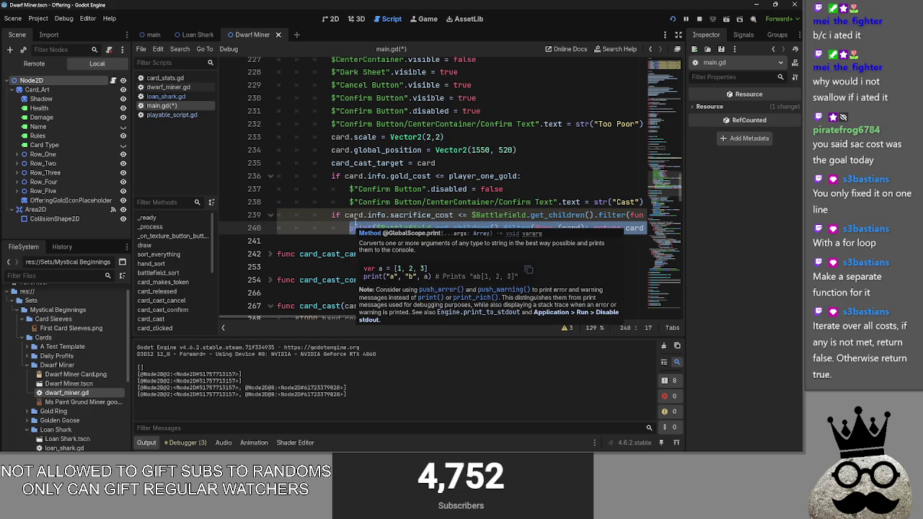
{"action": "key", "text": "BackSpace"}
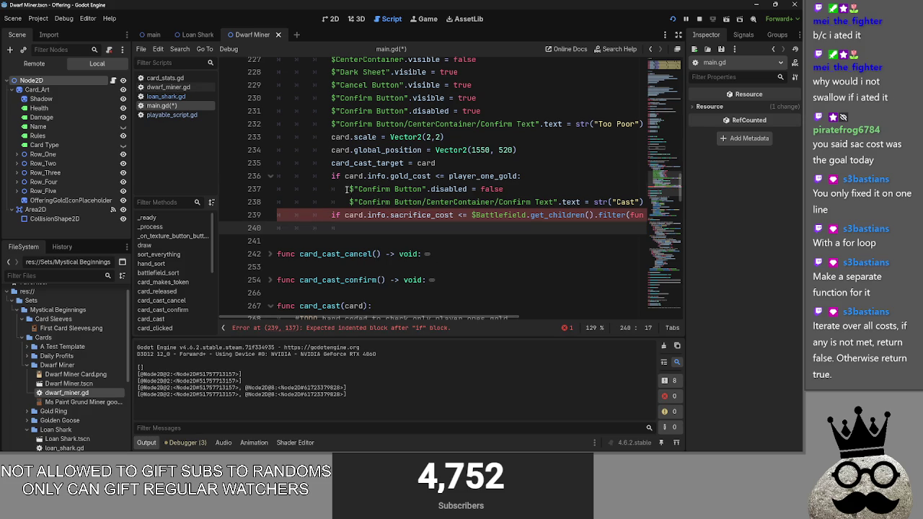
Copy the disabled = false and Cast label lines into the sacrifice branch on lines 240–241
{"action": "left_click_drag", "start_coordinate": [349, 189], "coordinate": [521, 188]}
{"action": "key", "text": "ctrl+c"}
{"action": "left_click", "coordinate": [450, 224]}
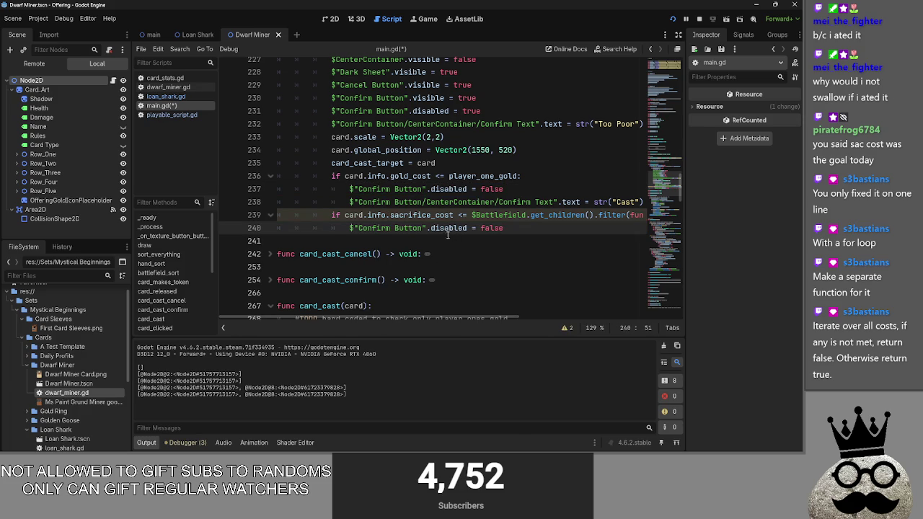
{"action": "key", "text": "ctrl+v"}
{"action": "left_click", "coordinate": [350, 202]}
{"action": "left_click_drag", "start_coordinate": [349, 202], "coordinate": [641, 199]}
{"action": "left_click", "coordinate": [454, 241]}
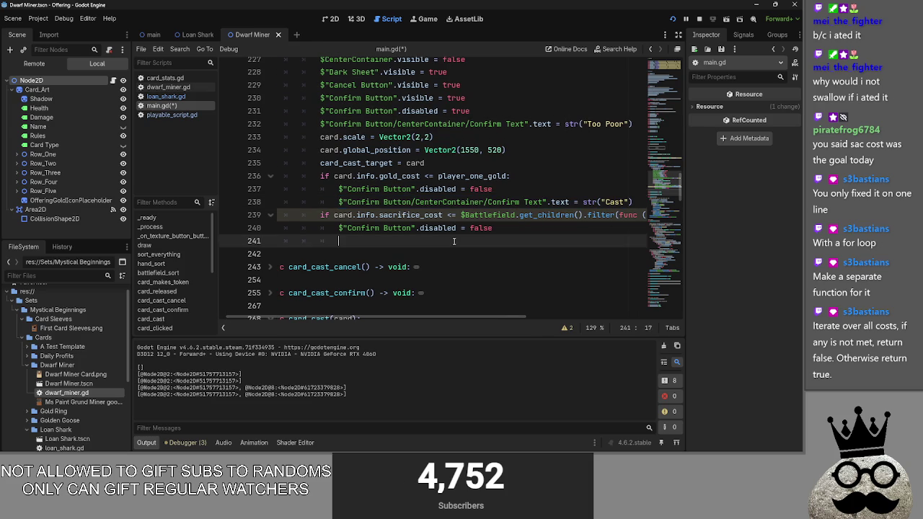
{"action": "key", "text": "ctrl+v"}
Change the pasted label from "Cast" to "Sacrifice" and run the project
{"action": "left_click", "coordinate": [532, 226]}
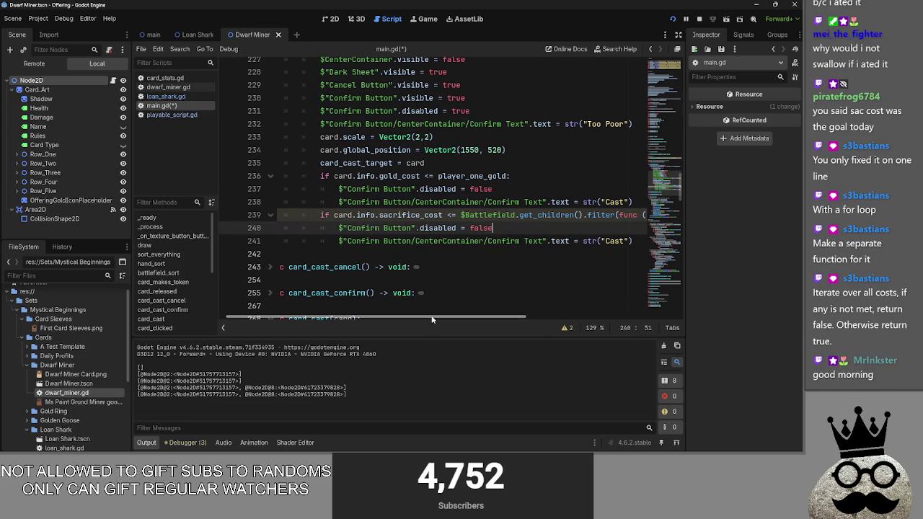
{"action": "left_click_drag", "start_coordinate": [338, 240], "coordinate": [636, 243]}
{"action": "left_click", "coordinate": [638, 242]}
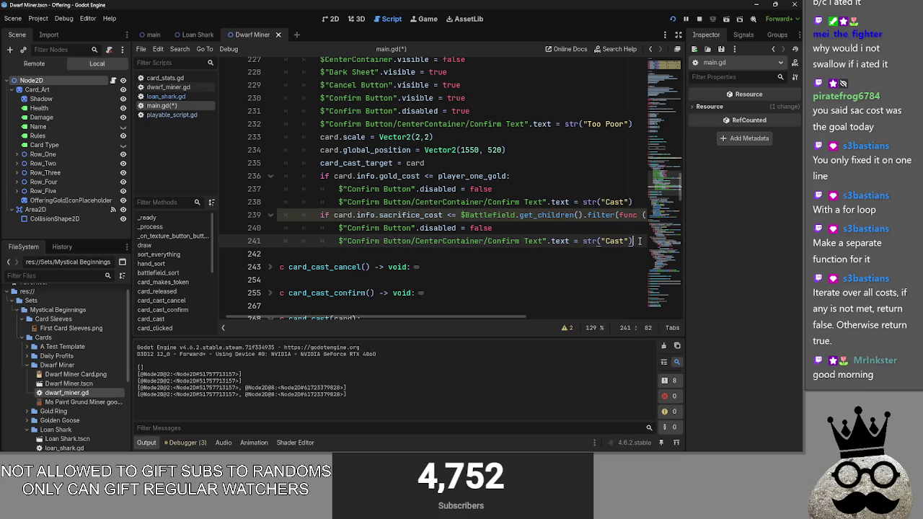
{"action": "left_click", "coordinate": [399, 249]}
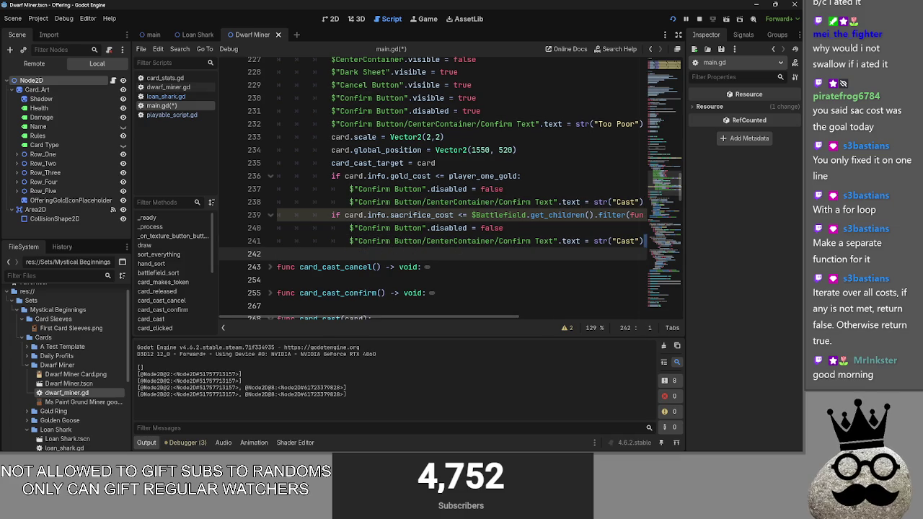
{"action": "left_click_drag", "start_coordinate": [348, 241], "coordinate": [624, 240]}
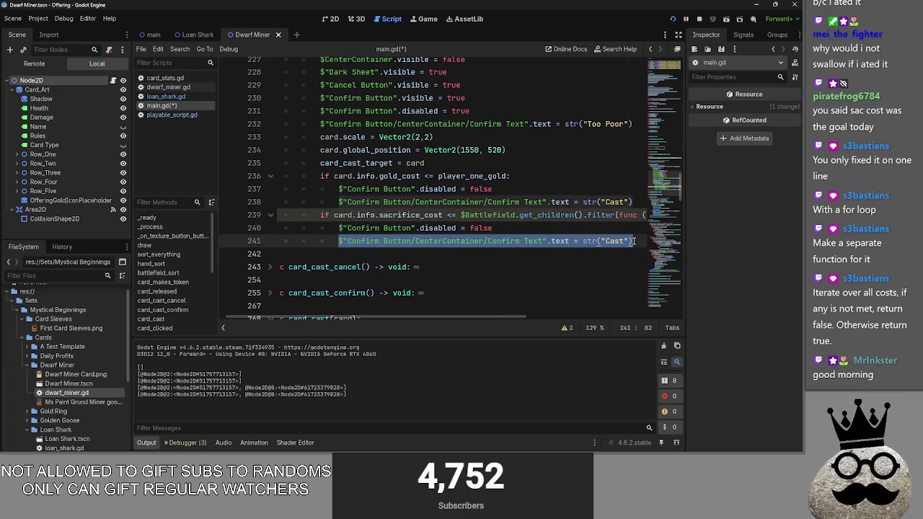
{"action": "left_click", "coordinate": [633, 240]}
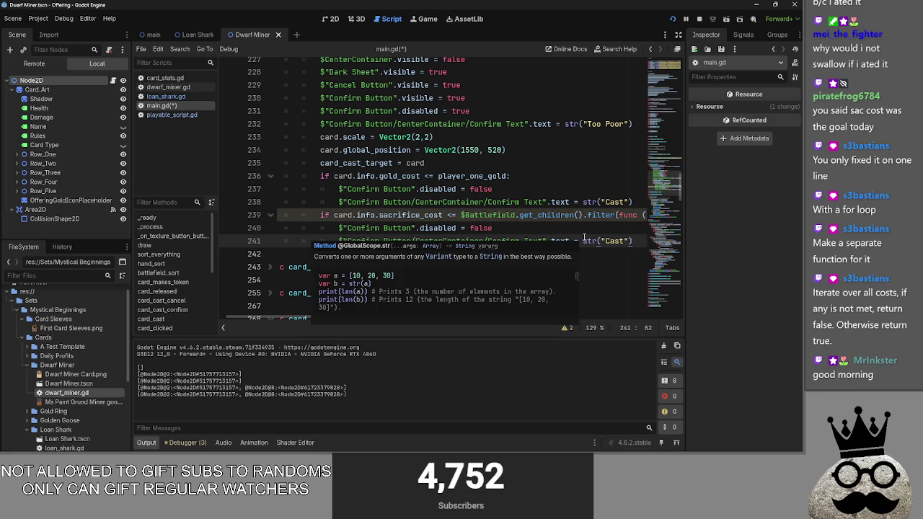
{"action": "double_click", "coordinate": [613, 242]}
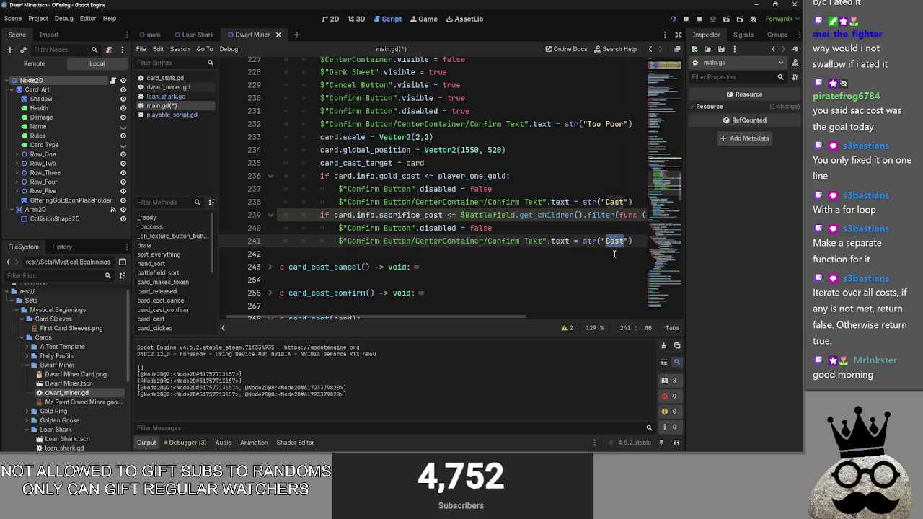
{"action": "type", "text": "Unsac"}
{"action": "key", "text": "ctrl+BackSpace"}
{"action": "type", "text": "Sacrifice"}
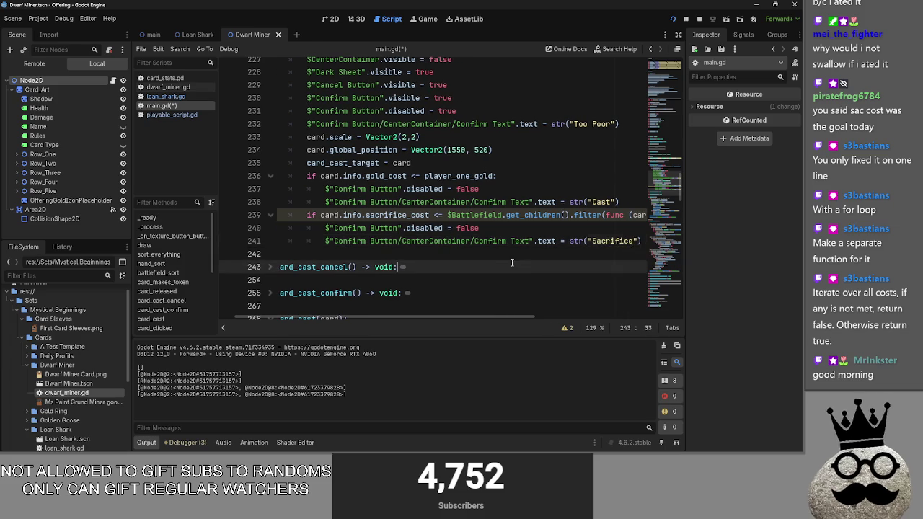
{"action": "left_click", "coordinate": [614, 253]}
{"action": "left_click", "coordinate": [687, 19]}
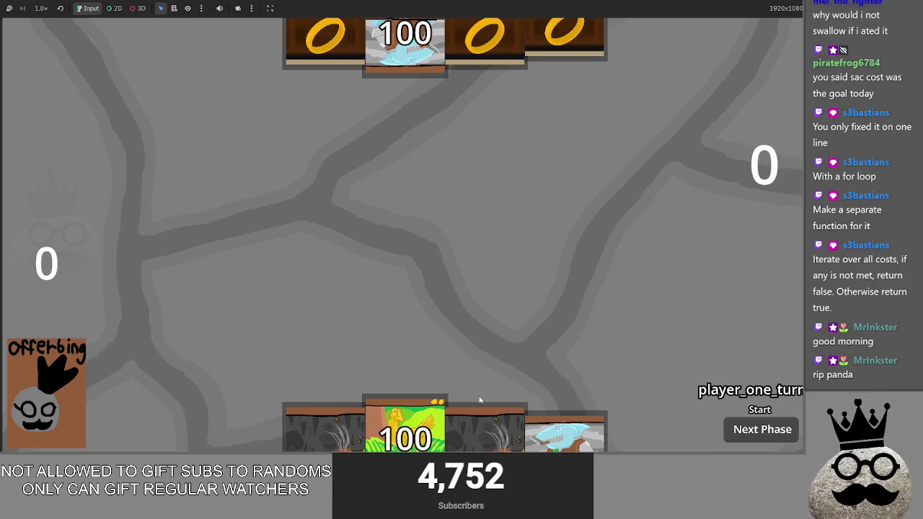
Bring Steam forward, search "ins" and browse the Inscryption library page
{"action": "key", "text": "alt+Tab"}
{"action": "key", "text": "alt+Tab"}
{"action": "key", "text": "alt+Tab"}
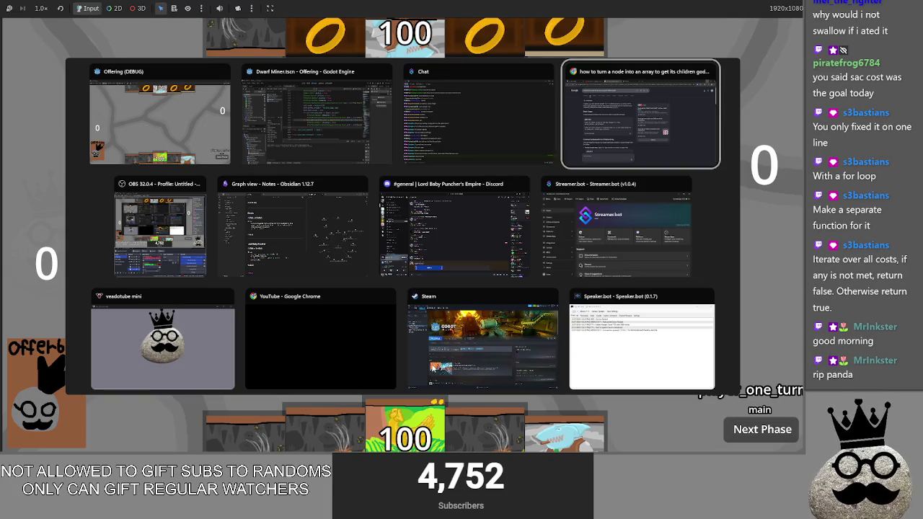
{"action": "left_click", "coordinate": [437, 345]}
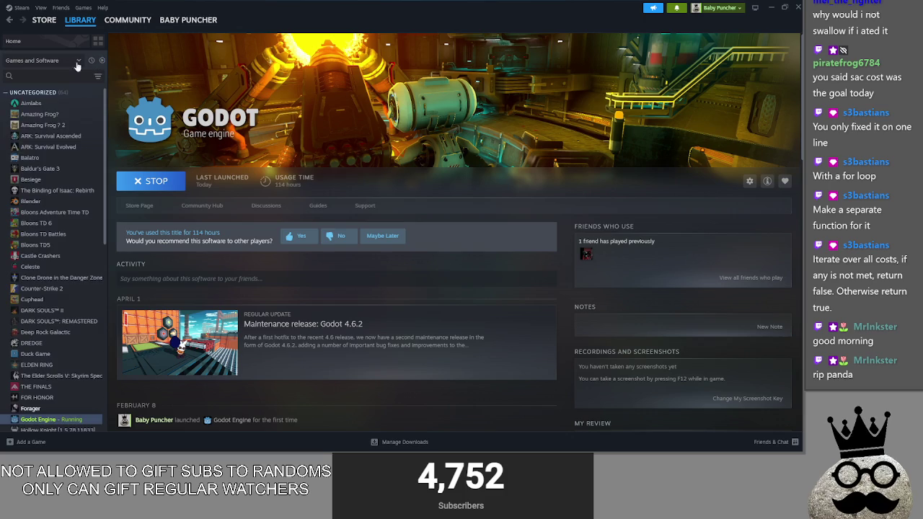
{"action": "left_click", "coordinate": [44, 75]}
{"action": "type", "text": "ins"}
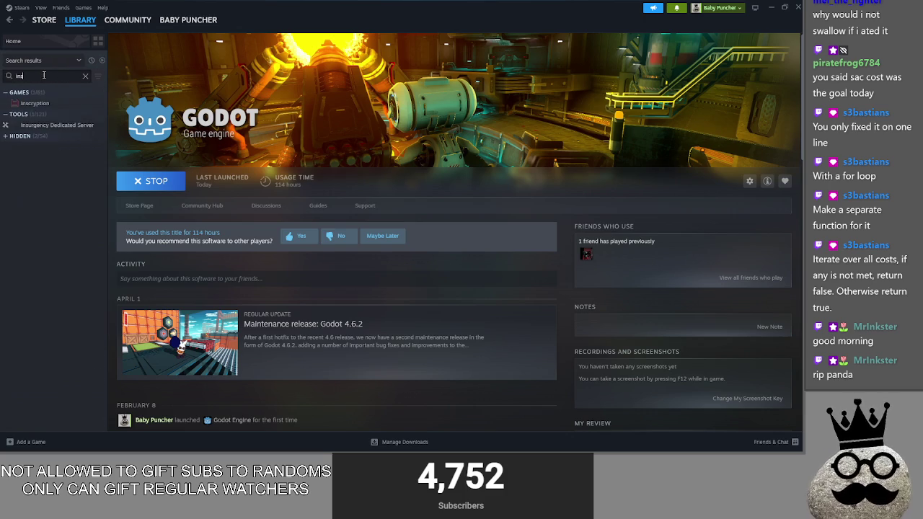
{"action": "left_click", "coordinate": [41, 103]}
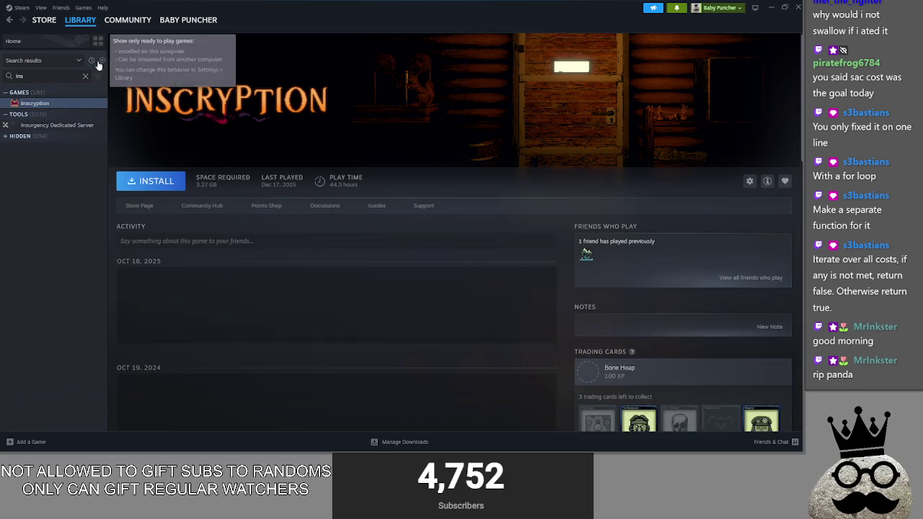
{"action": "scroll", "coordinate": [374, 300], "scroll_direction": "down", "scroll_amount": 15}
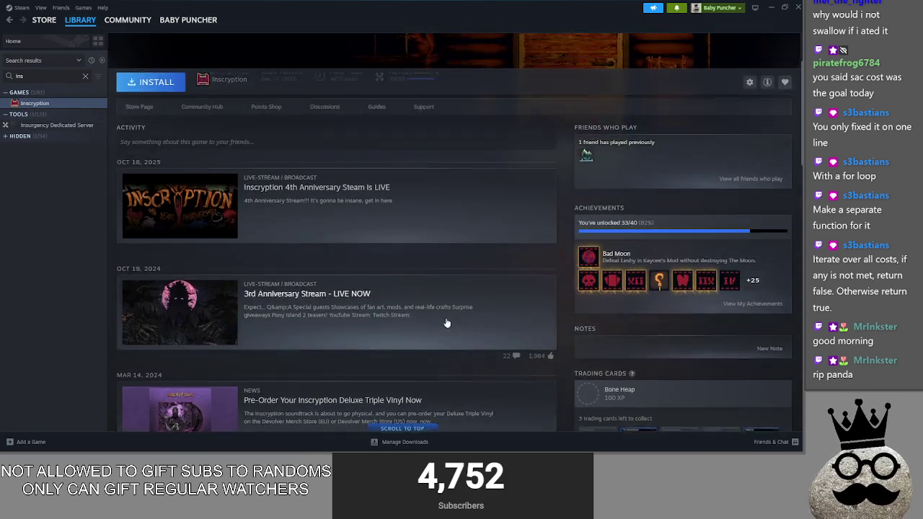
{"action": "scroll", "coordinate": [446, 323], "scroll_direction": "up", "scroll_amount": 15}
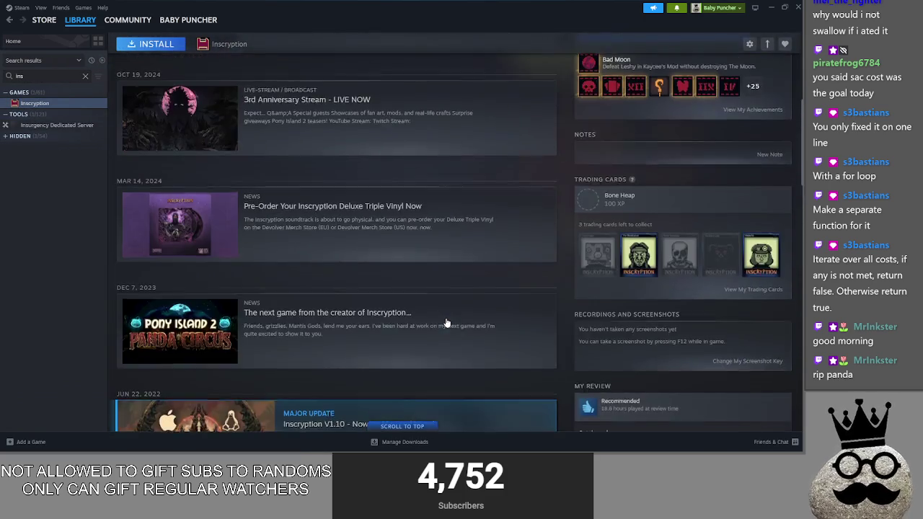
{"action": "scroll", "coordinate": [587, 326], "scroll_direction": "down", "scroll_amount": 3}
{"action": "scroll", "coordinate": [587, 326], "scroll_direction": "up", "scroll_amount": 3}
{"action": "scroll", "coordinate": [587, 326], "scroll_direction": "down", "scroll_amount": 3}
{"action": "scroll", "coordinate": [587, 326], "scroll_direction": "up", "scroll_amount": 3}
{"action": "scroll", "coordinate": [587, 327], "scroll_direction": "up", "scroll_amount": 2}
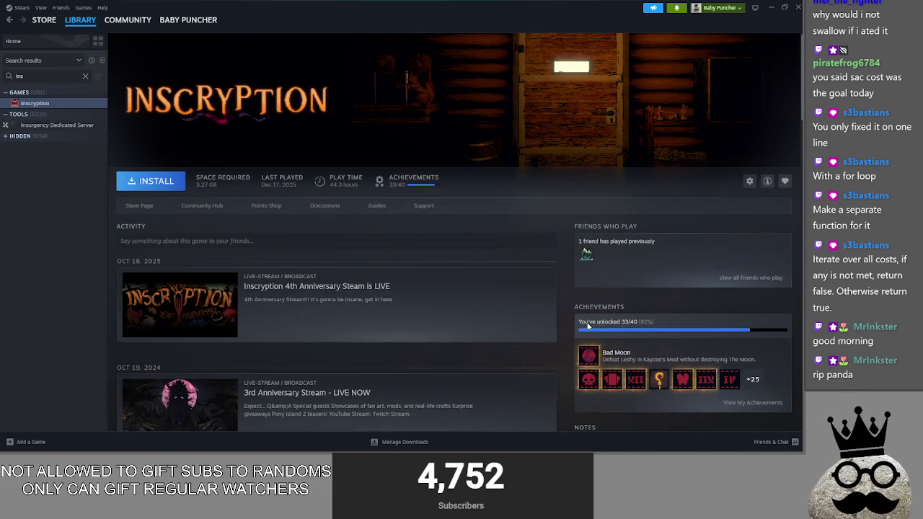
Return to library home, filter to ready-to-play games, and minimize Steam
{"action": "left_click", "coordinate": [44, 45]}
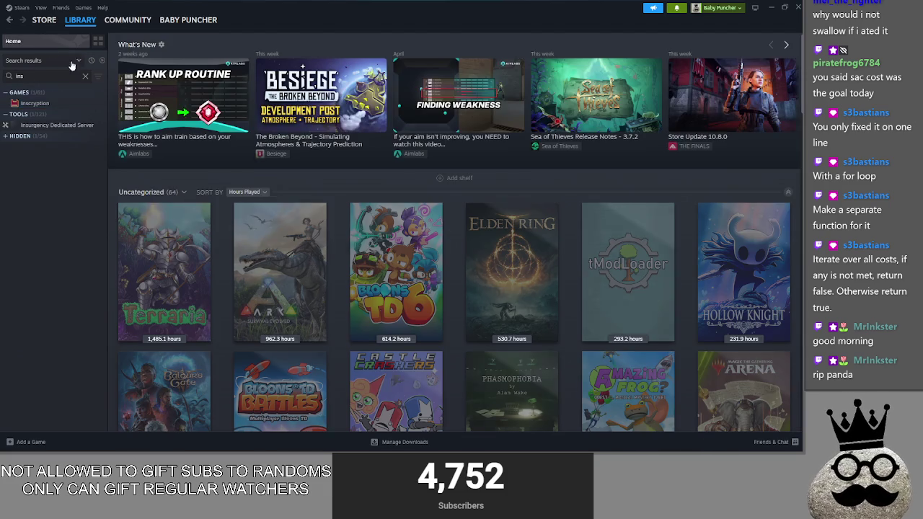
{"action": "left_click", "coordinate": [101, 60]}
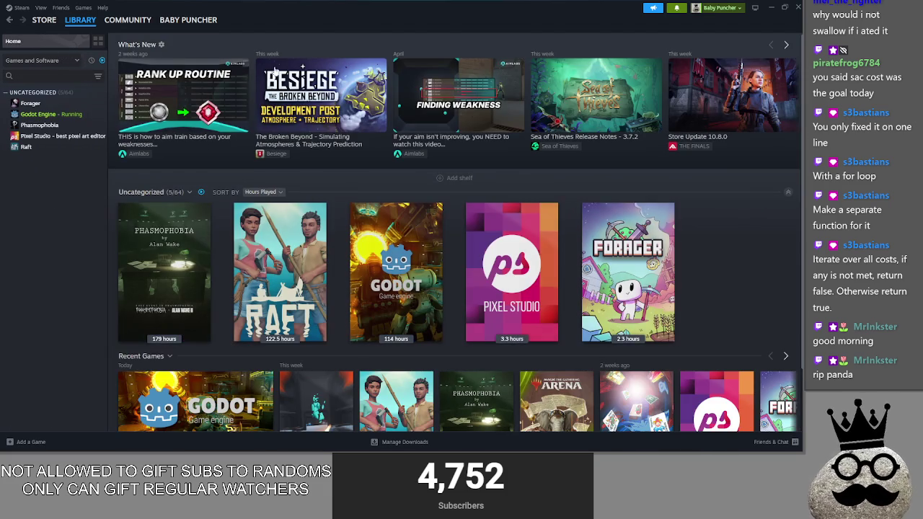
{"action": "left_click", "coordinate": [772, 9]}
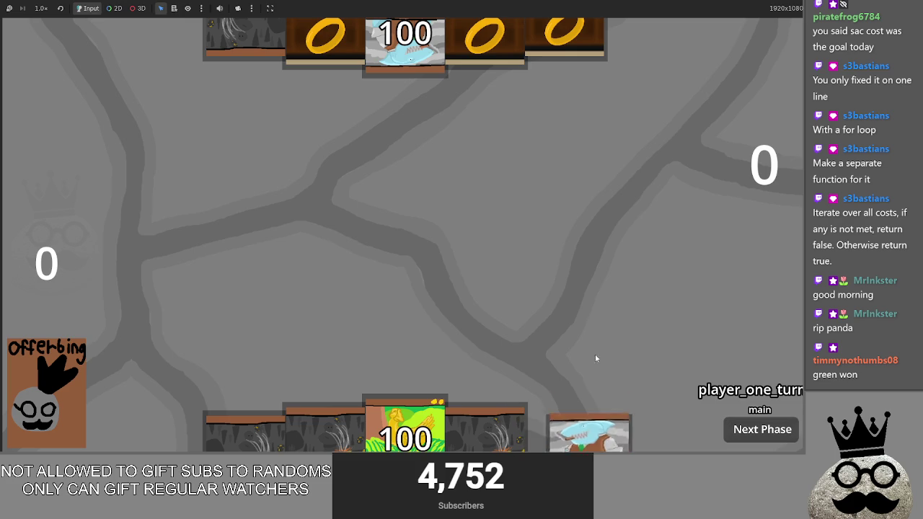
Drag the shark card onto the board, getting a Too Poor prompt, then switch to Steam
{"action": "left_click_drag", "start_coordinate": [590, 408], "coordinate": [594, 241]}
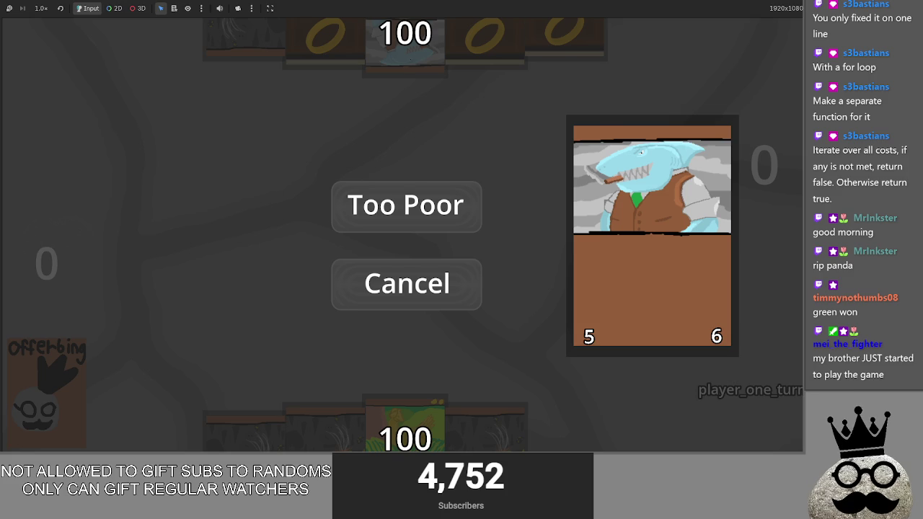
{"action": "key", "text": "alt+Tab"}
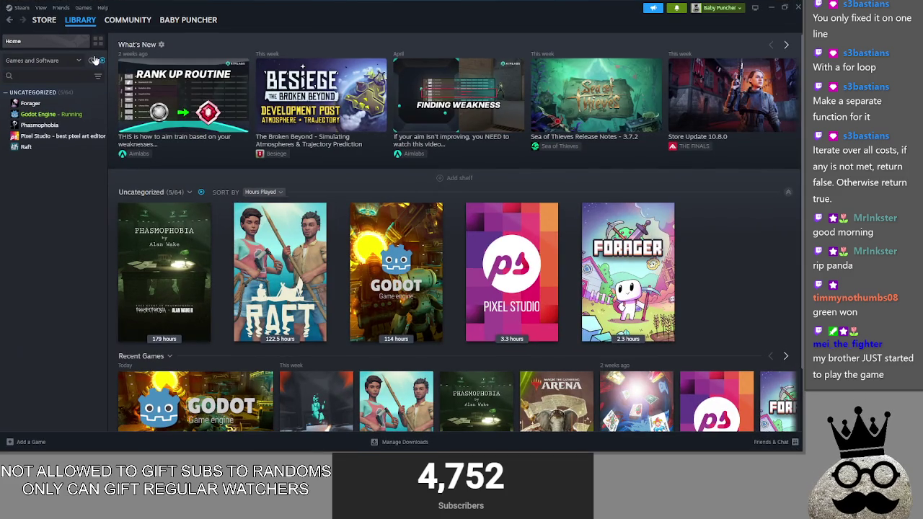
Search the full Steam library for 'in', open Inscryption's page, then restore the ready-to-play filter
{"action": "left_click", "coordinate": [102, 61]}
{"action": "left_click", "coordinate": [67, 75]}
{"action": "type", "text": "insc"}
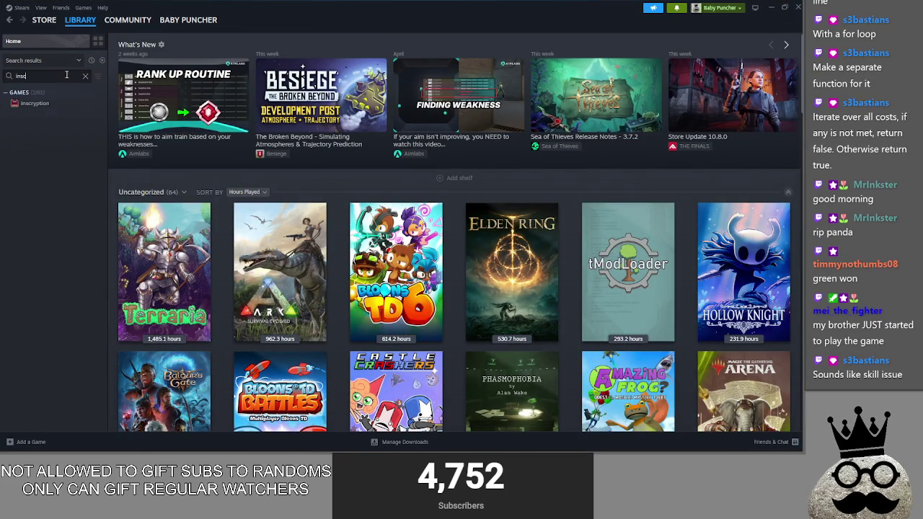
{"action": "left_click", "coordinate": [30, 105]}
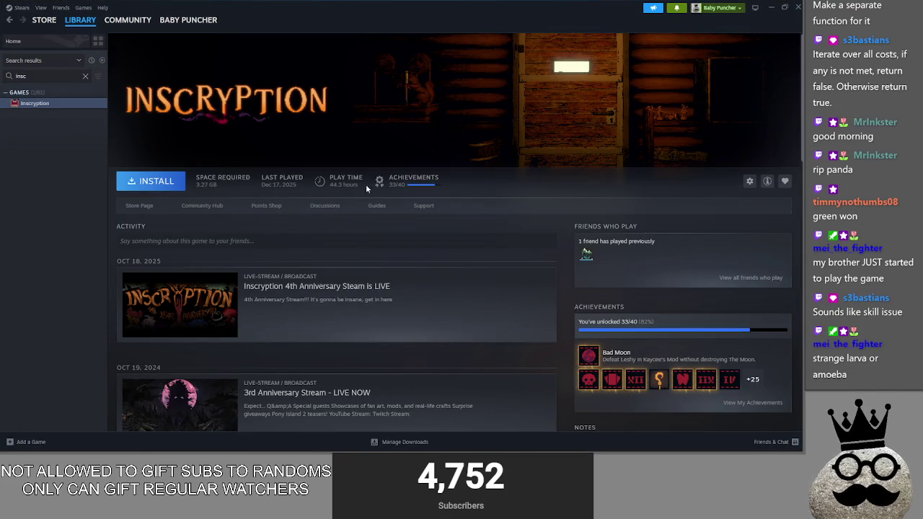
{"action": "left_click", "coordinate": [85, 76]}
{"action": "left_click", "coordinate": [13, 41]}
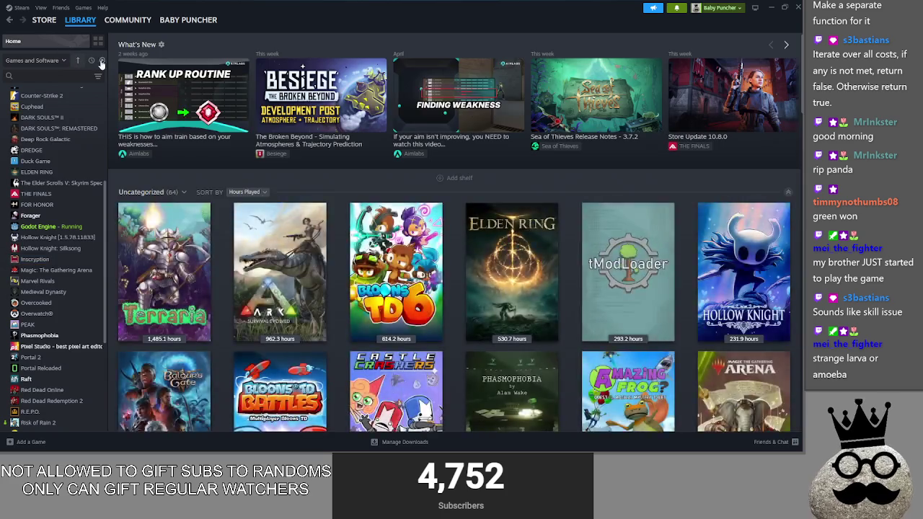
{"action": "left_click", "coordinate": [102, 60]}
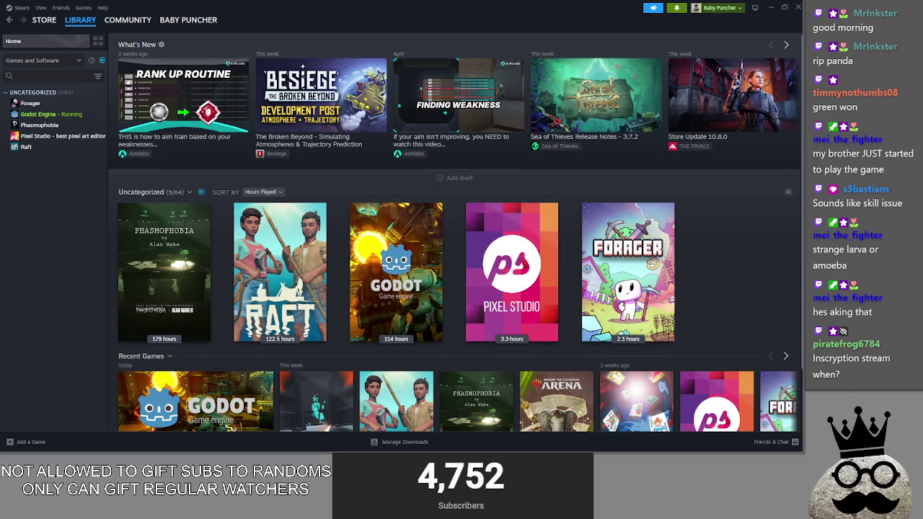
Search 'insc' to open Inscryption again, then go back Home with only ready-to-play games
{"action": "key", "text": "alt+Tab"}
{"action": "key", "text": "alt+Tab"}
{"action": "key", "text": "alt+Tab"}
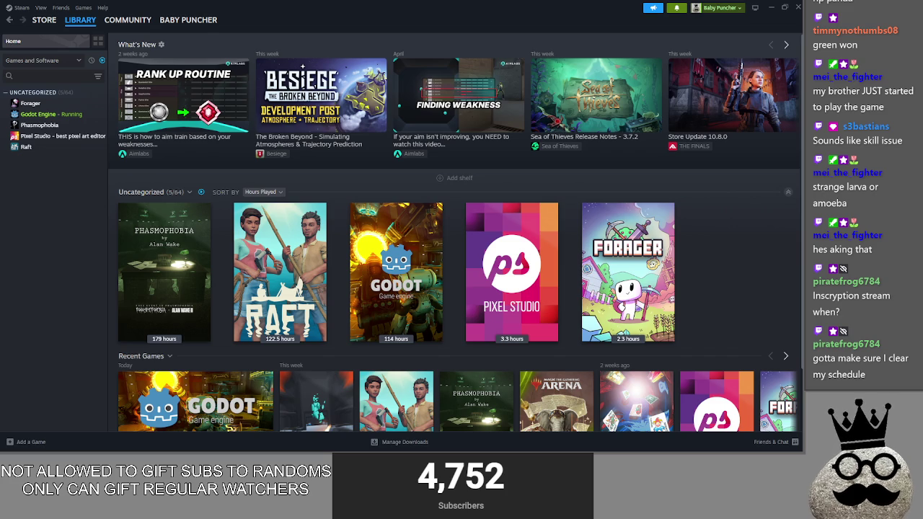
{"action": "left_click", "coordinate": [102, 60]}
{"action": "left_click", "coordinate": [76, 75]}
{"action": "type", "text": "insc"}
{"action": "key", "text": "Return"}
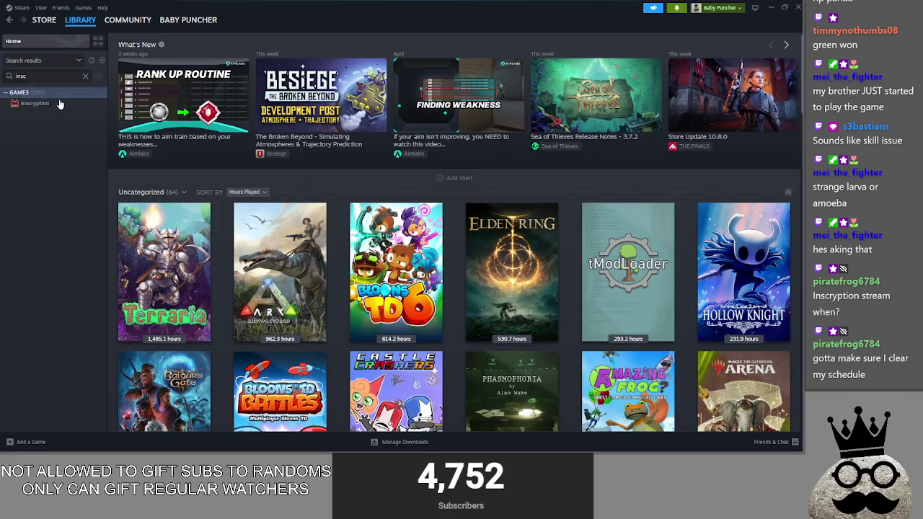
{"action": "left_click", "coordinate": [85, 75]}
{"action": "left_click", "coordinate": [13, 41]}
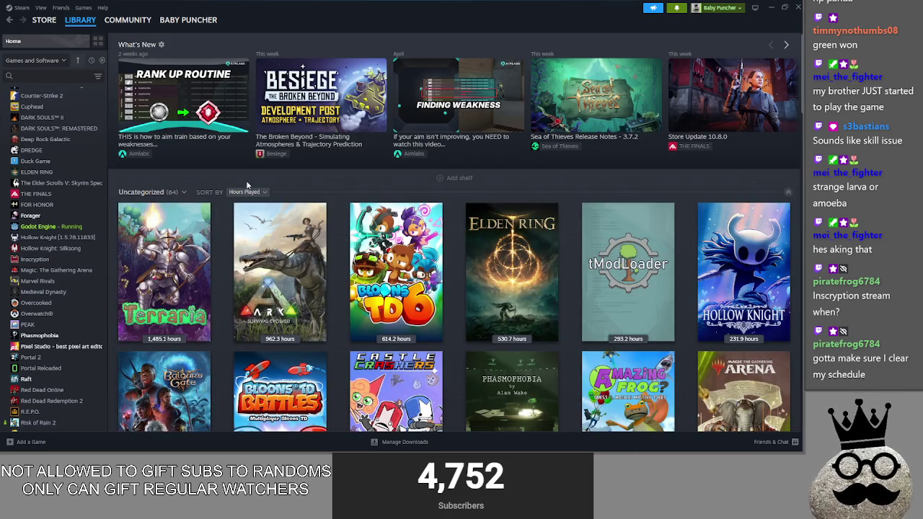
{"action": "scroll", "coordinate": [105, 238], "scroll_direction": "down", "scroll_amount": 5}
{"action": "left_click", "coordinate": [101, 60]}
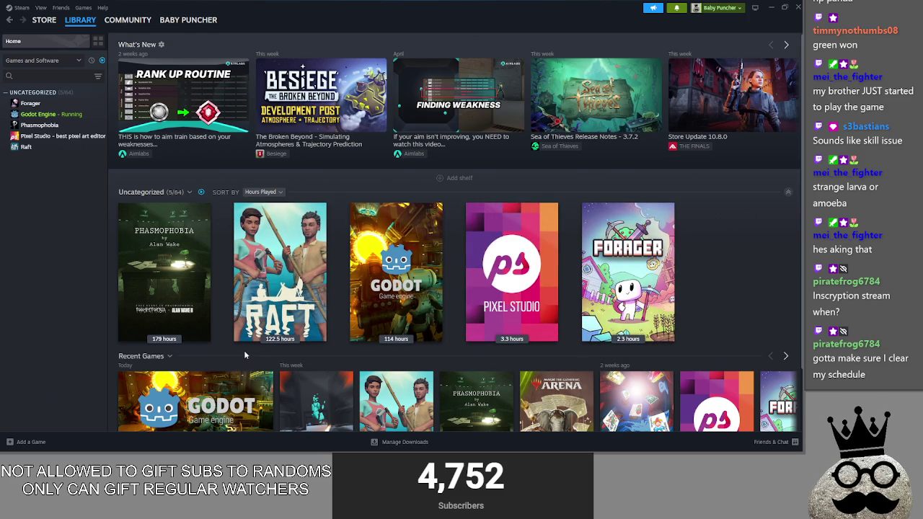
Switch back to the running card game showing the shark card's Too Poor prompt
{"action": "mouse_move", "coordinate": [166, 273]}
{"action": "mouse_move", "coordinate": [305, 248]}
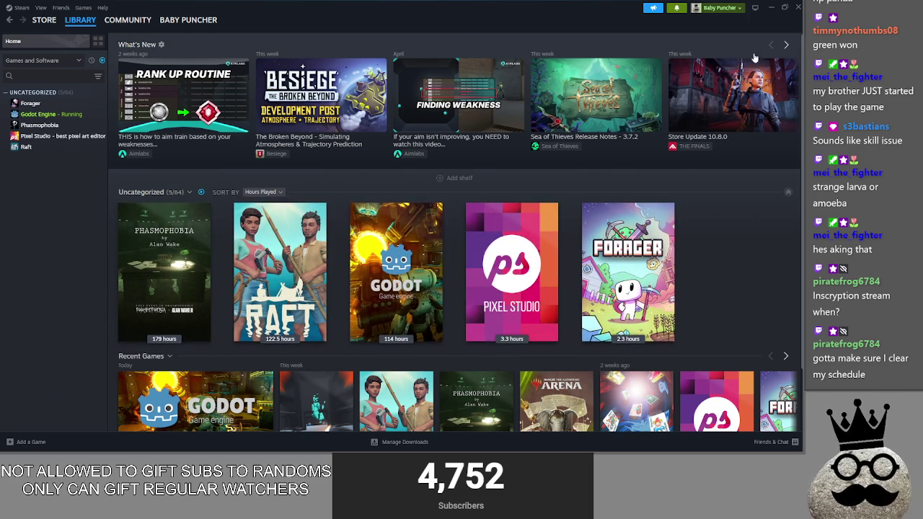
{"action": "mouse_move", "coordinate": [653, 245]}
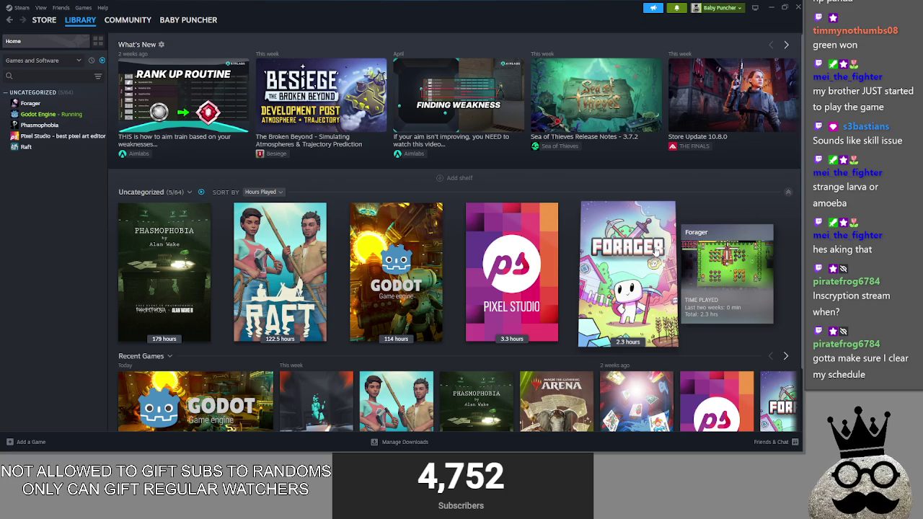
{"action": "key", "text": "alt+Tab"}
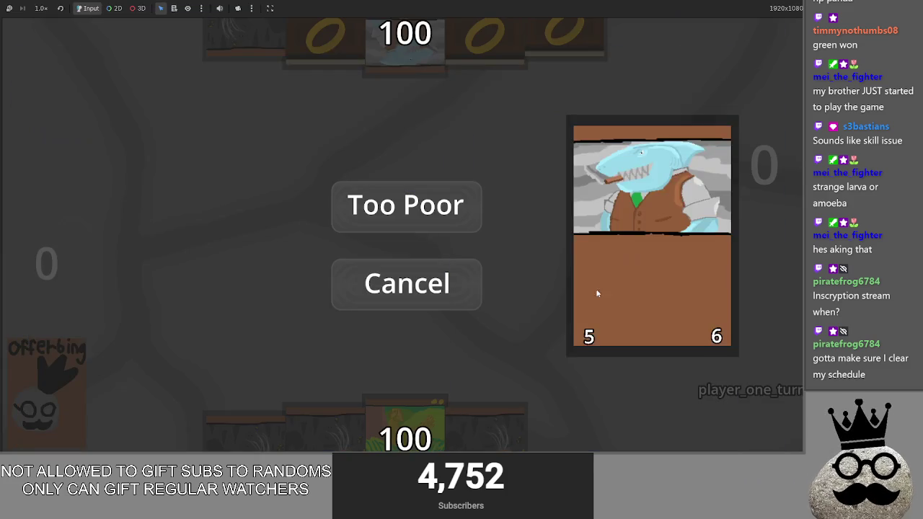
Dismiss the shark card's Too Poor prompt, retry casting the shark, and cancel again
{"action": "left_click", "coordinate": [418, 287]}
{"action": "left_click", "coordinate": [566, 432]}
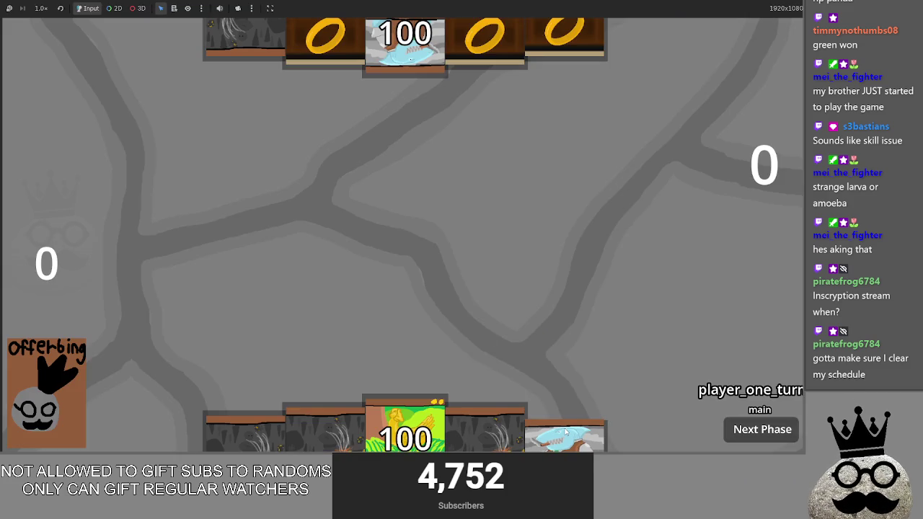
{"action": "left_click", "coordinate": [565, 432]}
{"action": "left_click", "coordinate": [397, 290]}
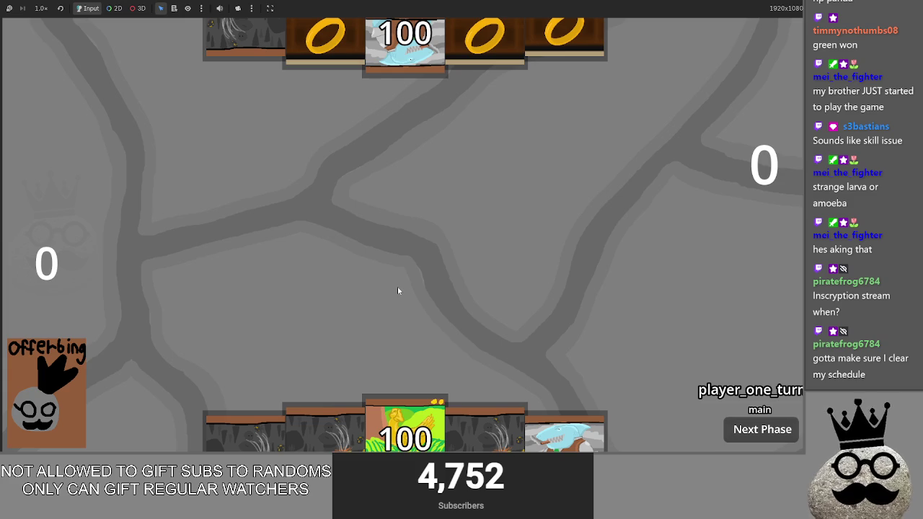
Open and cancel the grass, another hand card and gold-egg cast prompts, then switch to the Godot editor
{"action": "left_click", "coordinate": [485, 431]}
{"action": "left_click", "coordinate": [453, 239]}
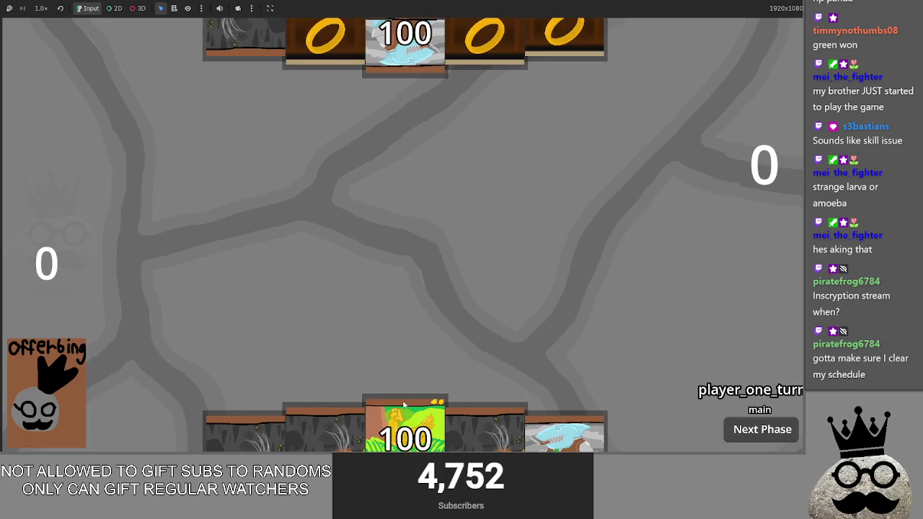
{"action": "left_click", "coordinate": [346, 433]}
{"action": "left_click", "coordinate": [406, 287]}
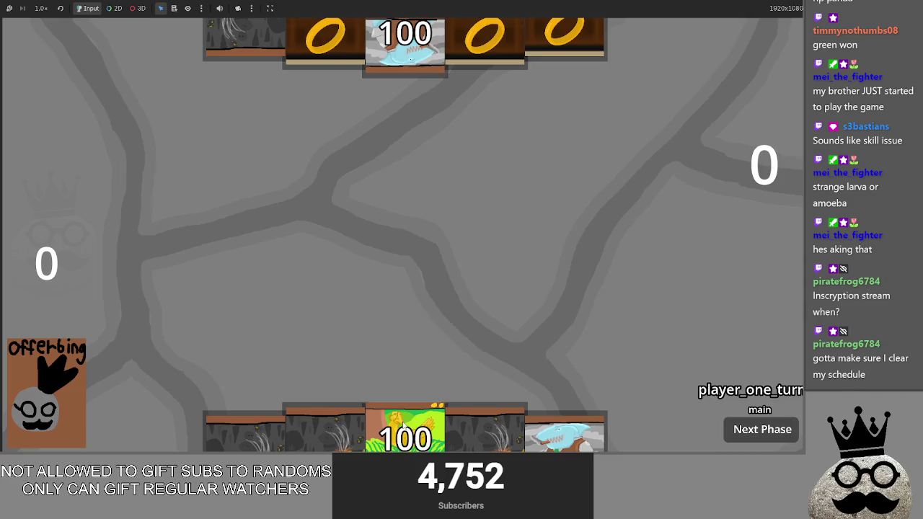
{"action": "left_click", "coordinate": [404, 426]}
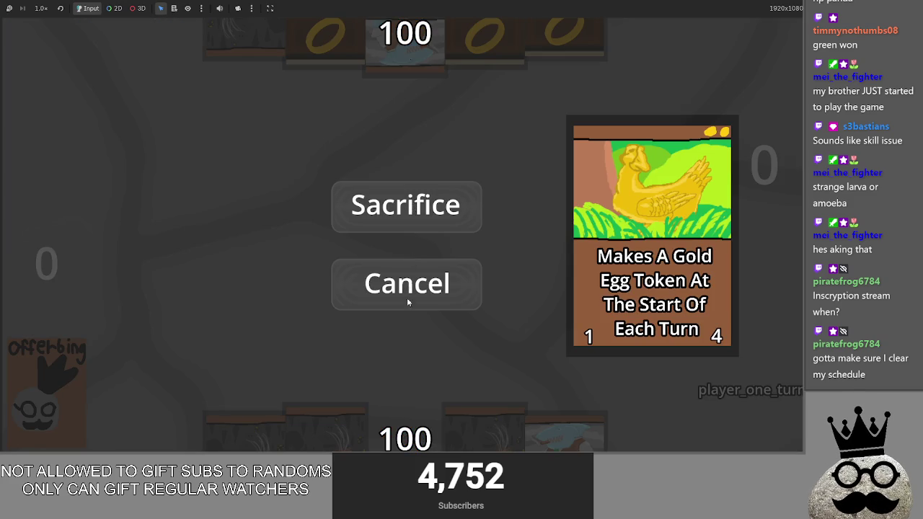
{"action": "left_click", "coordinate": [409, 288]}
{"action": "left_click", "coordinate": [411, 283]}
{"action": "key", "text": "super+Tab"}
{"action": "key", "text": "alt+Tab"}
{"action": "key", "text": "alt+Tab"}
{"action": "key", "text": "alt+Tab"}
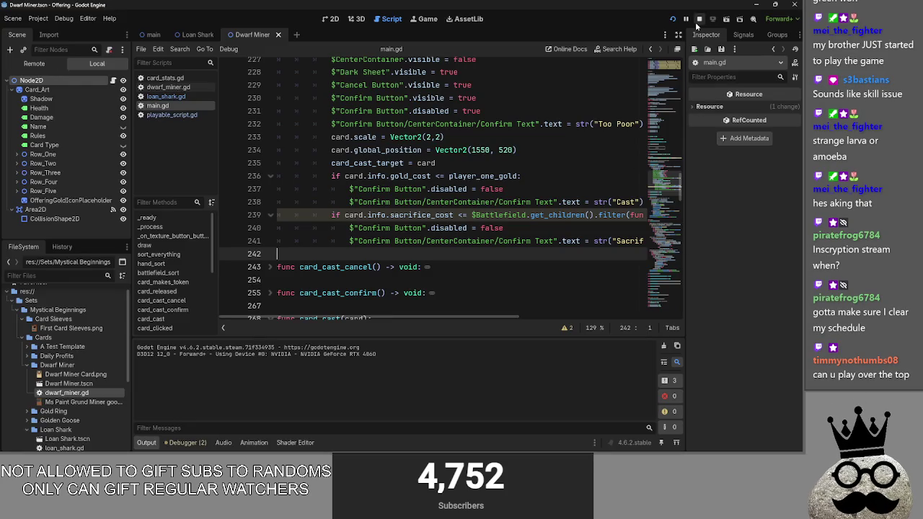
Stop the game, change line 239's sacrifice_cost check from <= to <, and rerun the project
{"action": "left_click", "coordinate": [698, 21]}
{"action": "scroll", "coordinate": [432, 318], "scroll_direction": "right", "scroll_amount": 1}
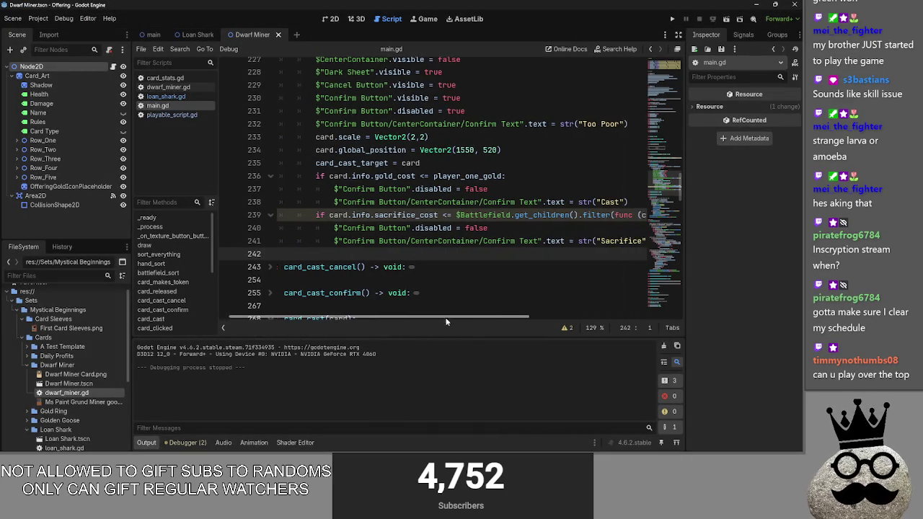
{"action": "double_click", "coordinate": [412, 215]}
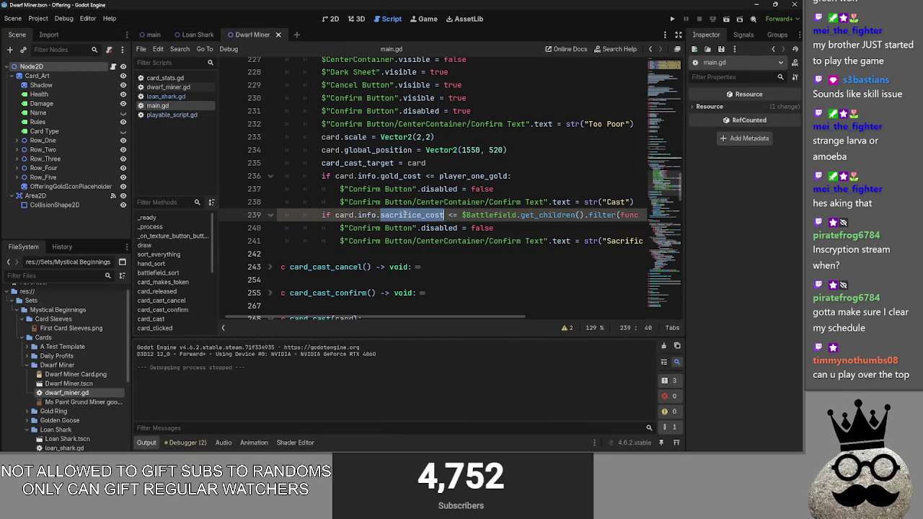
{"action": "left_click", "coordinate": [367, 215]}
{"action": "double_click", "coordinate": [381, 215]}
{"action": "mouse_move", "coordinate": [454, 318]}
{"action": "left_mouse_down"}
{"action": "mouse_move", "coordinate": [566, 319]}
{"action": "mouse_move", "coordinate": [465, 319]}
{"action": "left_mouse_up"}
{"action": "left_click", "coordinate": [448, 215]}
{"action": "left_click", "coordinate": [501, 227]}
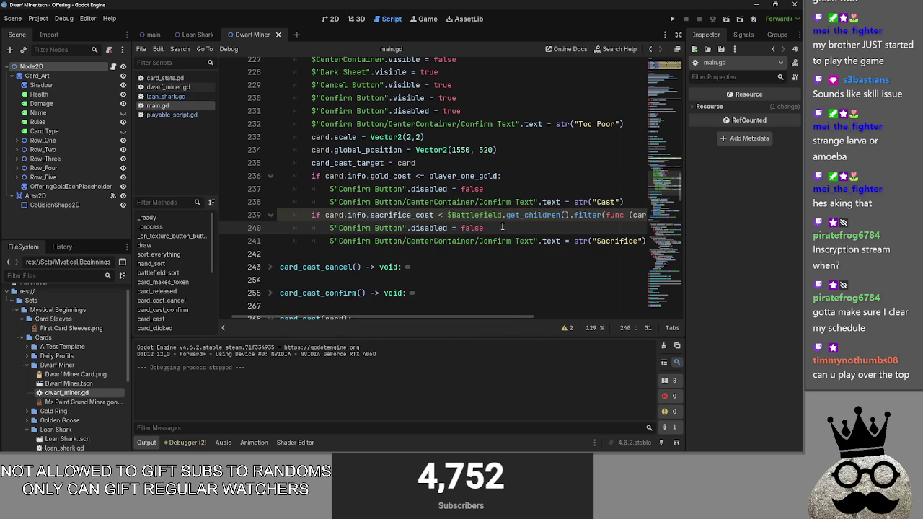
{"action": "left_click", "coordinate": [676, 20]}
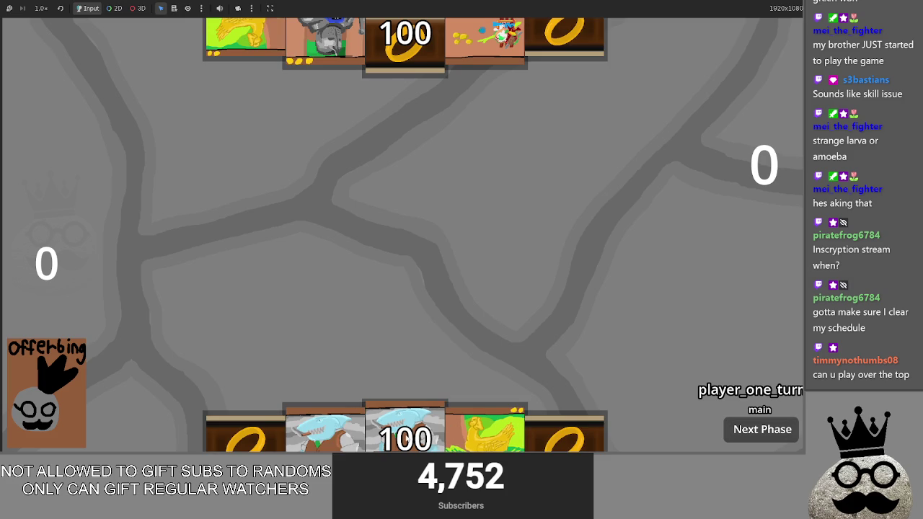
Retest the shark and gold-egg cast prompts, cancel each, close the game and return to line 239's comparison
{"action": "left_click", "coordinate": [408, 436]}
{"action": "left_click", "coordinate": [430, 290]}
{"action": "left_click", "coordinate": [429, 281]}
{"action": "left_click", "coordinate": [429, 270]}
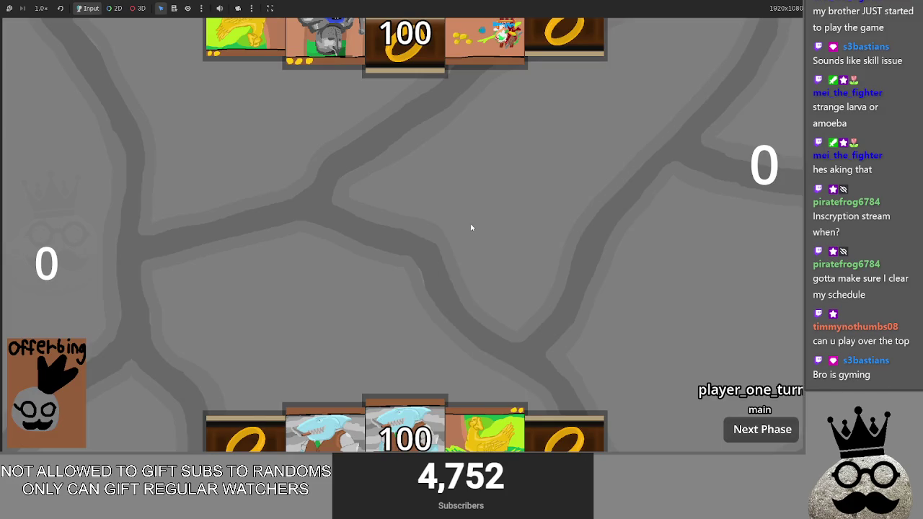
{"action": "key", "text": "alt+F4"}
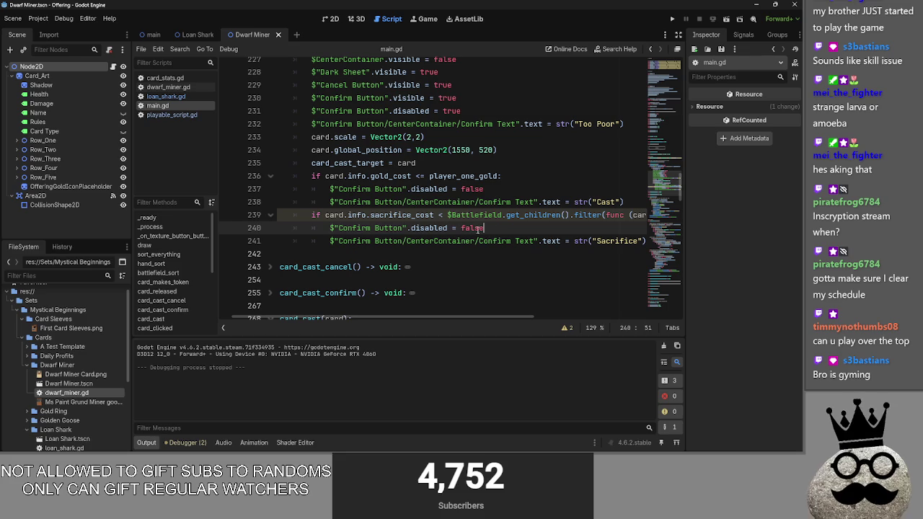
{"action": "left_click", "coordinate": [443, 215]}
Type '=' to restore <= on line 239, undoing and redoing the edit
{"action": "type", "text": "="}
{"action": "left_click", "coordinate": [504, 231]}
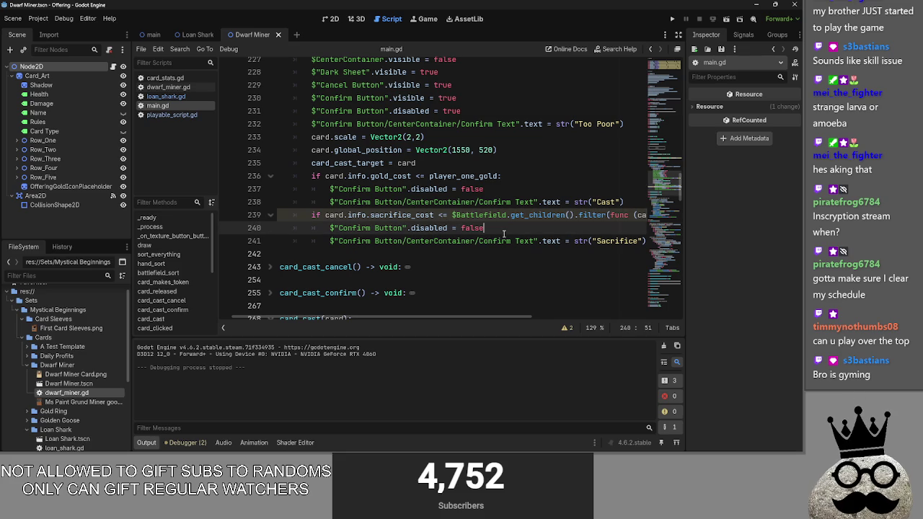
{"action": "key", "text": "ctrl+z"}
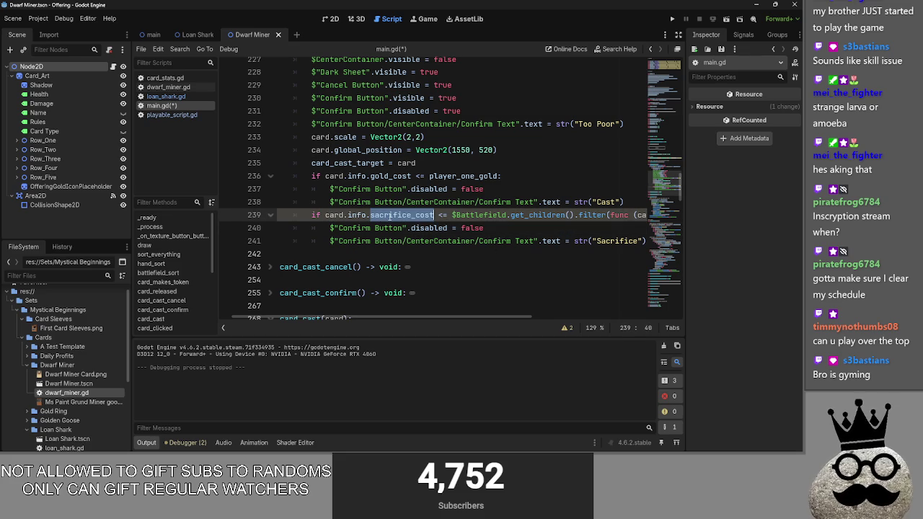
{"action": "key", "text": "ctrl+y"}
{"action": "mouse_move", "coordinate": [451, 317]}
{"action": "left_mouse_down"}
{"action": "mouse_move", "coordinate": [605, 324]}
{"action": "mouse_move", "coordinate": [419, 305]}
{"action": "mouse_move", "coordinate": [501, 303]}
{"action": "mouse_move", "coordinate": [384, 305]}
{"action": "left_mouse_up"}
{"action": "left_click", "coordinate": [457, 215]}
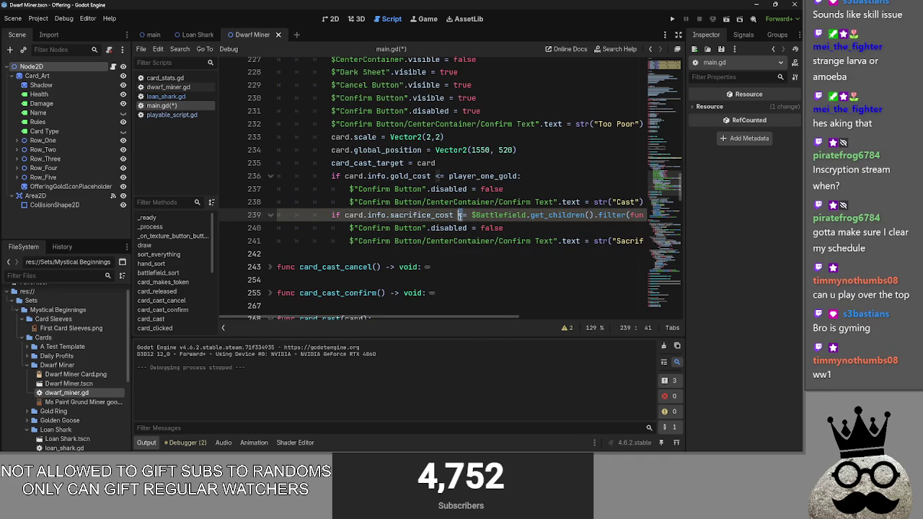
{"action": "left_click", "coordinate": [519, 228]}
Insert a blank line after line 232, then delete it again
{"action": "scroll", "coordinate": [503, 316], "scroll_direction": "right", "scroll_amount": 3}
{"action": "scroll", "coordinate": [505, 313], "scroll_direction": "up", "scroll_amount": 3}
{"action": "scroll", "coordinate": [503, 295], "scroll_direction": "left", "scroll_amount": 2}
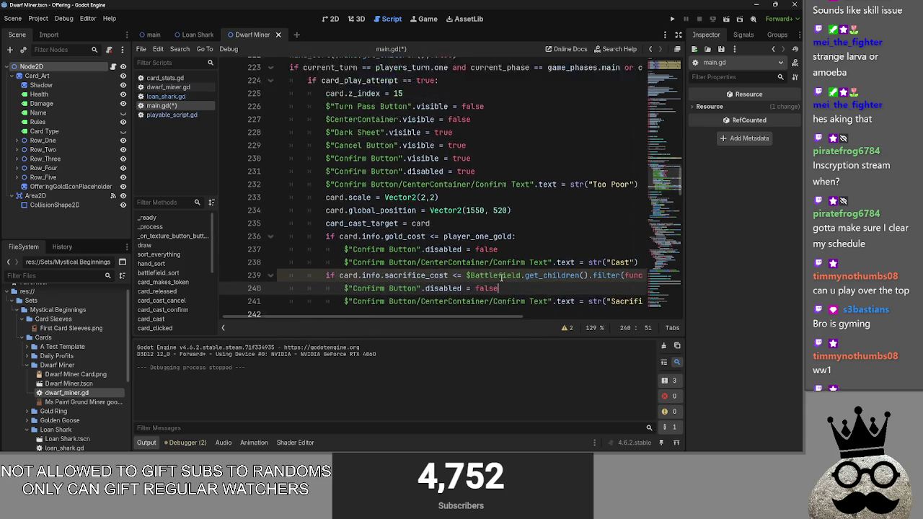
{"action": "left_click", "coordinate": [637, 165]}
{"action": "key", "text": "Return"}
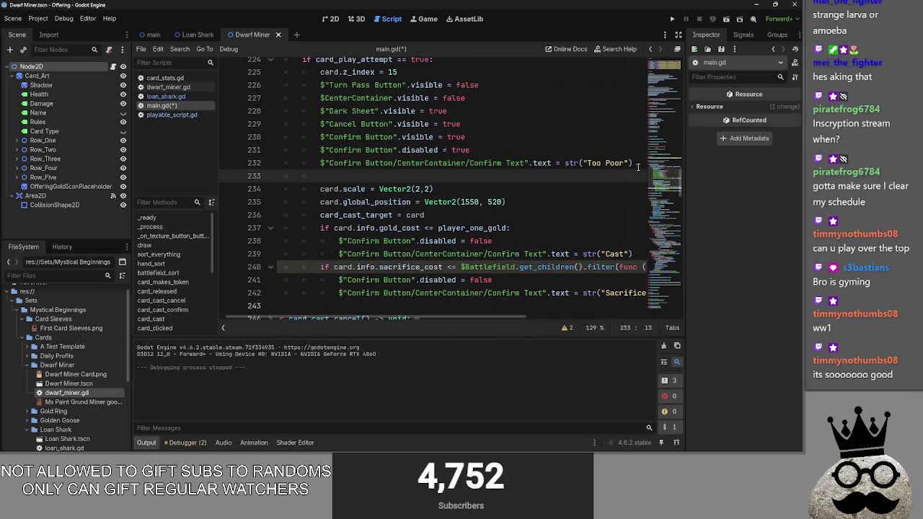
{"action": "scroll", "coordinate": [485, 314], "scroll_direction": "down", "scroll_amount": 1}
{"action": "scroll", "coordinate": [485, 314], "scroll_direction": "right", "scroll_amount": 3}
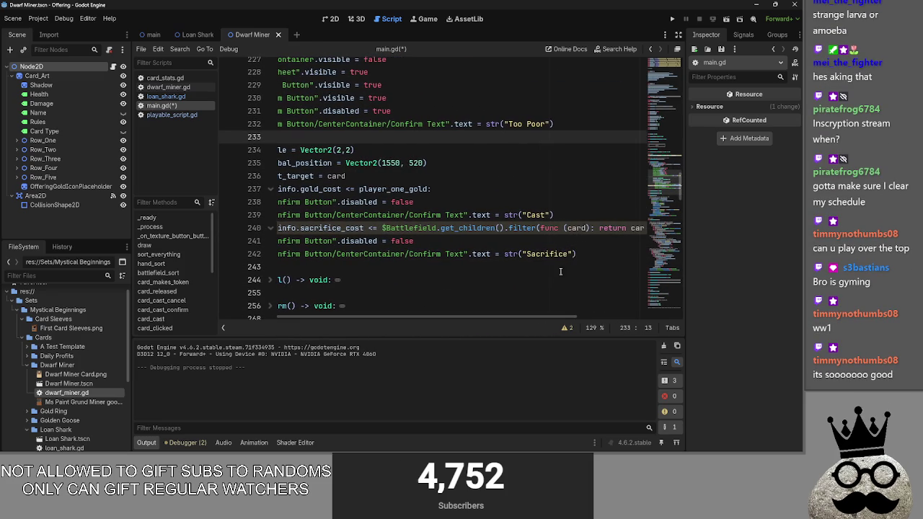
{"action": "key", "text": "BackSpace"}
{"action": "scroll", "coordinate": [490, 181], "scroll_direction": "left", "scroll_amount": 7}
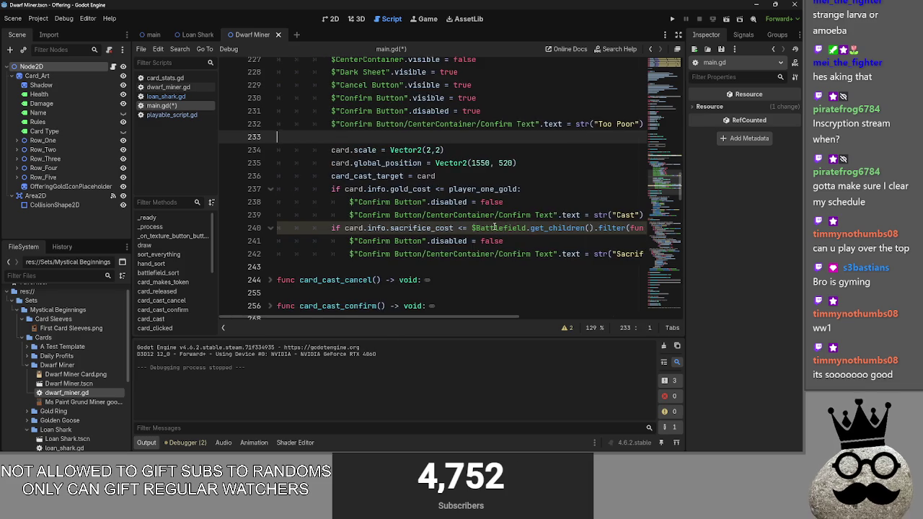
Change line 239's sacrifice comparison to >=, check the Sacrifice button text, and run the game
{"action": "left_click", "coordinate": [447, 214]}
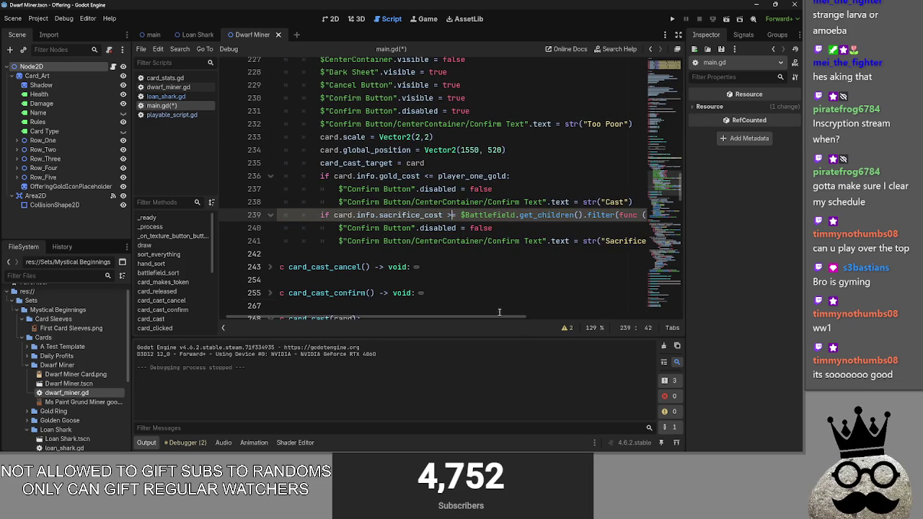
{"action": "scroll", "coordinate": [521, 320], "scroll_direction": "left", "scroll_amount": 1}
{"action": "left_click", "coordinate": [509, 253]}
{"action": "scroll", "coordinate": [482, 321], "scroll_direction": "right", "scroll_amount": 7}
{"action": "double_click", "coordinate": [532, 241]}
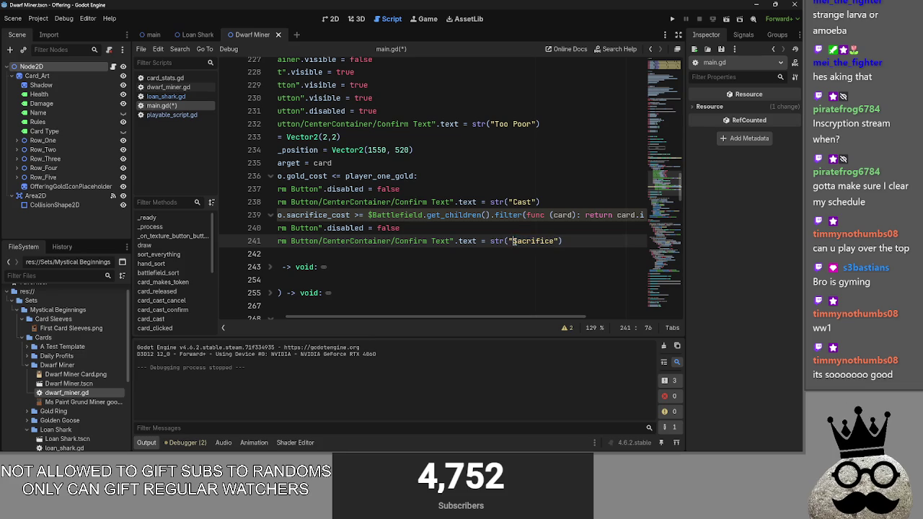
{"action": "left_click", "coordinate": [673, 20]}
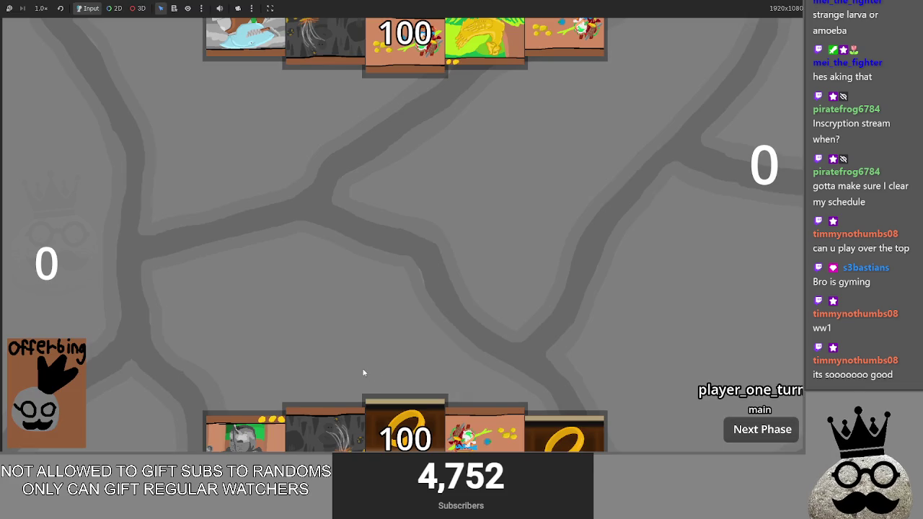
Sacrifice with the cave card, cast the ring, bird and a second ring card, then stop the game
{"action": "left_click", "coordinate": [324, 429]}
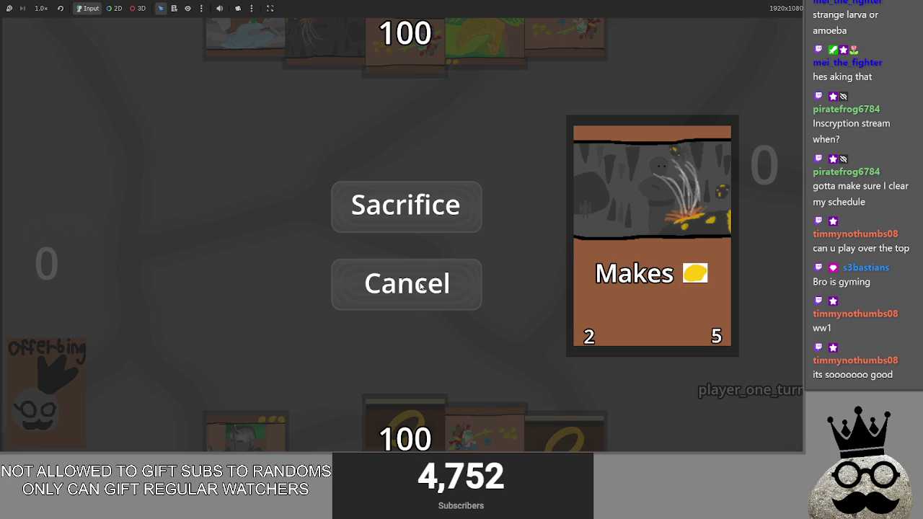
{"action": "left_click", "coordinate": [419, 209]}
{"action": "left_click", "coordinate": [325, 433]}
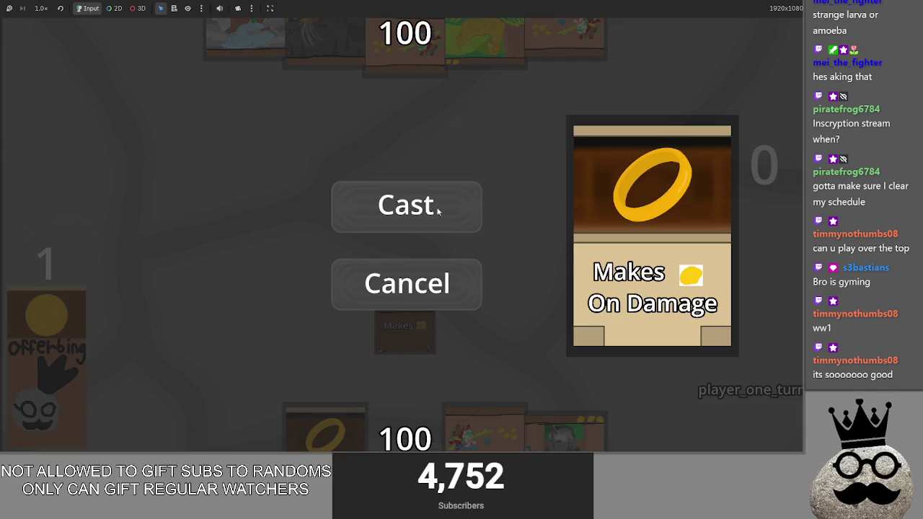
{"action": "left_click", "coordinate": [431, 220]}
{"action": "left_click", "coordinate": [480, 429]}
{"action": "left_click", "coordinate": [412, 198]}
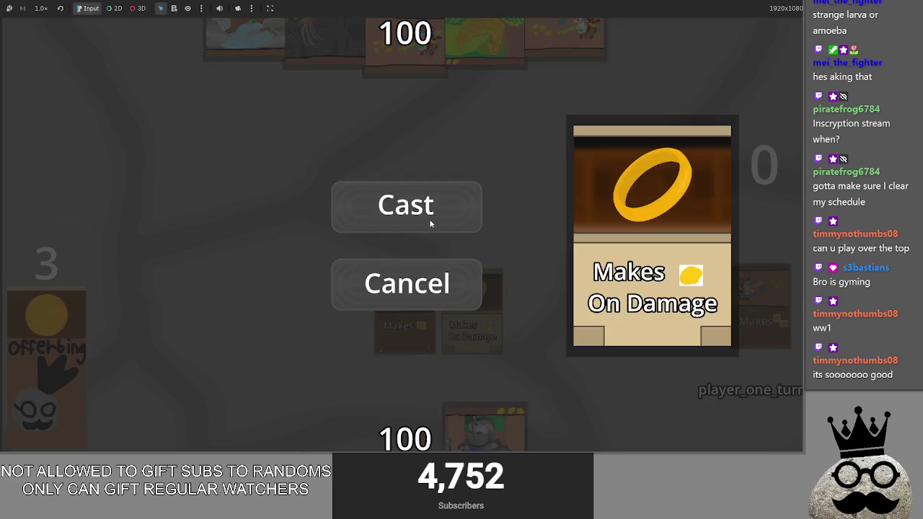
{"action": "left_click", "coordinate": [431, 223]}
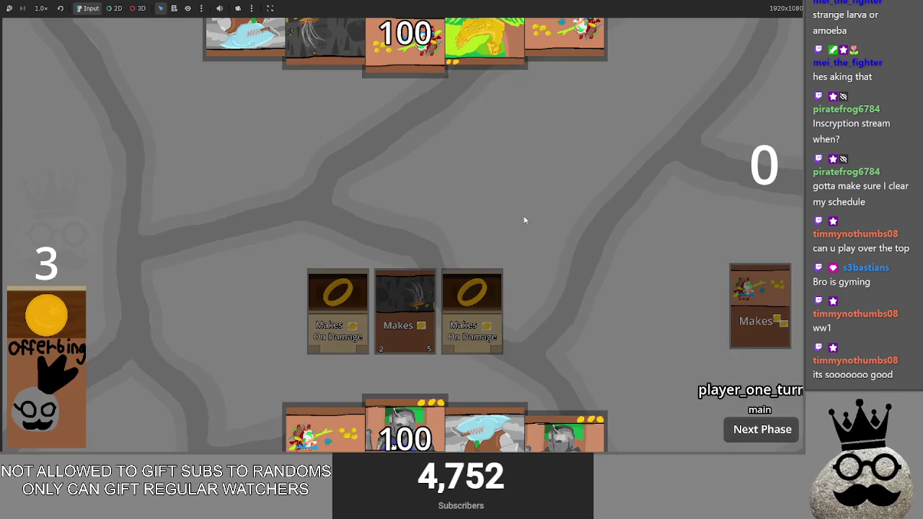
{"action": "key", "text": "F8"}
{"action": "scroll", "coordinate": [346, 312], "scroll_direction": "left", "scroll_amount": 3}
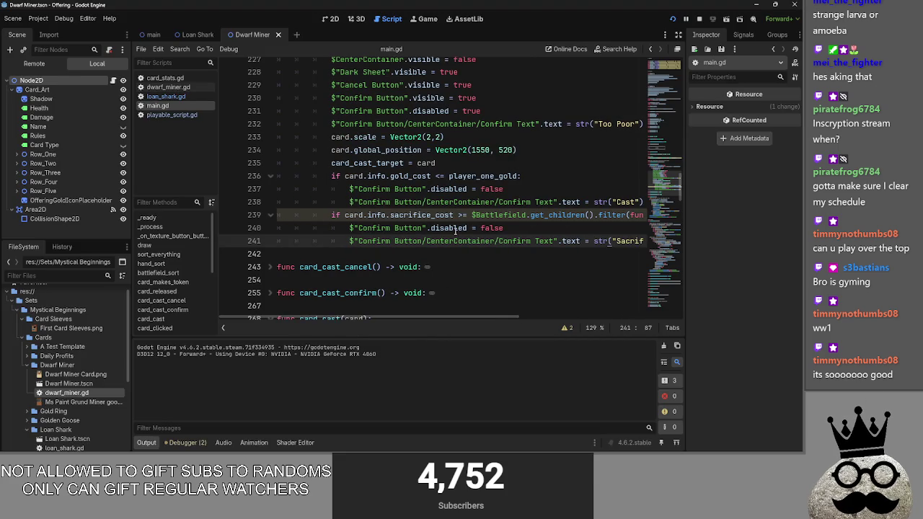
Review the sacrifice_cost comparison on lines 239 and 240 of main.gd
{"action": "scroll", "coordinate": [527, 316], "scroll_direction": "right", "scroll_amount": 1}
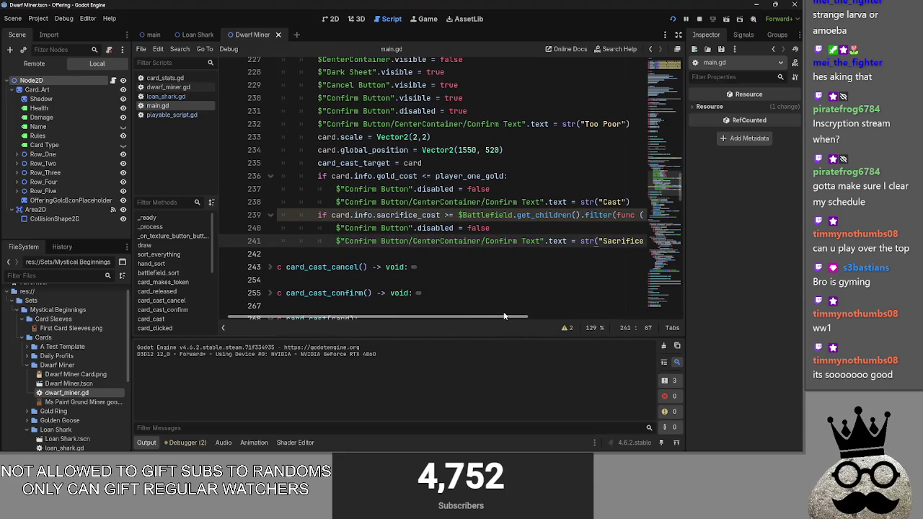
{"action": "left_click_drag", "start_coordinate": [524, 318], "coordinate": [506, 310]}
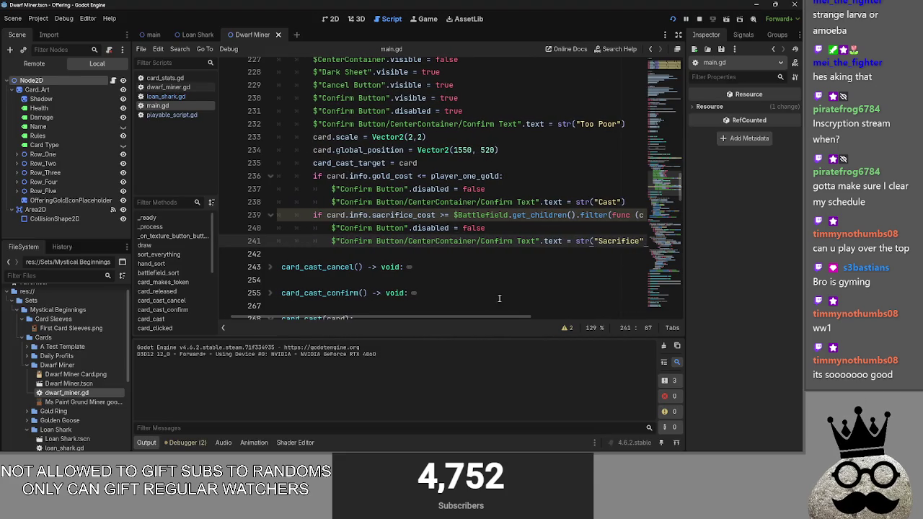
{"action": "left_click", "coordinate": [436, 216]}
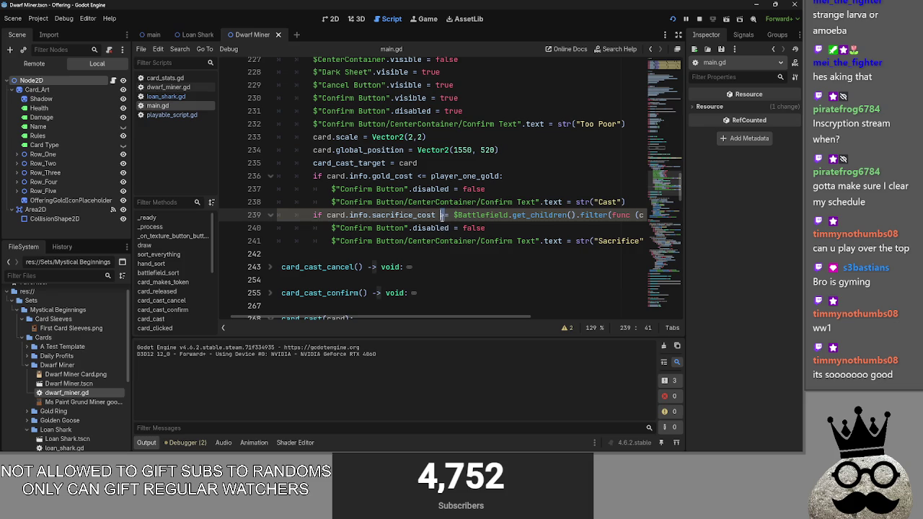
{"action": "left_click", "coordinate": [502, 228]}
{"action": "mouse_move", "coordinate": [492, 322]}
{"action": "left_mouse_down"}
{"action": "mouse_move", "coordinate": [544, 321]}
{"action": "mouse_move", "coordinate": [484, 318]}
{"action": "left_mouse_up"}
Prefix line 239's condition with 'card.info.sacrifice_cost > 0 and', then stop and rerun the game
{"action": "left_click", "coordinate": [346, 216]}
{"action": "left_click_drag", "start_coordinate": [345, 215], "coordinate": [454, 216]}
{"action": "key", "text": "ctrl+c"}
{"action": "left_click", "coordinate": [345, 216]}
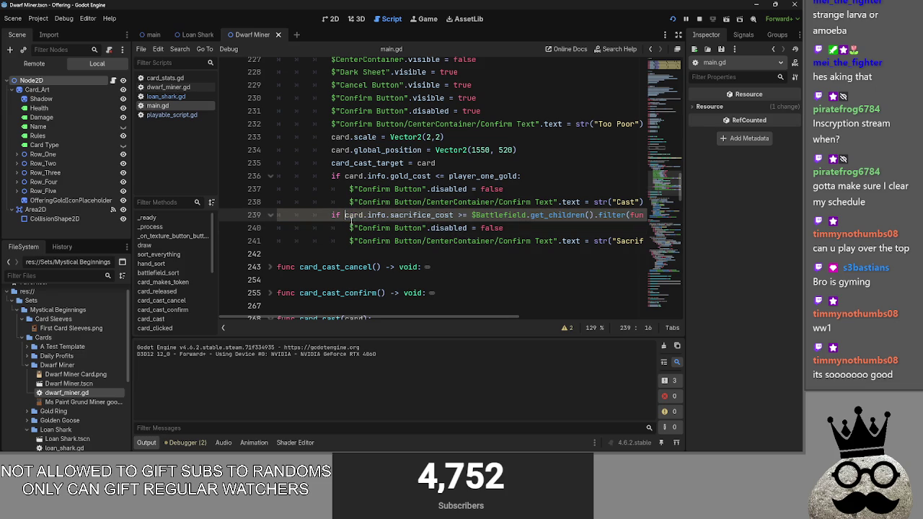
{"action": "type", "text": "if"}
{"action": "key", "text": "ctrl+v"}
{"action": "type", "text": "is"}
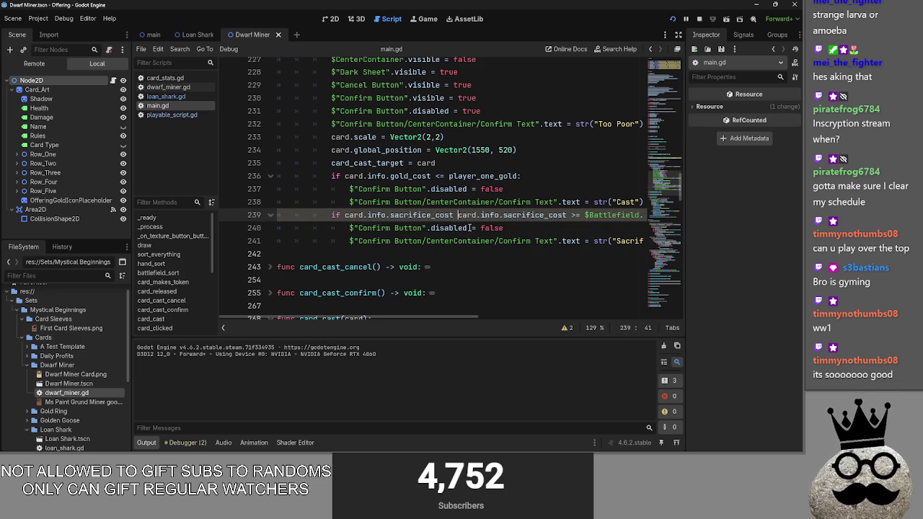
{"action": "key", "text": "BackSpace"}
{"action": "key", "text": "BackSpace"}
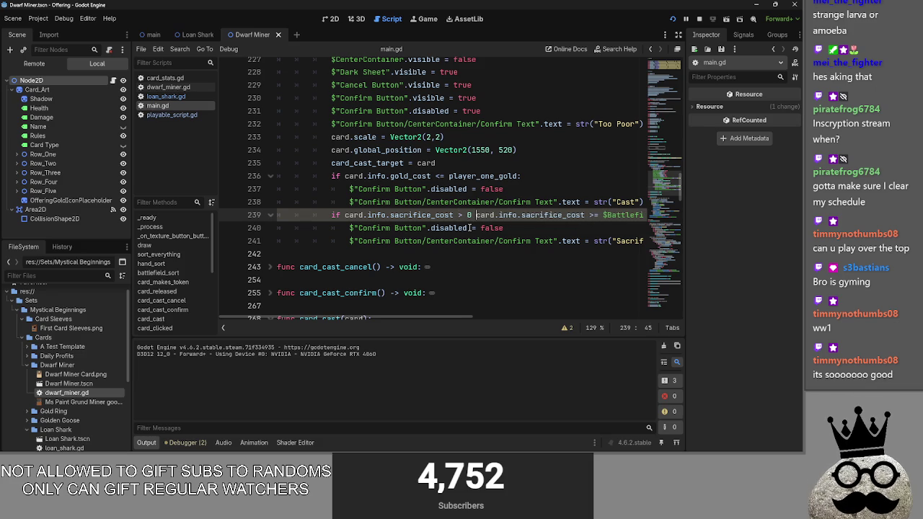
{"action": "type", "text": "d"}
{"action": "left_click", "coordinate": [605, 228]}
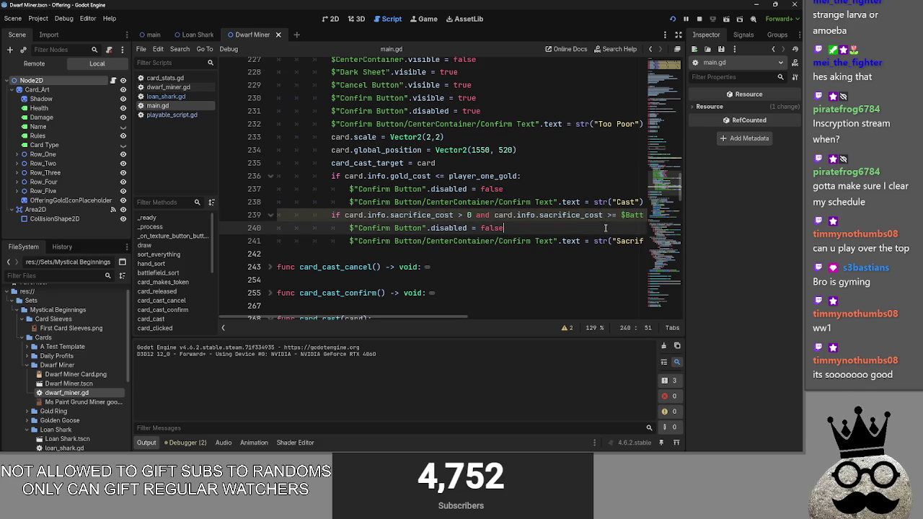
{"action": "left_click", "coordinate": [673, 20]}
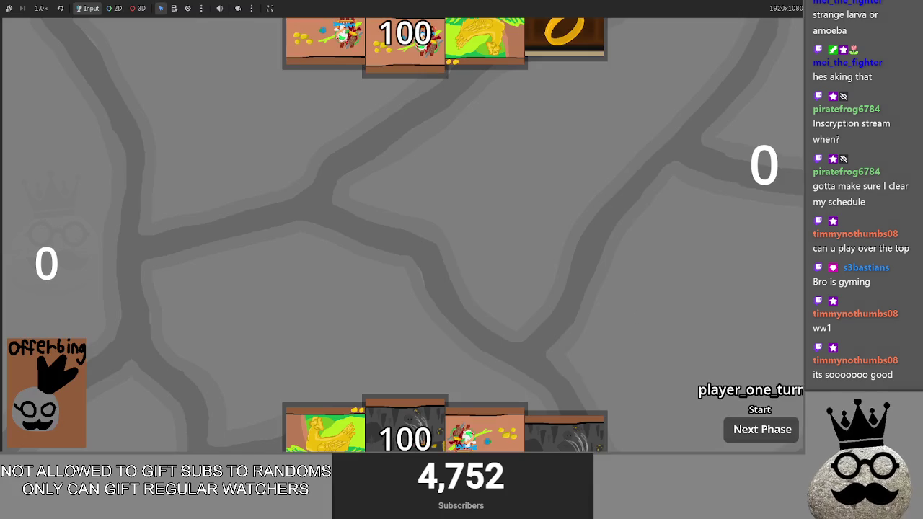
In the running game, cast the Makes, chicken, colourful Makes, another Makes and Brace 1 cards
{"action": "key", "text": "alt+Tab"}
{"action": "key", "text": "alt+Tab"}
{"action": "key", "text": "alt+Tab"}
{"action": "key", "text": "Escape"}
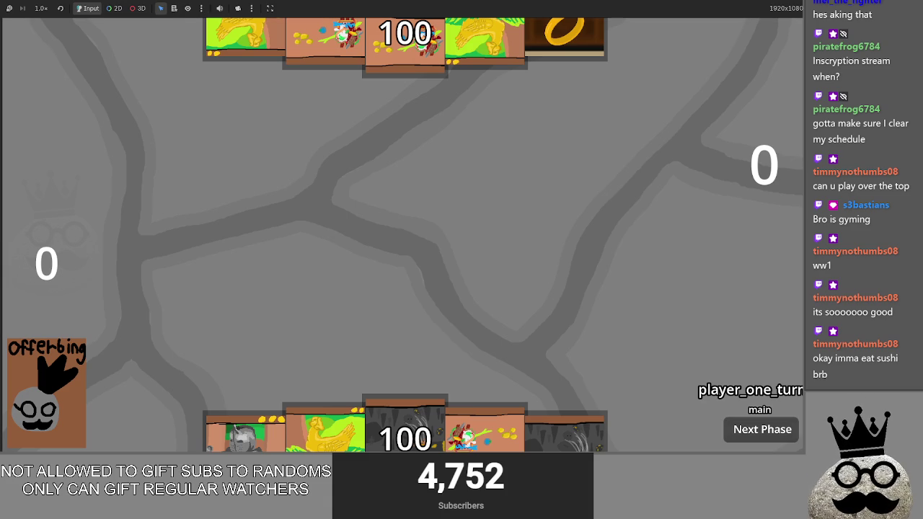
{"action": "left_click", "coordinate": [429, 392]}
{"action": "left_click", "coordinate": [469, 204]}
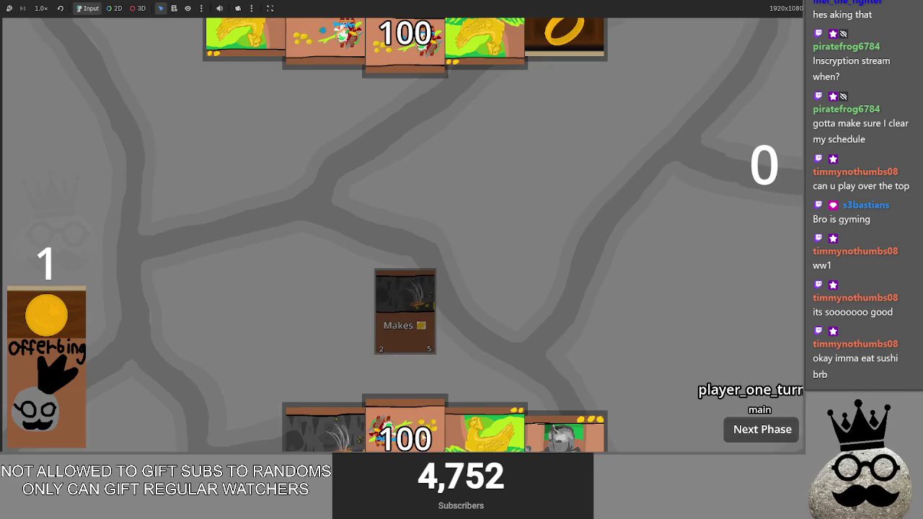
{"action": "left_click", "coordinate": [422, 433]}
{"action": "left_click", "coordinate": [405, 436]}
{"action": "left_click", "coordinate": [406, 204]}
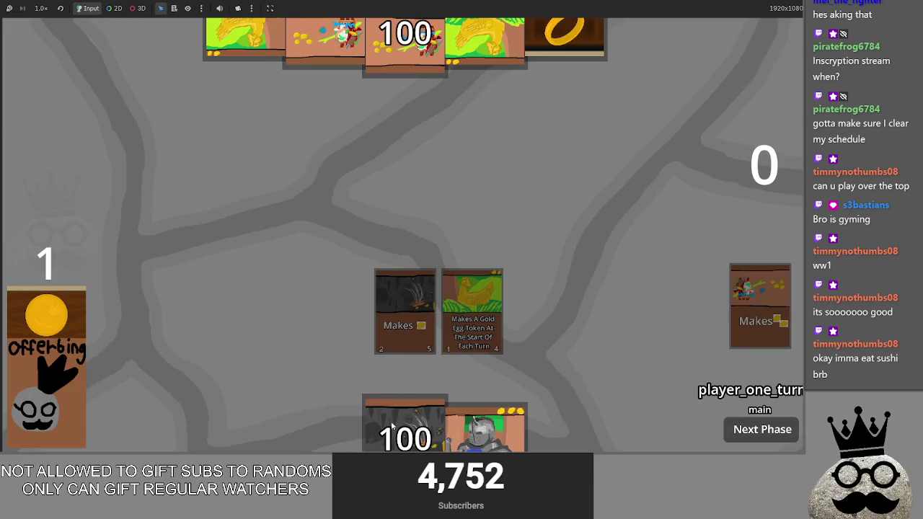
{"action": "left_click", "coordinate": [344, 432]}
{"action": "left_click", "coordinate": [375, 200]}
{"action": "left_click", "coordinate": [404, 432]}
{"action": "left_click", "coordinate": [375, 204]}
{"action": "left_click", "coordinate": [346, 432]}
{"action": "left_click", "coordinate": [373, 204]}
Cast colourful Makes, ring, Brace 1, Makes and red Makes cards, then open the shark's Cast prompt
{"action": "left_click", "coordinate": [324, 432]}
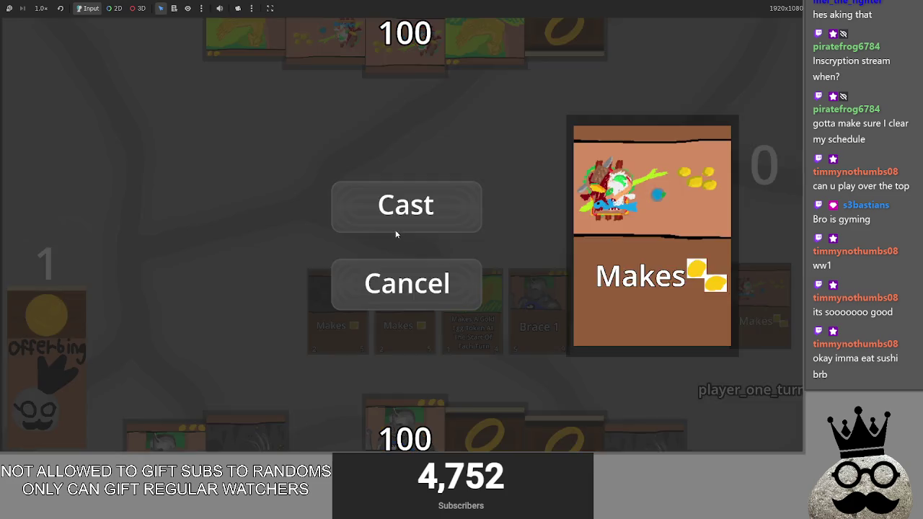
{"action": "left_click", "coordinate": [396, 220]}
{"action": "left_click", "coordinate": [483, 429]}
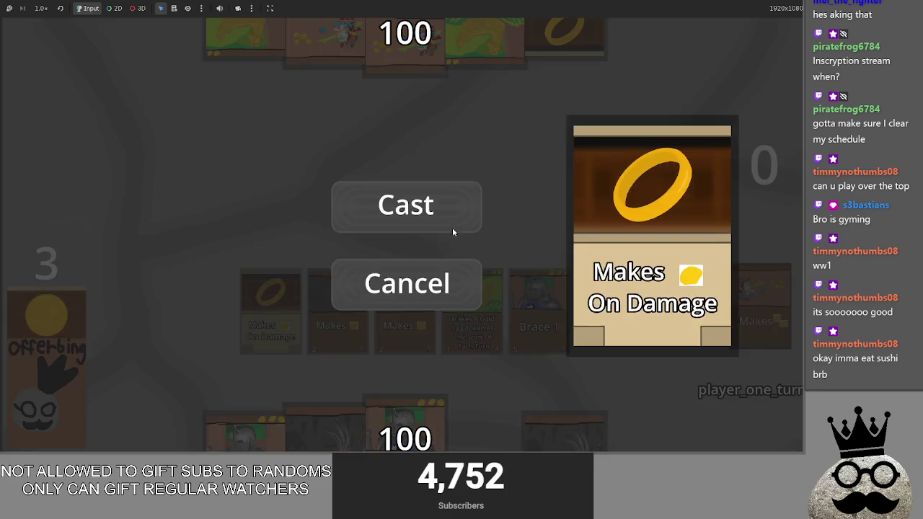
{"action": "left_click", "coordinate": [452, 228]}
{"action": "left_click", "coordinate": [360, 432]}
{"action": "left_click", "coordinate": [378, 205]}
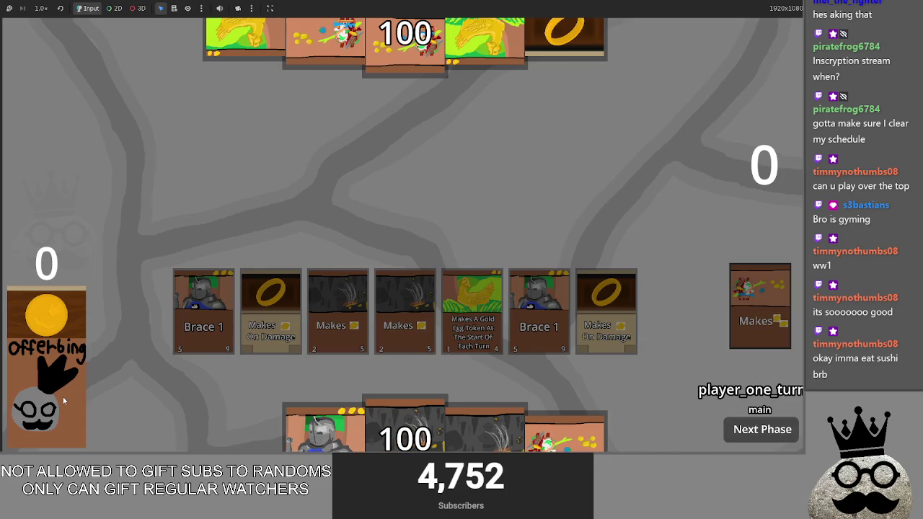
{"action": "left_click", "coordinate": [641, 433]}
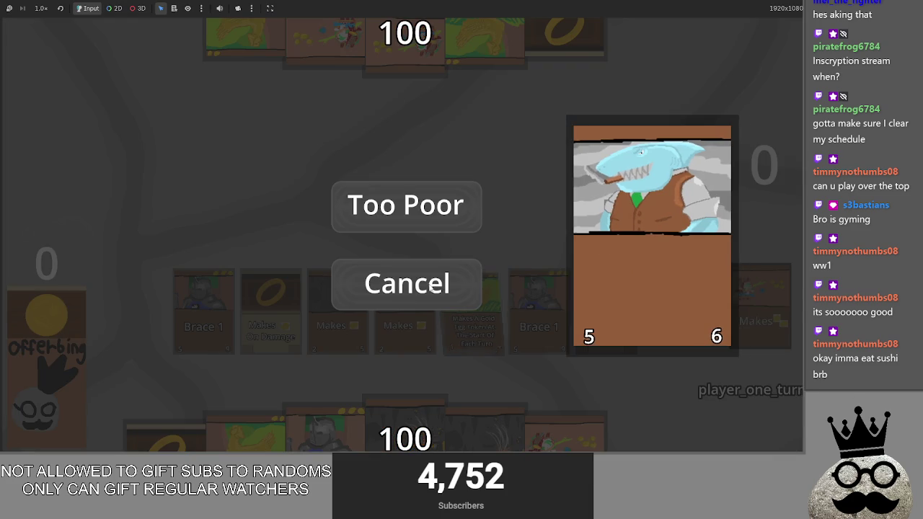
{"action": "left_click", "coordinate": [422, 286]}
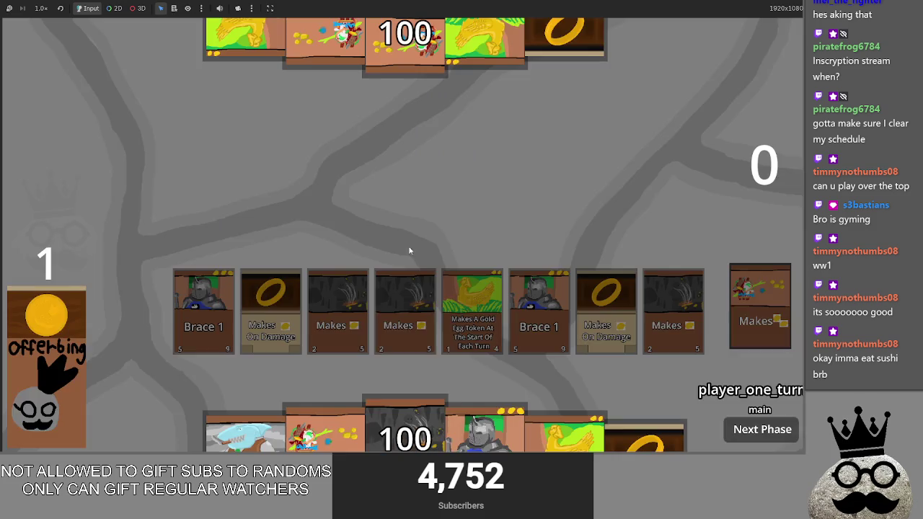
{"action": "left_click", "coordinate": [405, 433]}
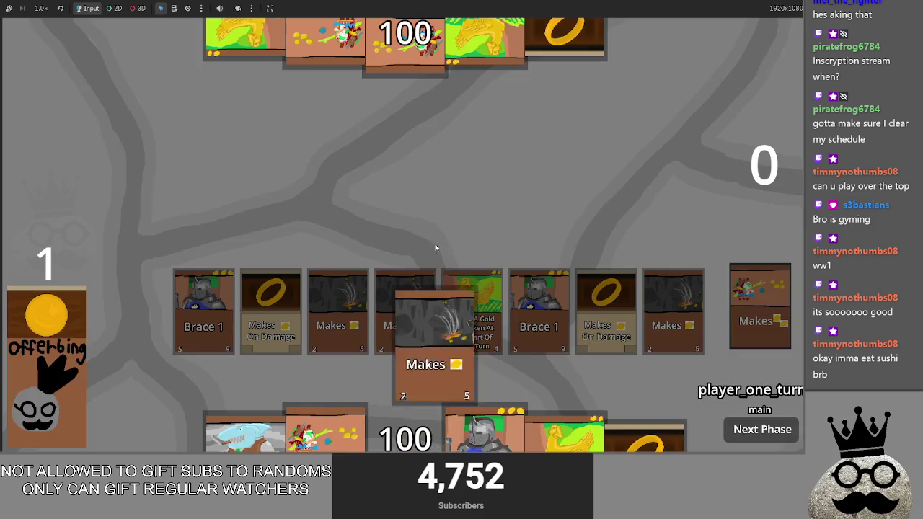
{"action": "left_click", "coordinate": [426, 200]}
{"action": "left_click", "coordinate": [472, 432]}
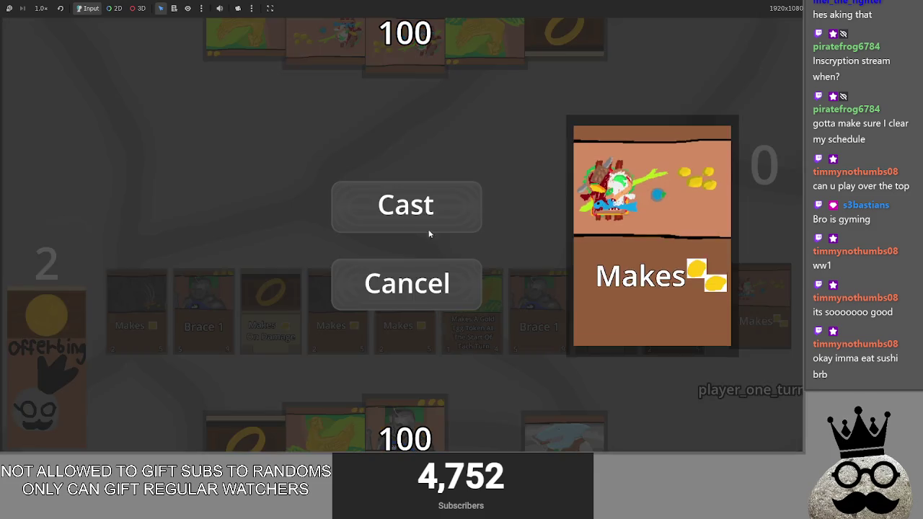
{"action": "left_click", "coordinate": [414, 205]}
{"action": "left_click", "coordinate": [339, 432]}
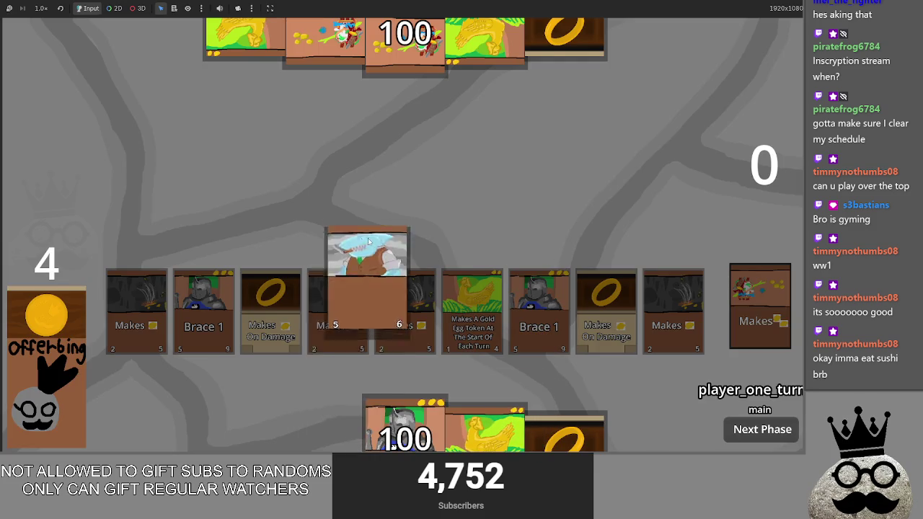
{"action": "key", "text": "alt+Tab"}
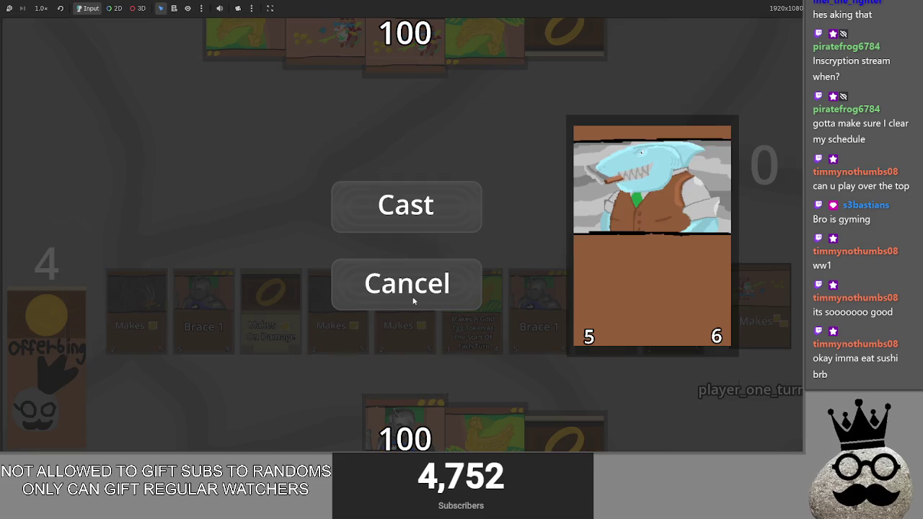
Back in the editor, inspect the sacrifice_cost condition on line 239 and the end of line 240
{"action": "key", "text": "alt+Tab"}
{"action": "key", "text": "Tab"}
{"action": "key", "text": "alt+Tab"}
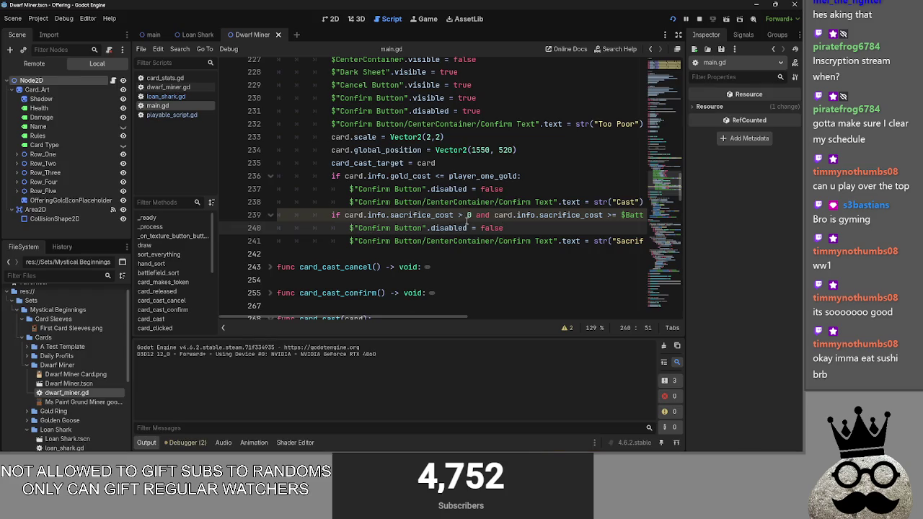
{"action": "double_click", "coordinate": [422, 215]}
{"action": "double_click", "coordinate": [377, 215]}
{"action": "double_click", "coordinate": [408, 228]}
{"action": "double_click", "coordinate": [434, 215]}
{"action": "left_click", "coordinate": [461, 215]}
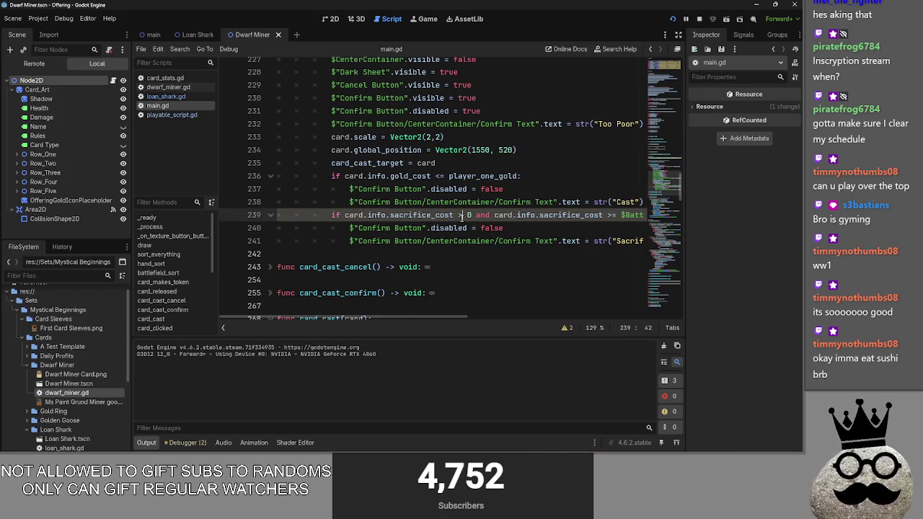
{"action": "scroll", "coordinate": [479, 318], "scroll_direction": "right", "scroll_amount": 1}
{"action": "mouse_move", "coordinate": [481, 318]}
{"action": "left_mouse_down"}
{"action": "mouse_move", "coordinate": [605, 315]}
{"action": "mouse_move", "coordinate": [432, 322]}
{"action": "left_mouse_up"}
{"action": "key", "text": "Down"}
{"action": "key", "text": "End"}
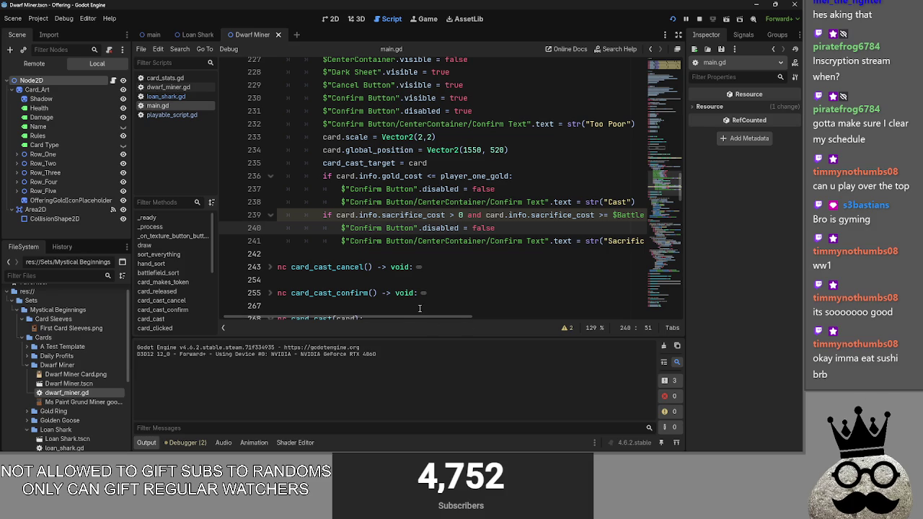
Check the Sacrifice label on line 241 and lines 239–240, then return to the running game
{"action": "left_click", "coordinate": [503, 240]}
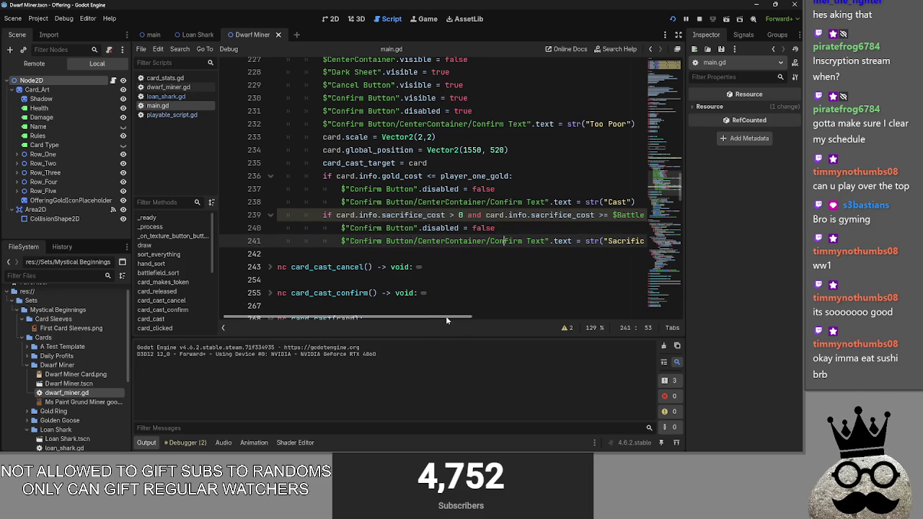
{"action": "mouse_move", "coordinate": [443, 319]}
{"action": "left_mouse_down"}
{"action": "mouse_move", "coordinate": [478, 322]}
{"action": "mouse_move", "coordinate": [467, 322]}
{"action": "left_mouse_up"}
{"action": "left_click", "coordinate": [408, 214]}
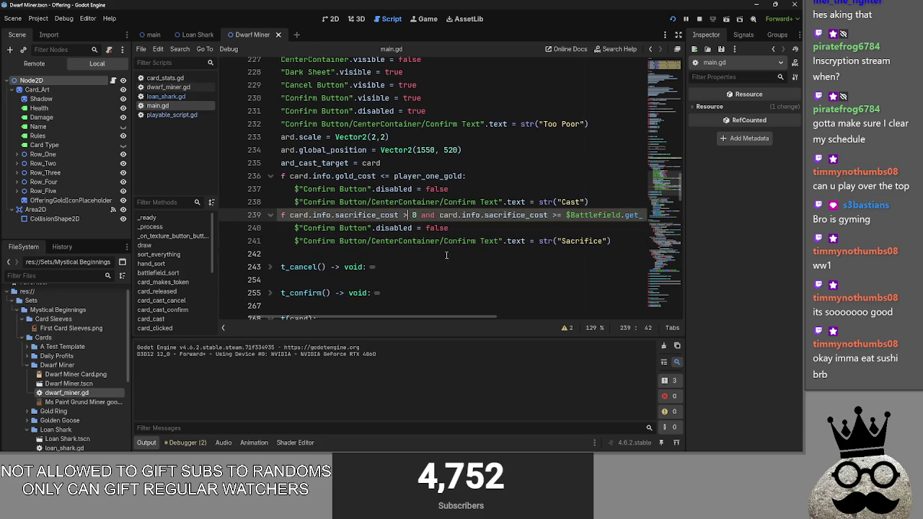
{"action": "left_click", "coordinate": [481, 229]}
{"action": "mouse_move", "coordinate": [459, 322]}
{"action": "left_mouse_down"}
{"action": "mouse_move", "coordinate": [613, 318]}
{"action": "mouse_move", "coordinate": [433, 315]}
{"action": "left_mouse_up"}
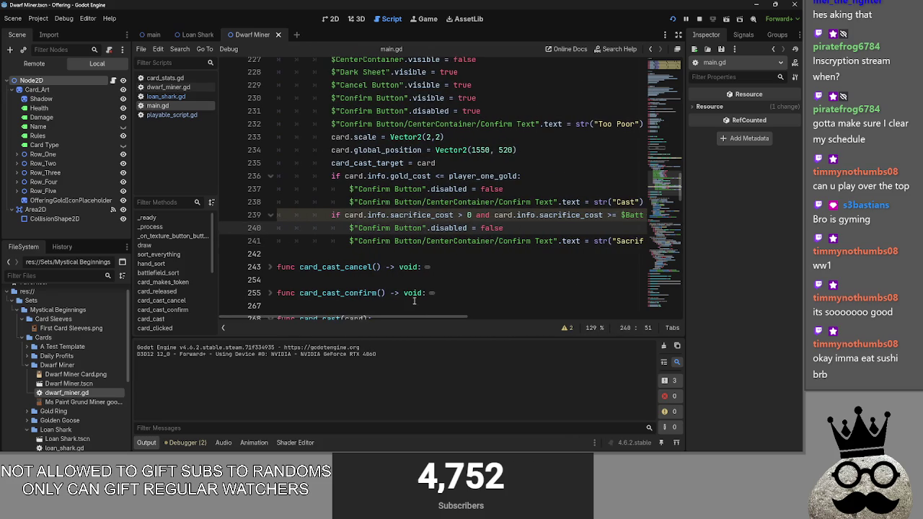
{"action": "key", "text": "alt+Tab"}
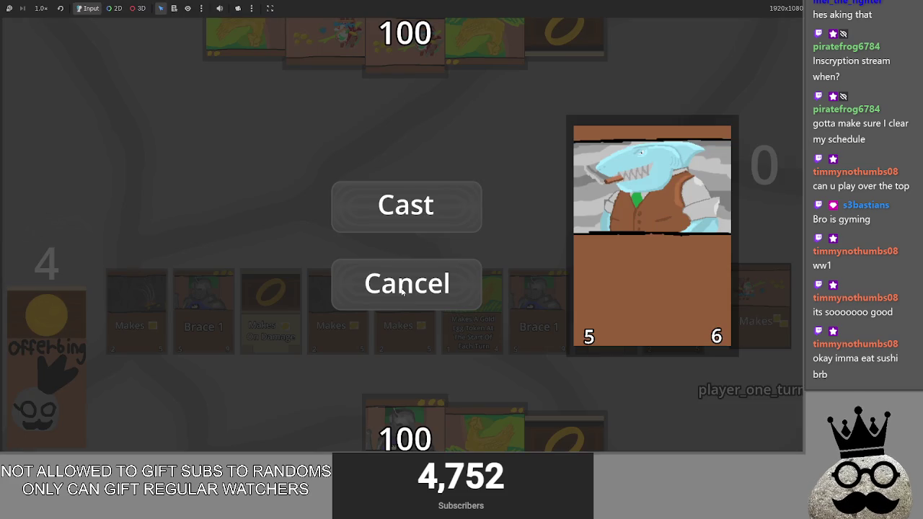
Repeatedly drag the shark card onto the board, cancelling its Cast dialog each time
{"action": "left_click", "coordinate": [467, 287]}
{"action": "mouse_move", "coordinate": [325, 425]}
{"action": "left_mouse_down"}
{"action": "mouse_move", "coordinate": [351, 227]}
{"action": "mouse_move", "coordinate": [364, 258]}
{"action": "left_mouse_up"}
{"action": "left_click", "coordinate": [401, 283]}
{"action": "left_click_drag", "start_coordinate": [325, 426], "coordinate": [379, 282]}
{"action": "left_click", "coordinate": [379, 282]}
{"action": "left_click_drag", "start_coordinate": [336, 397], "coordinate": [359, 302]}
{"action": "left_click", "coordinate": [359, 302]}
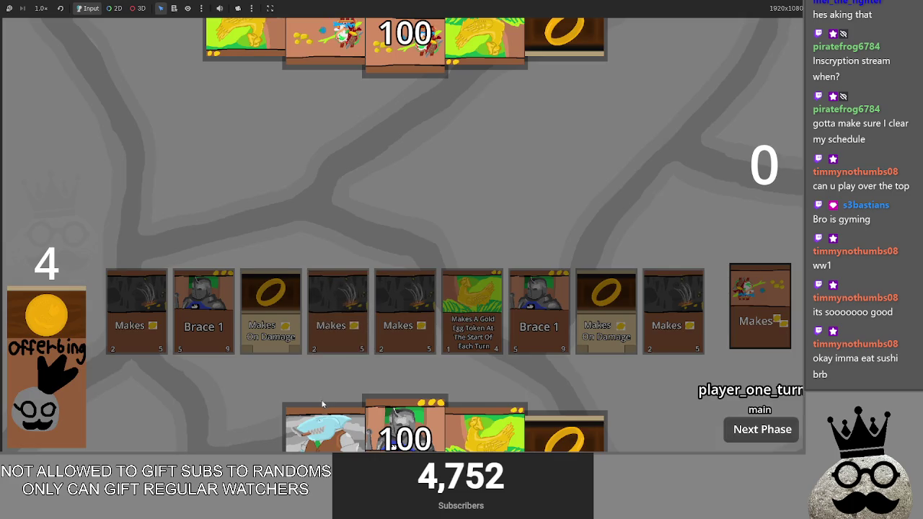
{"action": "left_click_drag", "start_coordinate": [324, 425], "coordinate": [322, 272]}
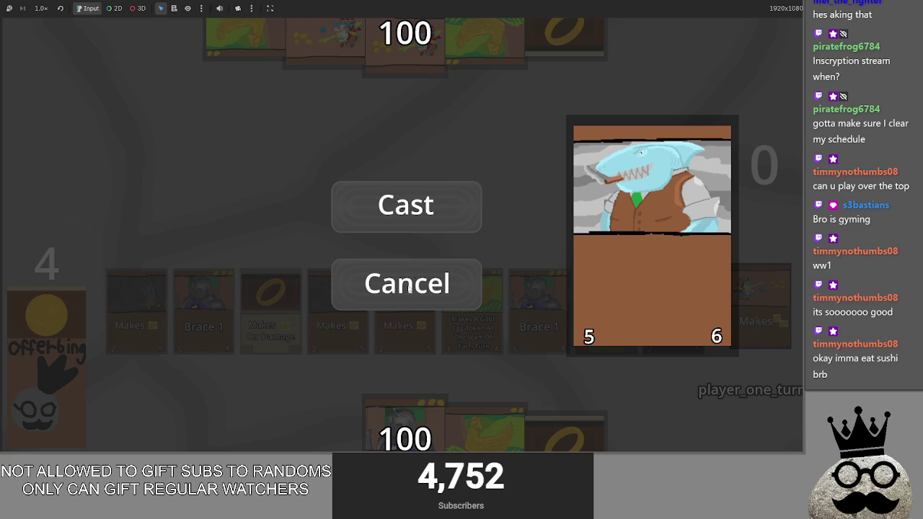
Cancel the shark's cast once more, leaving it in hand, and return to the script editor
{"action": "left_click", "coordinate": [408, 287]}
{"action": "left_click", "coordinate": [408, 288]}
{"action": "left_click", "coordinate": [409, 288]}
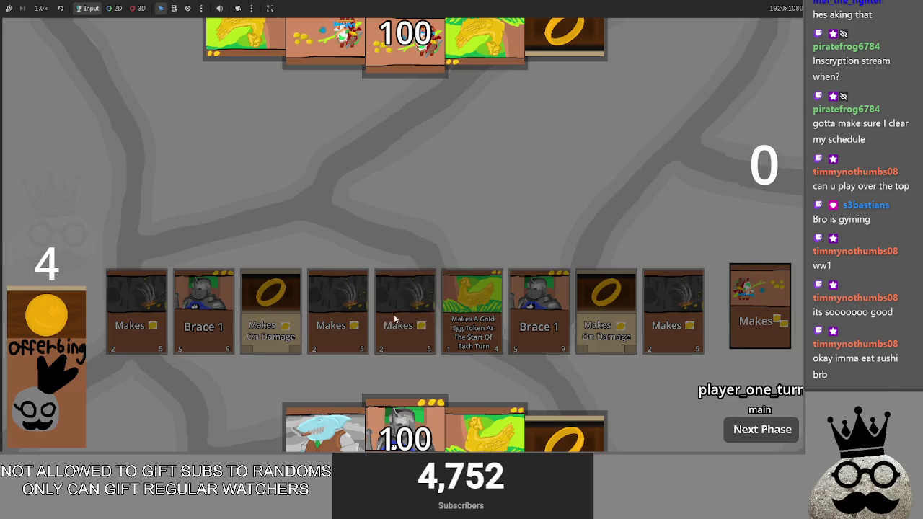
{"action": "key", "text": "alt+Tab"}
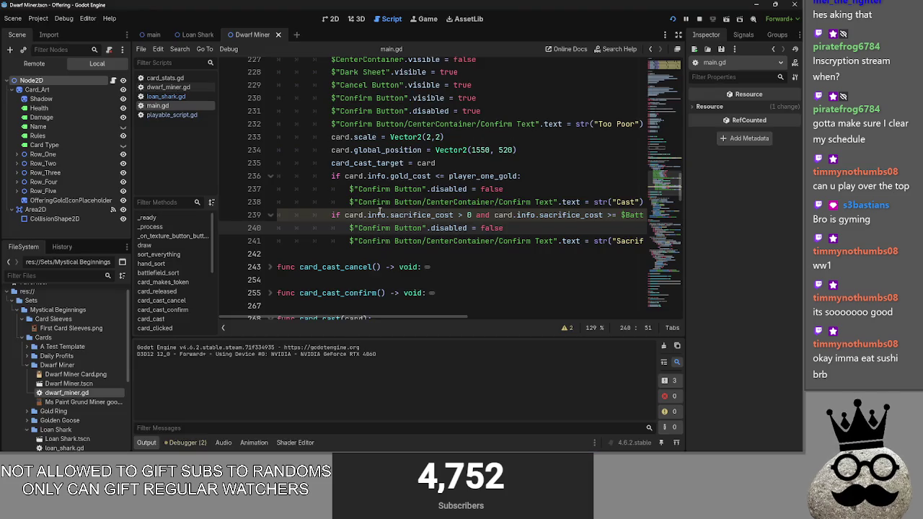
Review the gold cost check on lines 236–238 of main.gd's card release handler
{"action": "scroll", "coordinate": [380, 210], "scroll_direction": "up", "scroll_amount": 2}
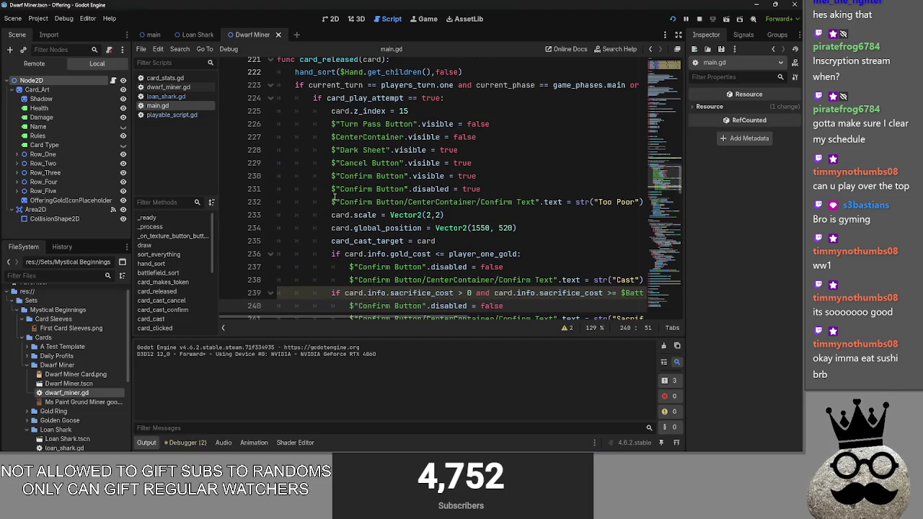
{"action": "mouse_move", "coordinate": [533, 253]}
{"action": "left_mouse_down"}
{"action": "mouse_move", "coordinate": [447, 253]}
{"action": "mouse_move", "coordinate": [277, 66]}
{"action": "left_mouse_up"}
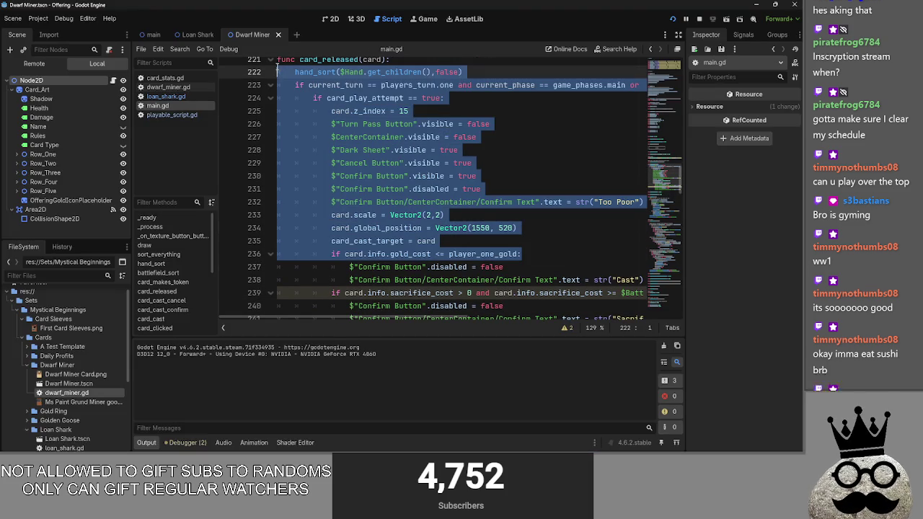
{"action": "left_click", "coordinate": [548, 254]}
{"action": "scroll", "coordinate": [550, 253], "scroll_direction": "down", "scroll_amount": 1}
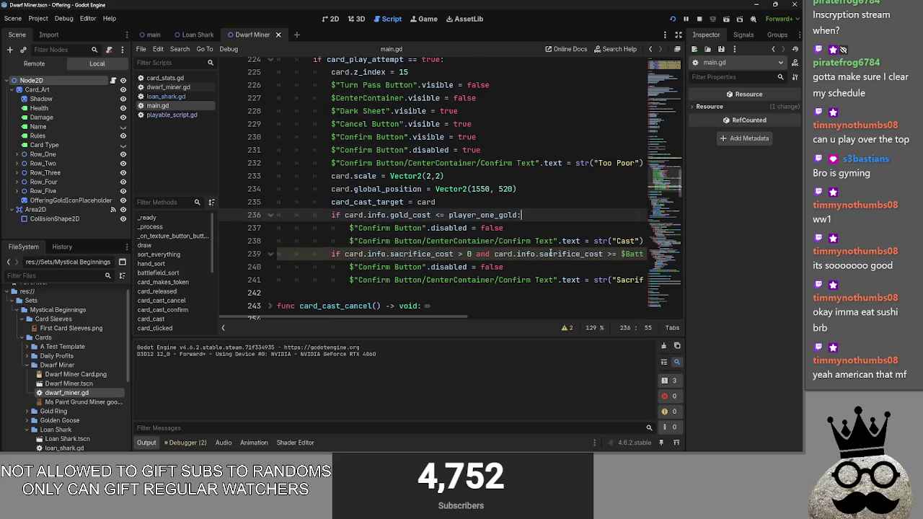
{"action": "scroll", "coordinate": [470, 312], "scroll_direction": "down", "scroll_amount": 1}
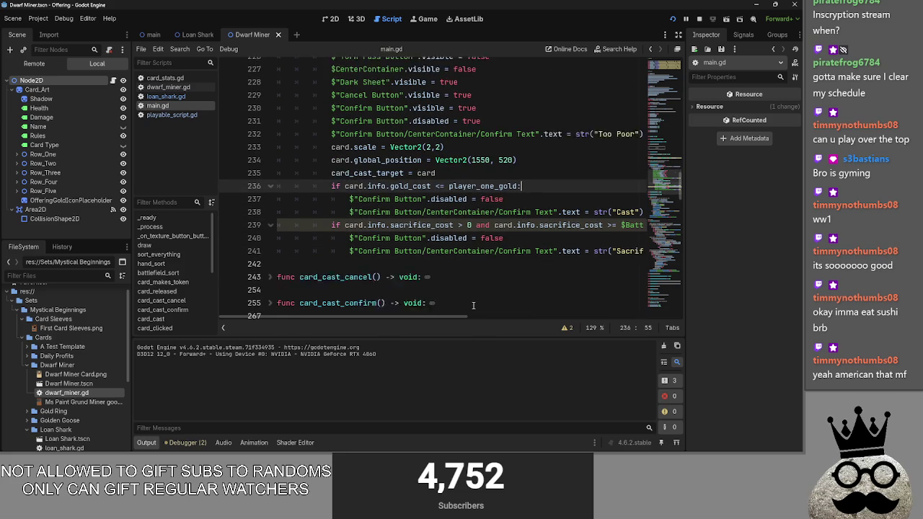
{"action": "left_click_drag", "start_coordinate": [444, 319], "coordinate": [464, 317]}
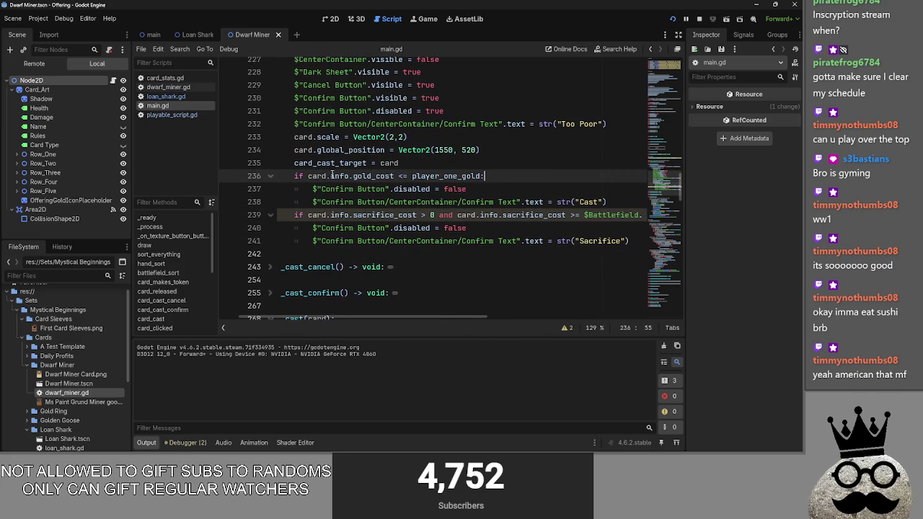
{"action": "mouse_move", "coordinate": [347, 176]}
{"action": "left_mouse_down"}
{"action": "mouse_move", "coordinate": [452, 176]}
{"action": "mouse_move", "coordinate": [286, 179]}
{"action": "left_mouse_up"}
{"action": "left_click", "coordinate": [314, 188]}
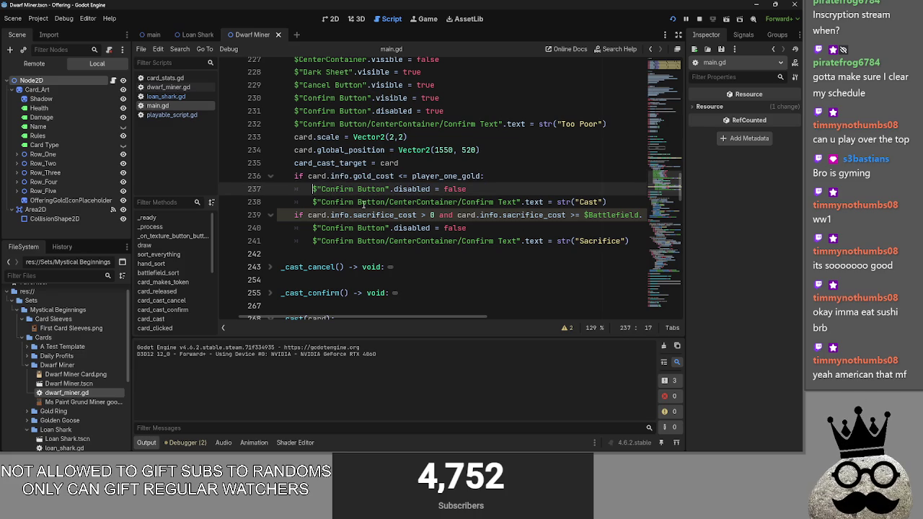
{"action": "left_click_drag", "start_coordinate": [615, 204], "coordinate": [295, 176]}
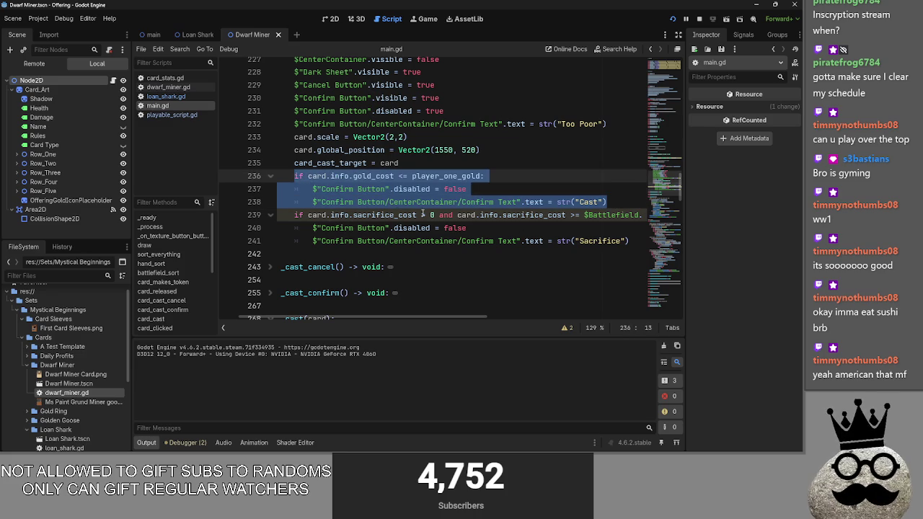
Inspect the sacrifice_cost check on line 239 against loan_shark.gd's sacrifice value
{"action": "left_click", "coordinate": [338, 215]}
{"action": "double_click", "coordinate": [372, 214]}
{"action": "left_click", "coordinate": [432, 215]}
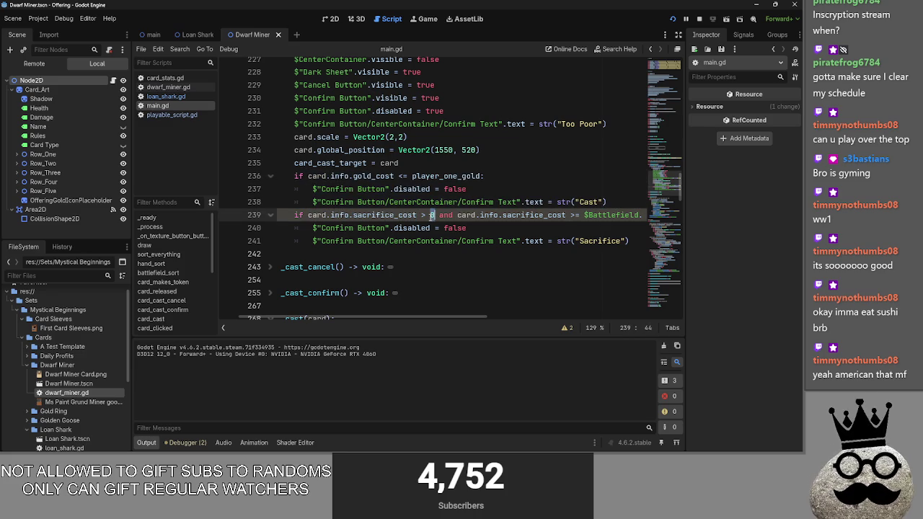
{"action": "left_click", "coordinate": [195, 97]}
{"action": "left_click", "coordinate": [191, 105]}
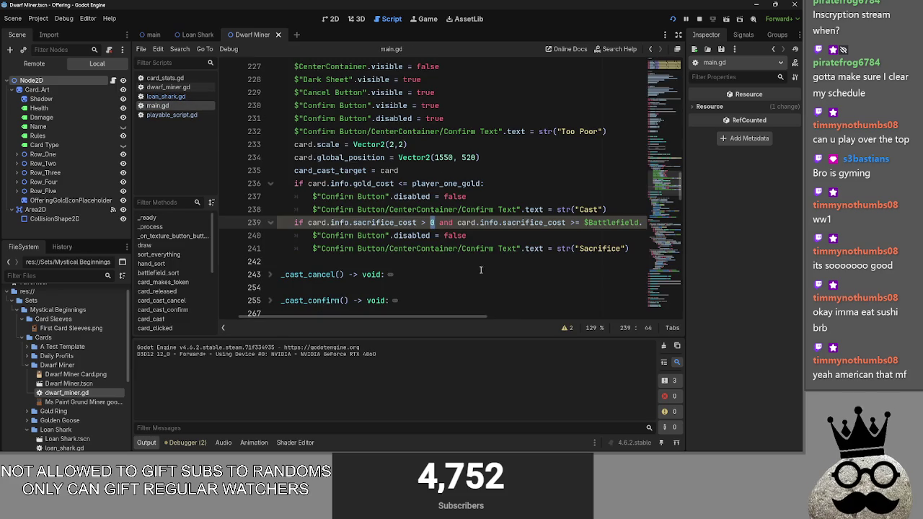
{"action": "double_click", "coordinate": [468, 223]}
{"action": "double_click", "coordinate": [489, 223]}
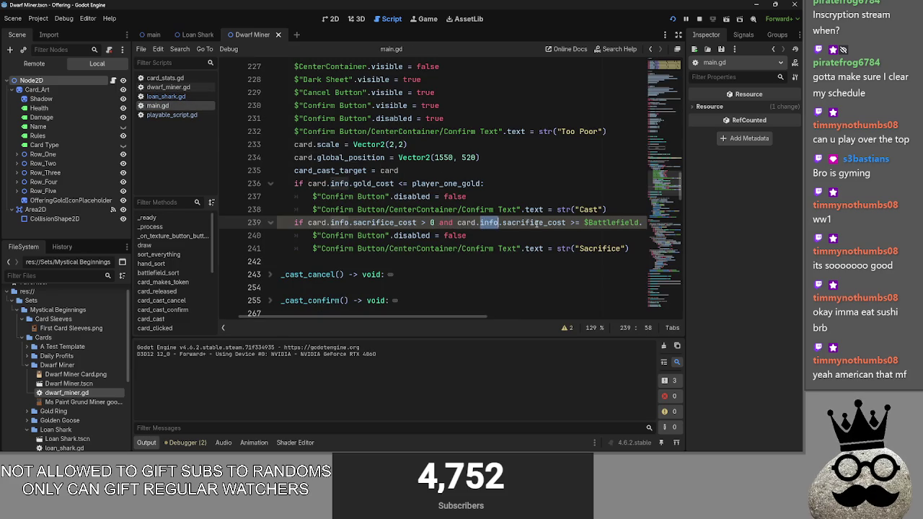
{"action": "double_click", "coordinate": [533, 223]}
Re-read line 239's filter call and line 241's Sacrifice label, then relaunch the game with F5
{"action": "left_click_drag", "start_coordinate": [461, 320], "coordinate": [614, 320]}
{"action": "left_click", "coordinate": [444, 223]}
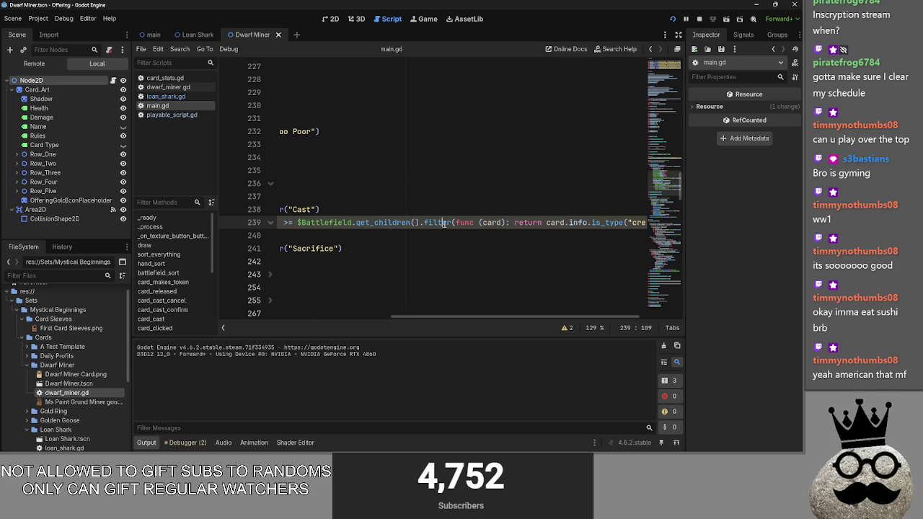
{"action": "scroll", "coordinate": [540, 319], "scroll_direction": "right", "scroll_amount": 2}
{"action": "scroll", "coordinate": [449, 303], "scroll_direction": "left", "scroll_amount": 8}
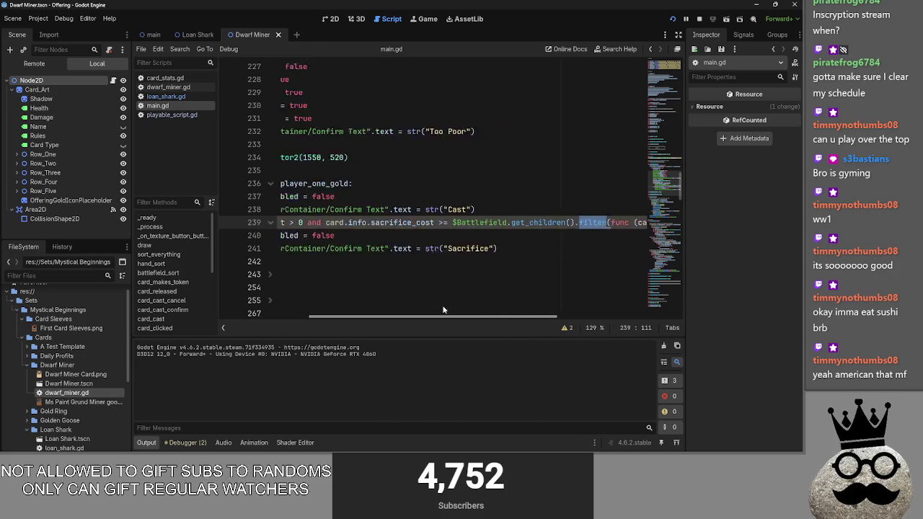
{"action": "double_click", "coordinate": [611, 248]}
{"action": "left_click", "coordinate": [563, 248]}
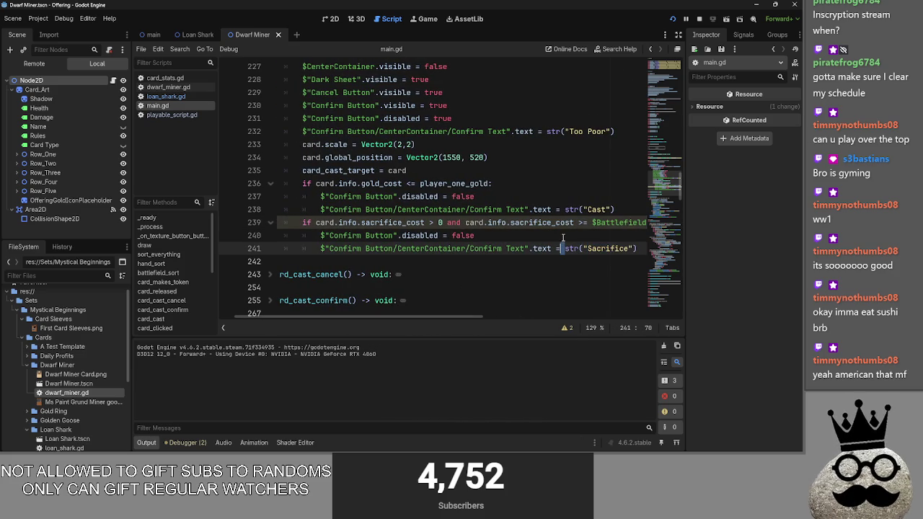
{"action": "left_click", "coordinate": [433, 223]}
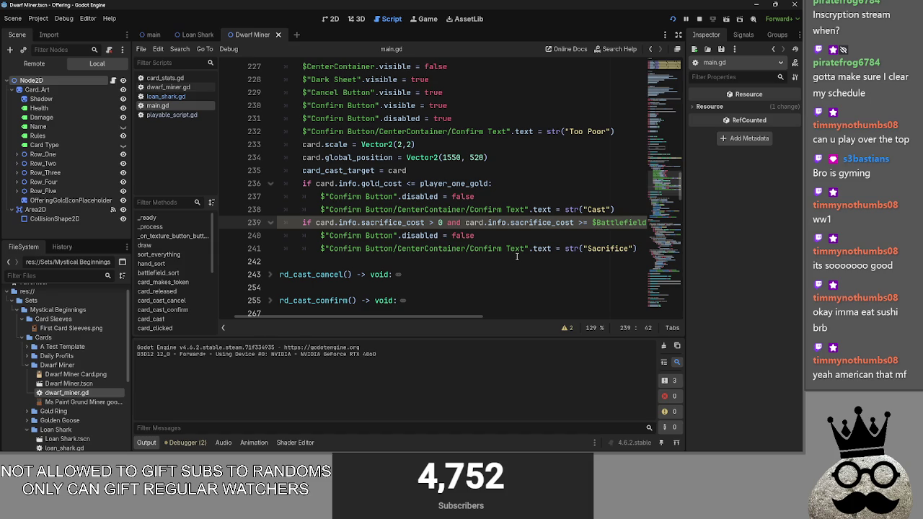
{"action": "key", "text": "F5"}
Cast the shark, dropping offerings from 4 to 1, then cast the Makes On Damage card
{"action": "left_click", "coordinate": [324, 429]}
{"action": "left_click", "coordinate": [445, 282]}
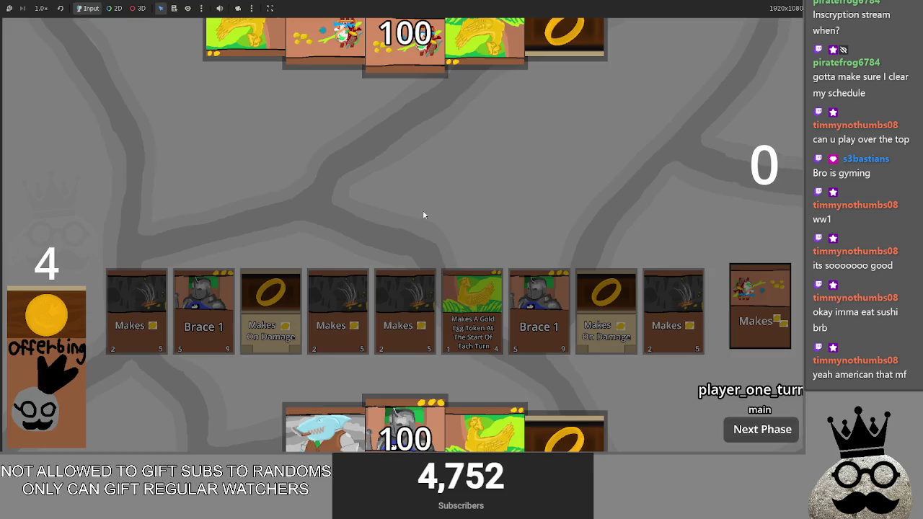
{"action": "left_click", "coordinate": [327, 425]}
{"action": "left_click", "coordinate": [413, 227]}
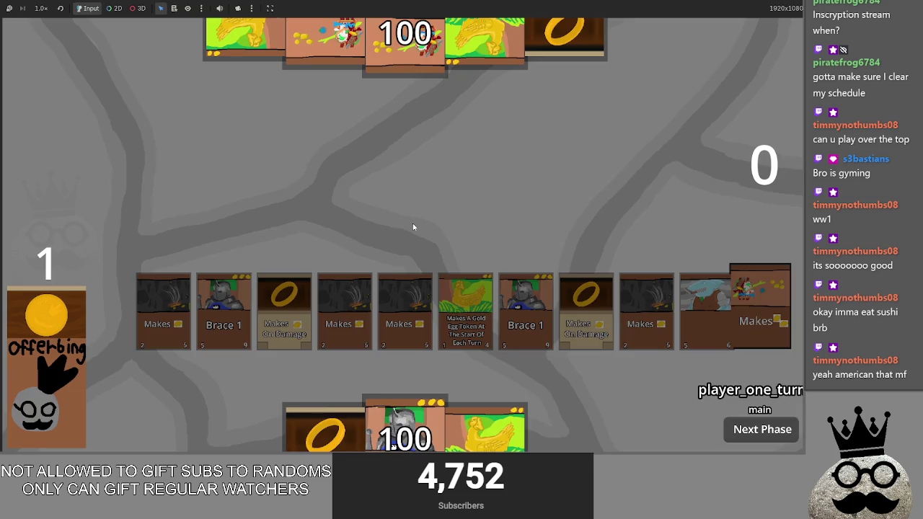
{"action": "left_click", "coordinate": [324, 429]}
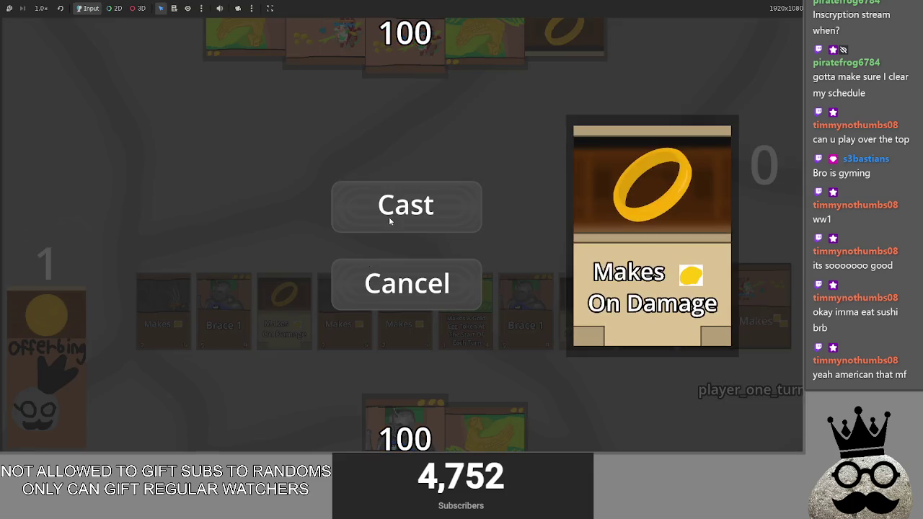
{"action": "left_click", "coordinate": [390, 219]}
Try the golden chicken card, cancel its Too Poor prompt, and stop the game
{"action": "left_click", "coordinate": [487, 429]}
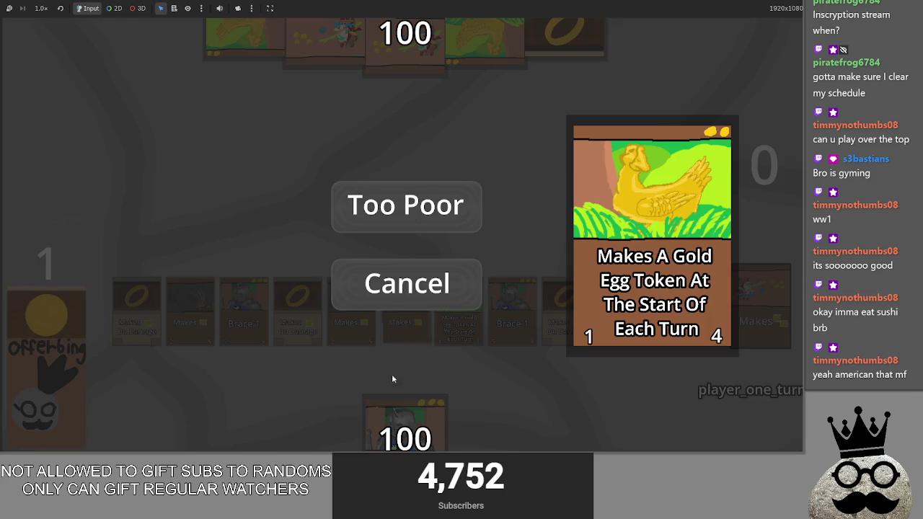
{"action": "left_click", "coordinate": [414, 285]}
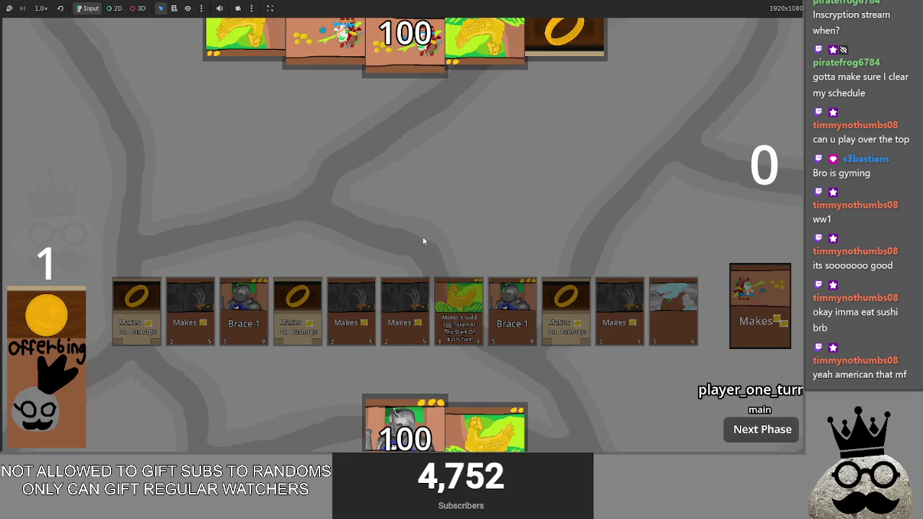
{"action": "key", "text": "F8"}
{"action": "scroll", "coordinate": [415, 288], "scroll_direction": "down", "scroll_amount": 1}
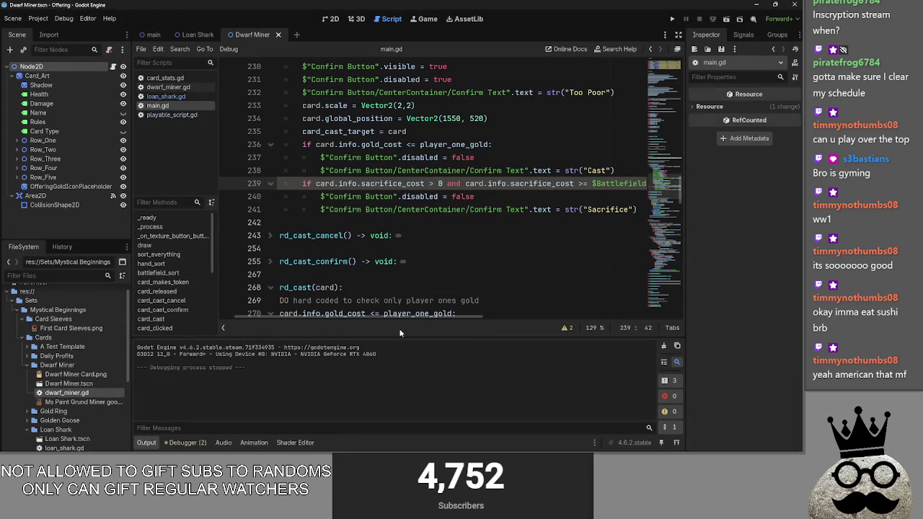
Expand the folded battlefield_sort function in main.gd, look it over, and fold it back
{"action": "scroll", "coordinate": [347, 284], "scroll_direction": "up", "scroll_amount": 3}
{"action": "scroll", "coordinate": [347, 284], "scroll_direction": "left", "scroll_amount": 1}
{"action": "scroll", "coordinate": [348, 284], "scroll_direction": "up", "scroll_amount": 3}
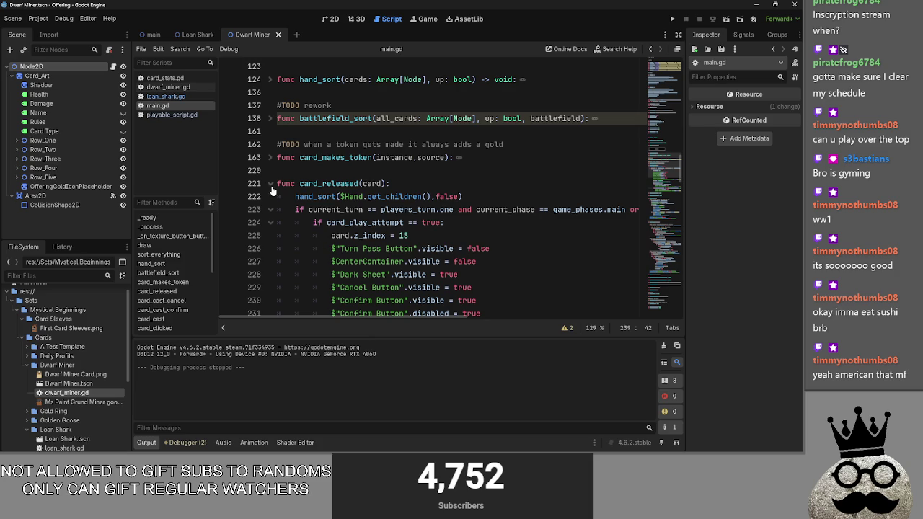
{"action": "left_click", "coordinate": [271, 120]}
{"action": "scroll", "coordinate": [505, 281], "scroll_direction": "down", "scroll_amount": 2}
{"action": "scroll", "coordinate": [504, 281], "scroll_direction": "up", "scroll_amount": 2}
{"action": "left_click_drag", "start_coordinate": [443, 314], "coordinate": [648, 329]}
{"action": "left_click", "coordinate": [278, 145]}
{"action": "left_click", "coordinate": [271, 118]}
{"action": "left_click", "coordinate": [279, 131]}
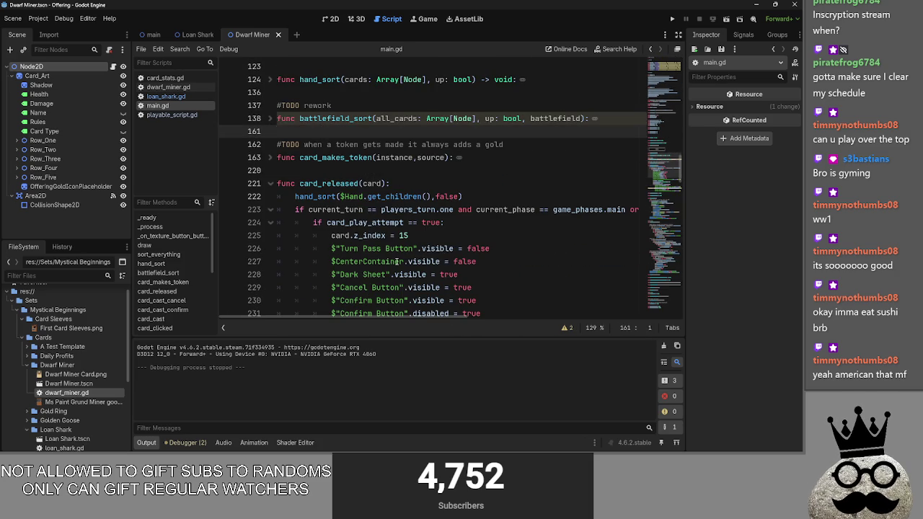
Scroll through main.gd and open the list of script warnings from the ⚠ 2 indicator
{"action": "scroll", "coordinate": [396, 262], "scroll_direction": "down", "scroll_amount": 7}
{"action": "scroll", "coordinate": [396, 262], "scroll_direction": "up", "scroll_amount": 5}
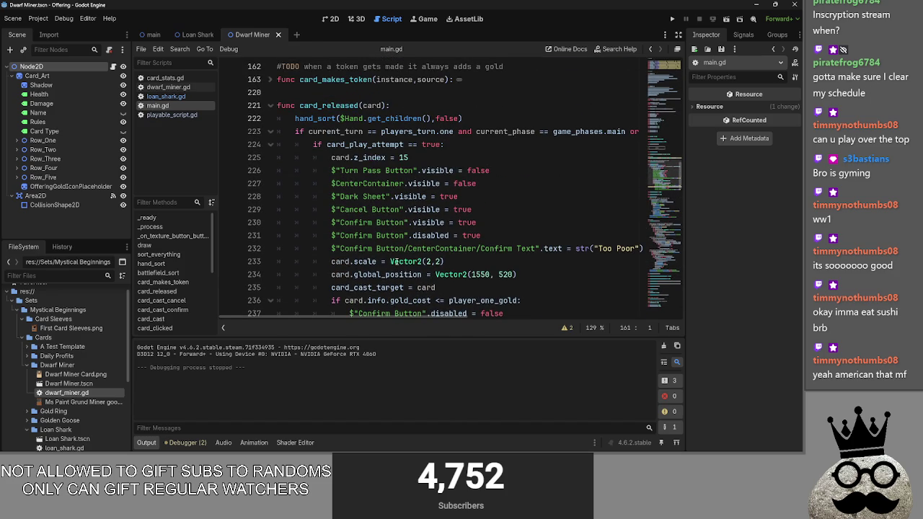
{"action": "scroll", "coordinate": [395, 262], "scroll_direction": "up", "scroll_amount": 3}
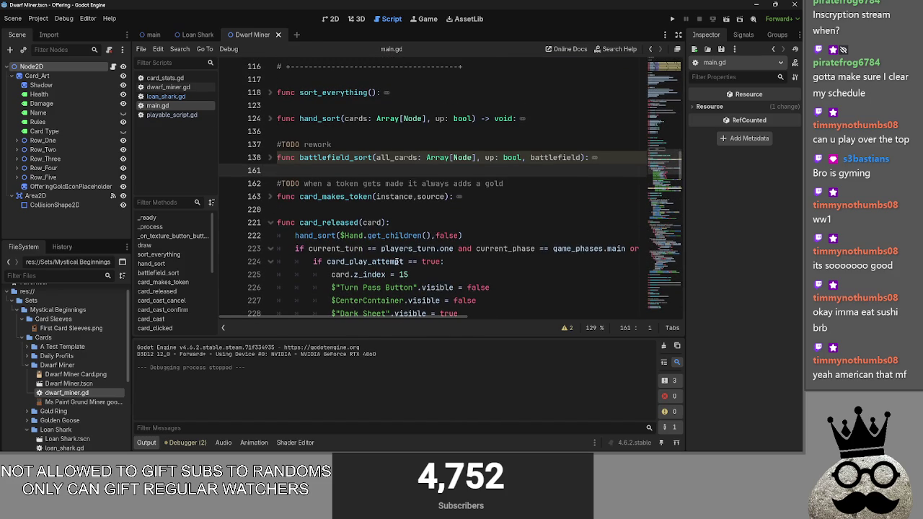
{"action": "scroll", "coordinate": [396, 262], "scroll_direction": "down", "scroll_amount": 2}
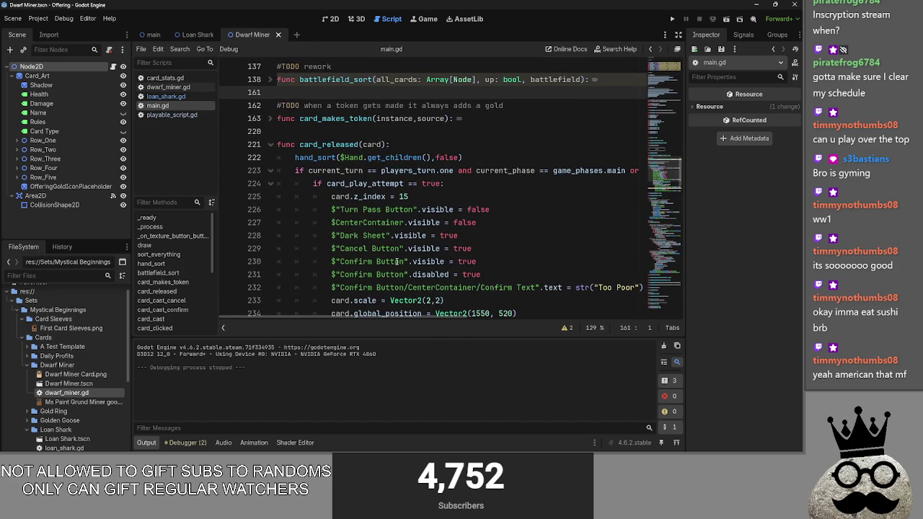
{"action": "scroll", "coordinate": [395, 262], "scroll_direction": "down", "scroll_amount": 5}
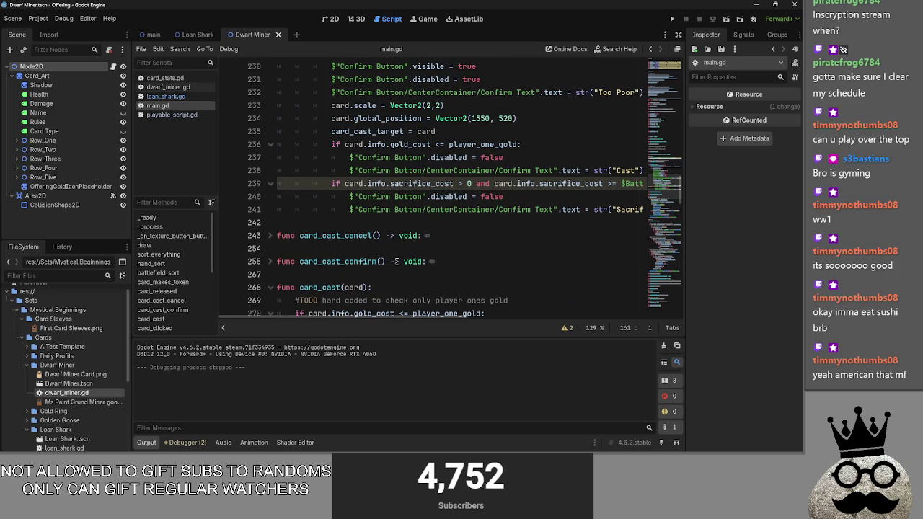
{"action": "left_click_drag", "start_coordinate": [407, 319], "coordinate": [434, 319]}
{"action": "left_click", "coordinate": [565, 327]}
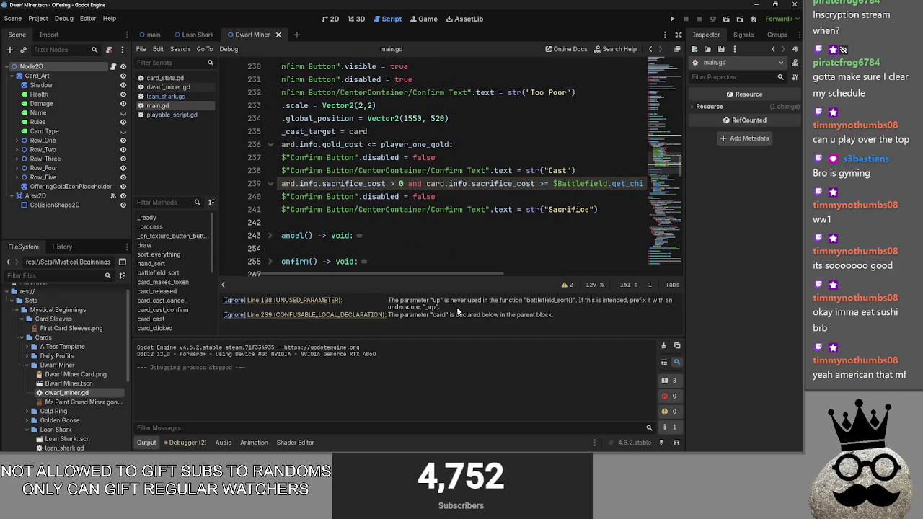
Jump to line 239 from the card-parameter warning and highlight the uses of card
{"action": "left_click_drag", "start_coordinate": [387, 314], "coordinate": [582, 317]}
{"action": "left_click", "coordinate": [582, 317]}
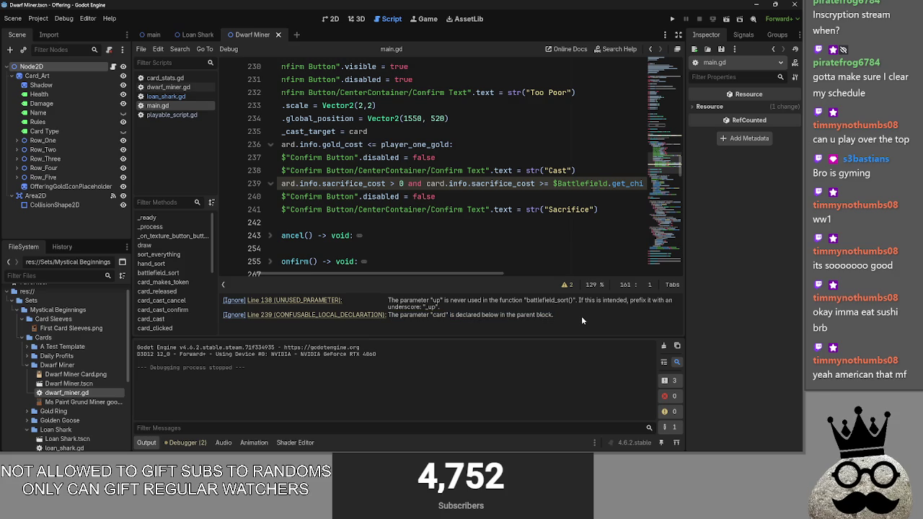
{"action": "left_click", "coordinate": [529, 196]}
{"action": "left_click_drag", "start_coordinate": [459, 274], "coordinate": [353, 277]}
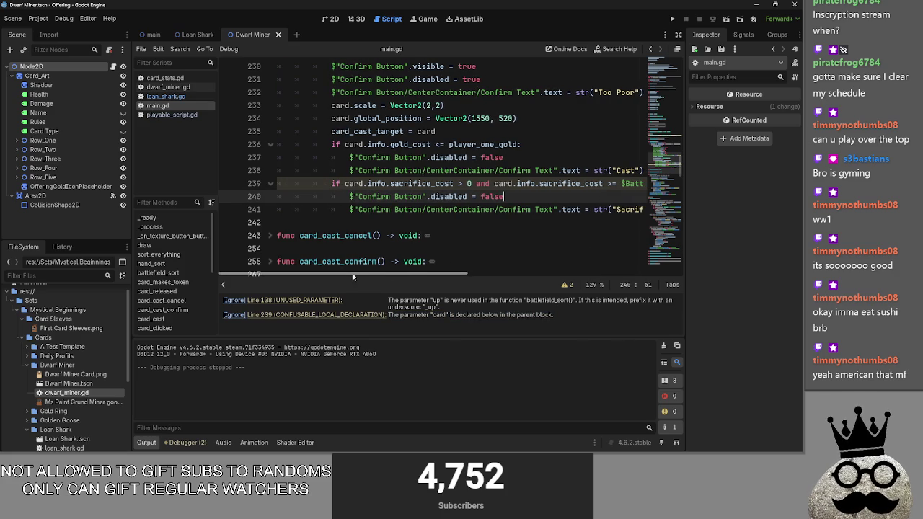
{"action": "left_click", "coordinate": [338, 317]}
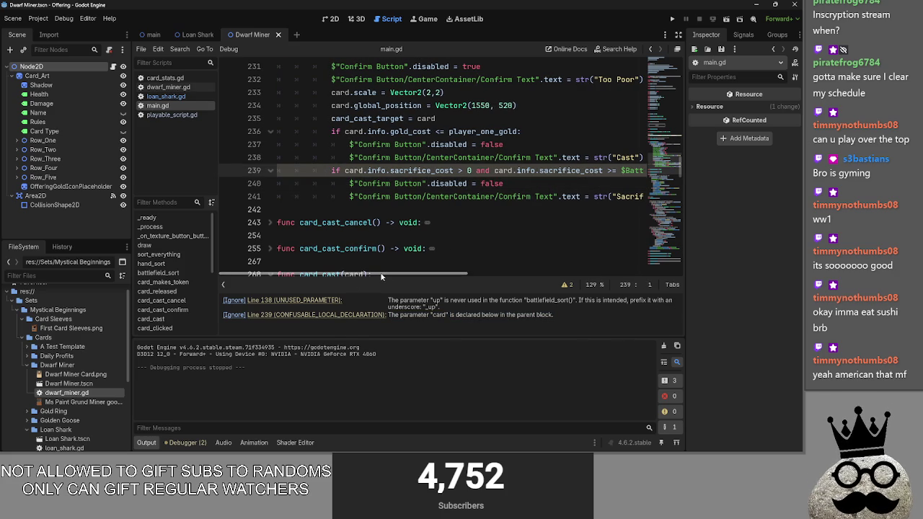
{"action": "double_click", "coordinate": [359, 170]}
Examine line 239's sacrifice_cost > 0 condition and the following line 240
{"action": "scroll", "coordinate": [384, 217], "scroll_direction": "up", "scroll_amount": 4}
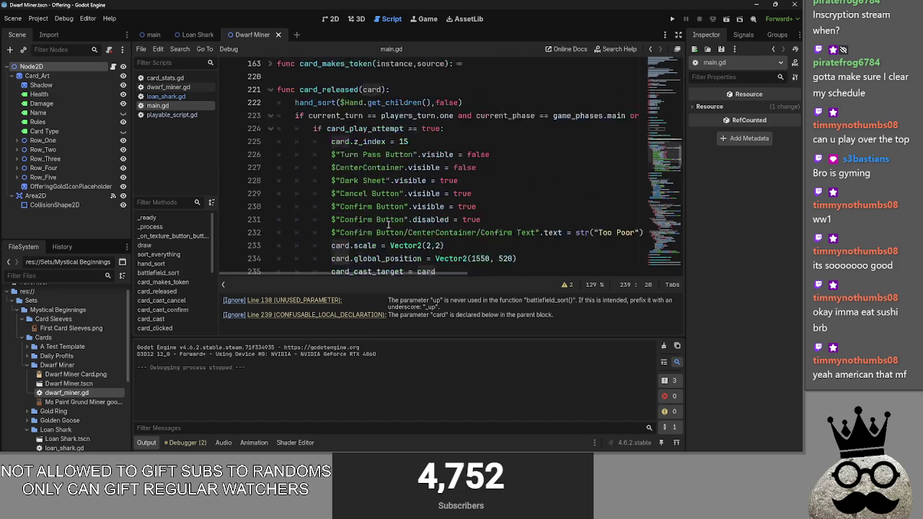
{"action": "scroll", "coordinate": [388, 225], "scroll_direction": "down", "scroll_amount": 5}
{"action": "left_click", "coordinate": [545, 185]}
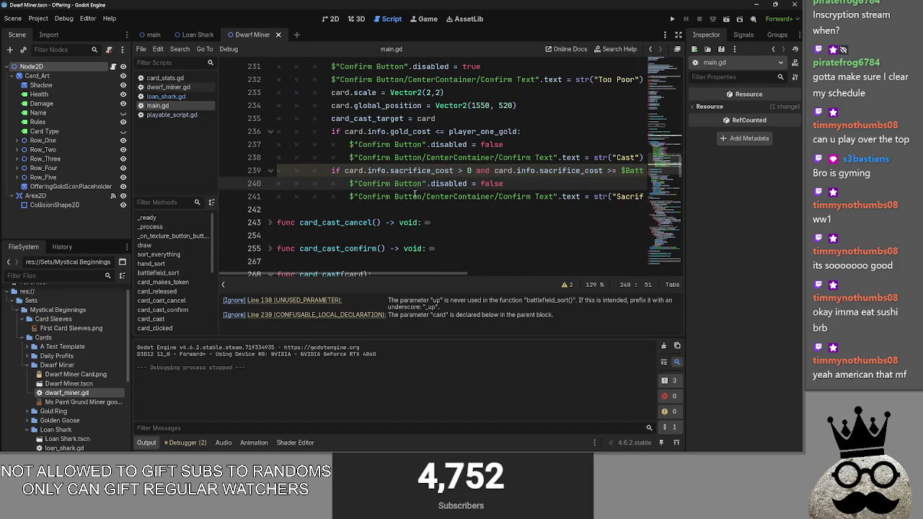
{"action": "left_click", "coordinate": [358, 170]}
{"action": "left_click_drag", "start_coordinate": [443, 273], "coordinate": [471, 273]}
{"action": "left_click", "coordinate": [418, 172]}
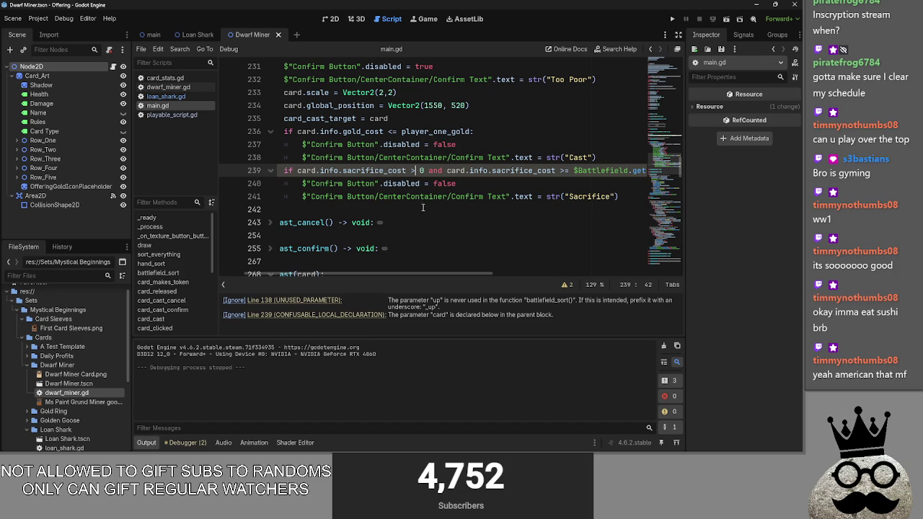
{"action": "left_click", "coordinate": [491, 184]}
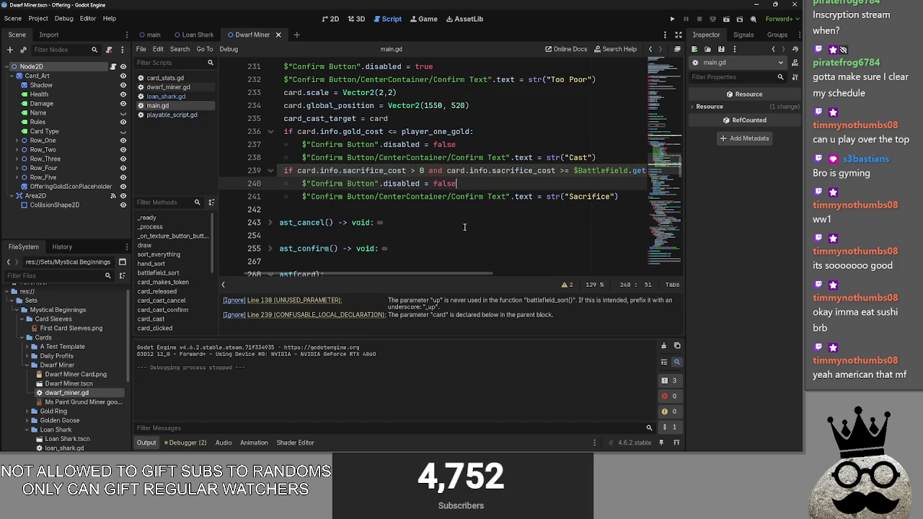
{"action": "left_click_drag", "start_coordinate": [442, 273], "coordinate": [648, 286]}
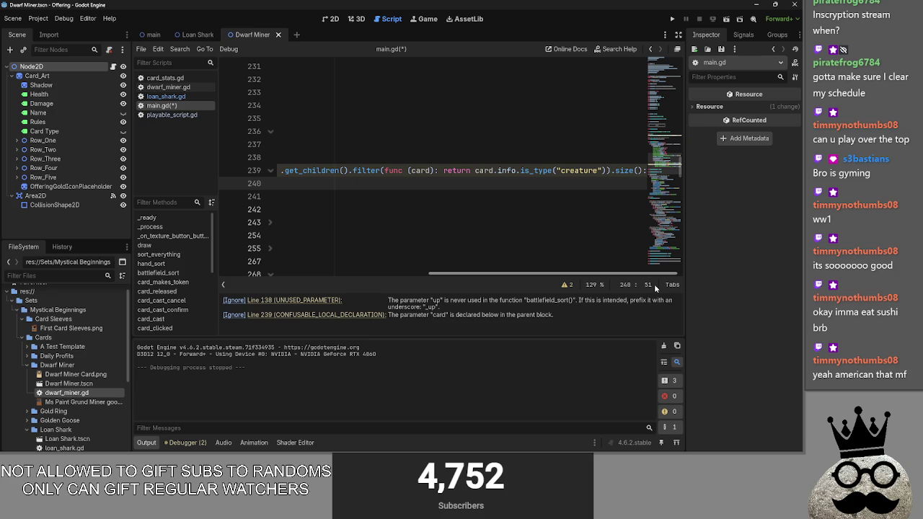
{"action": "left_click_drag", "start_coordinate": [654, 283], "coordinate": [253, 292]}
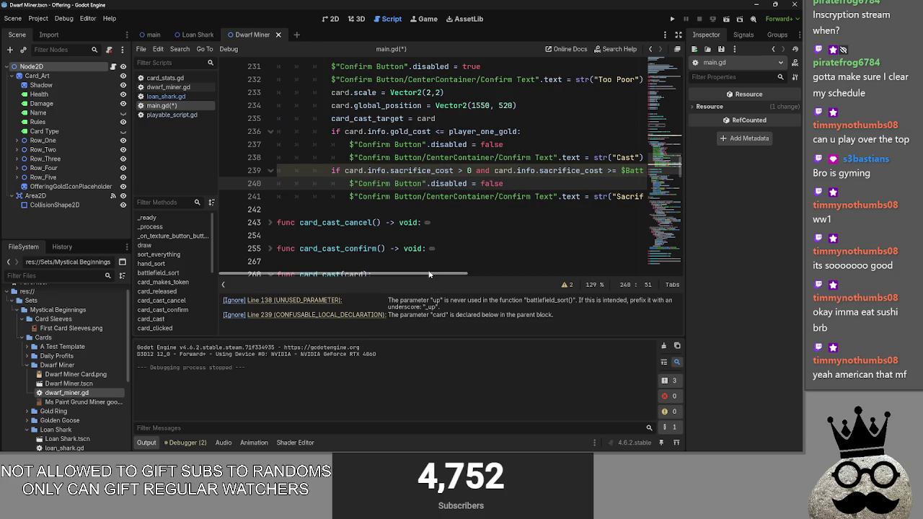
{"action": "mouse_move", "coordinate": [429, 274]}
{"action": "left_mouse_down"}
{"action": "mouse_move", "coordinate": [571, 278]}
{"action": "mouse_move", "coordinate": [449, 278]}
{"action": "left_mouse_up"}
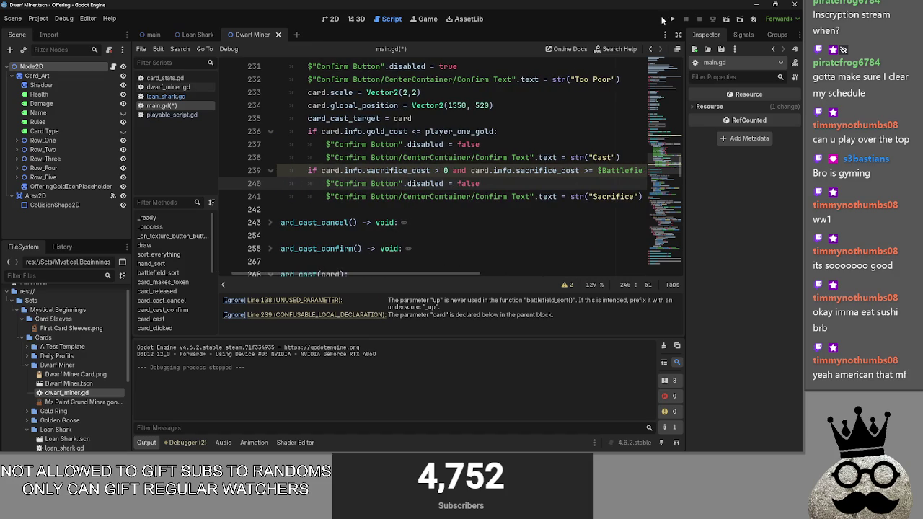
Run the project and play the shark card, dismissing its dialog once before choosing Sacrifice
{"action": "left_click", "coordinate": [664, 18]}
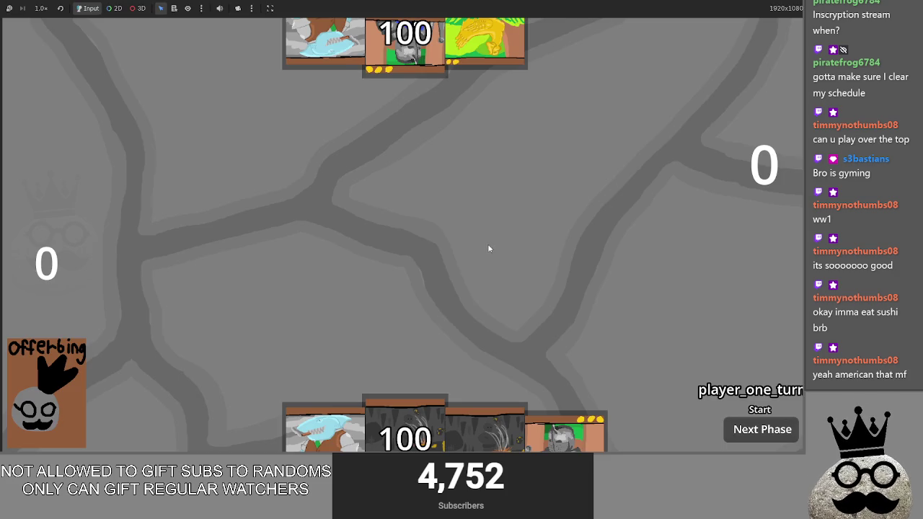
{"action": "left_click", "coordinate": [323, 416]}
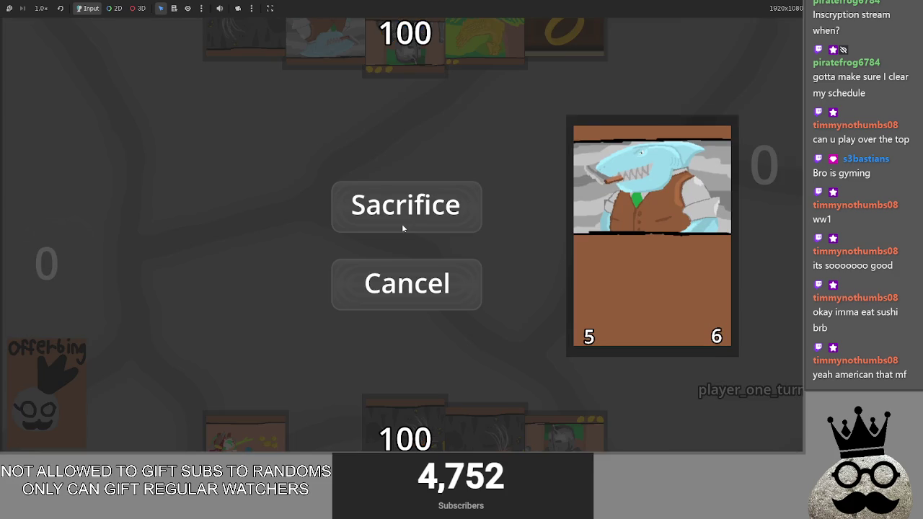
{"action": "left_click", "coordinate": [423, 213]}
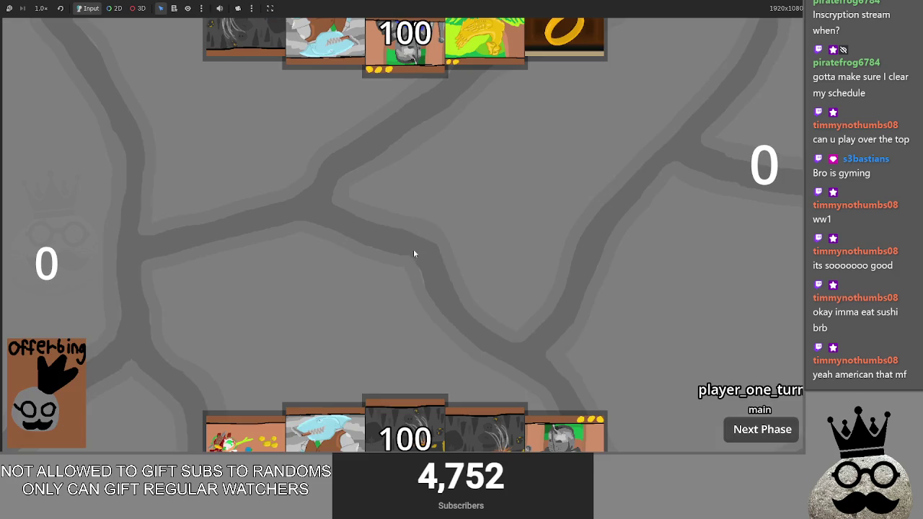
{"action": "left_click", "coordinate": [323, 425]}
{"action": "left_click", "coordinate": [419, 212]}
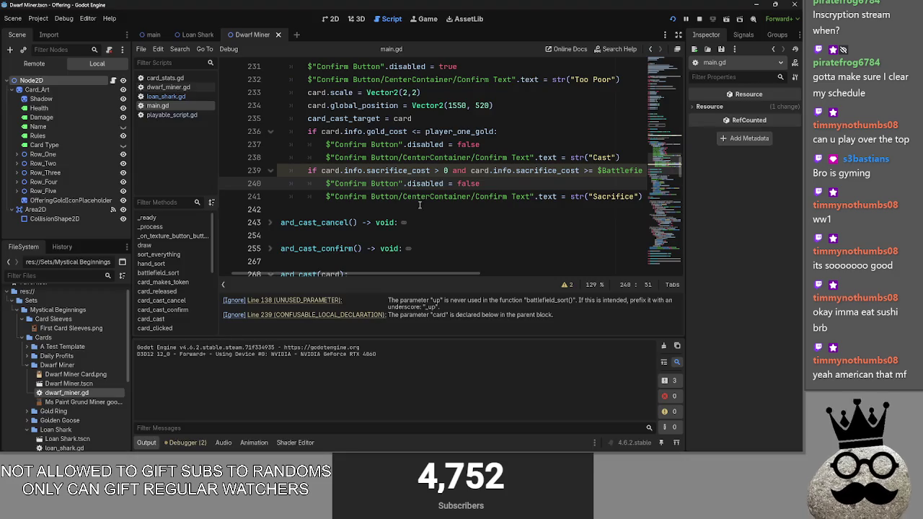
Change line 239's comparison from sacrifice_cost > 0 to < 0 and rerun the game
{"action": "key", "text": "shift+Left"}
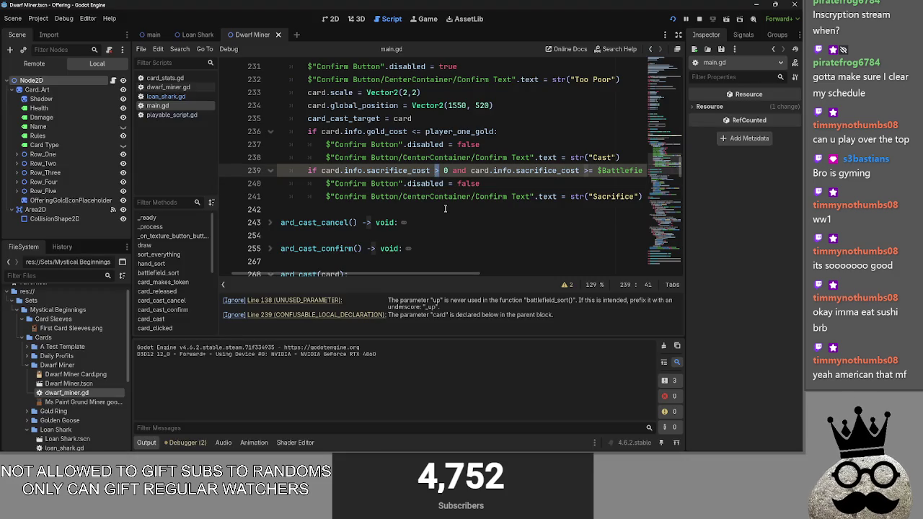
{"action": "type", "text": "<"}
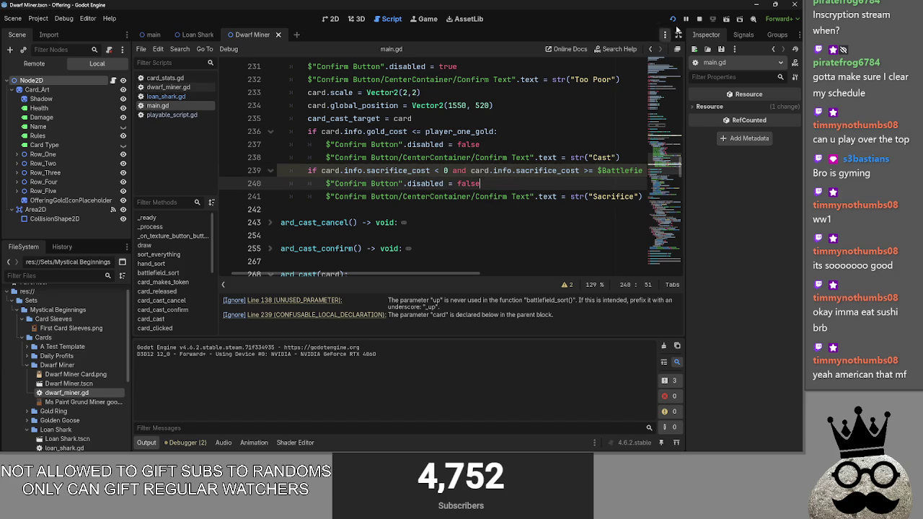
{"action": "left_click", "coordinate": [688, 19]}
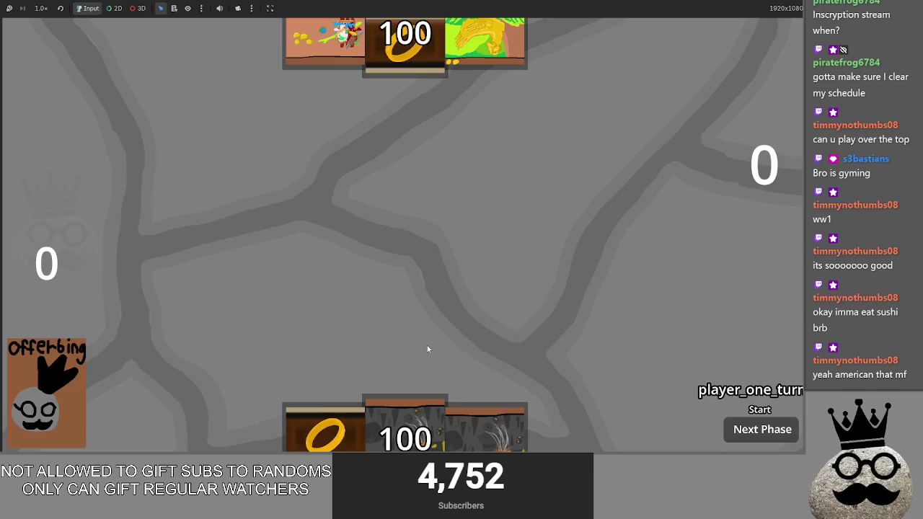
Cast two Makes cards, then try the shark and back out of its Too Poor dialog
{"action": "left_click", "coordinate": [395, 428]}
{"action": "left_click", "coordinate": [417, 256]}
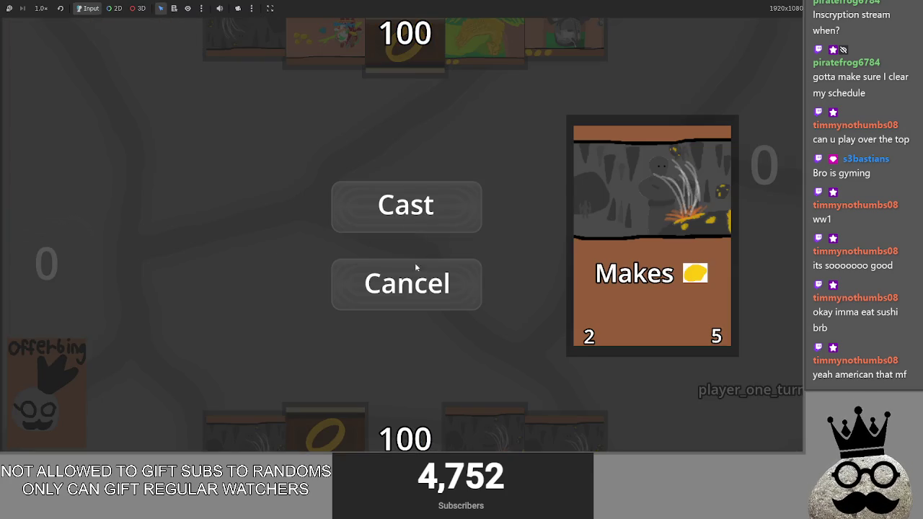
{"action": "left_click", "coordinate": [404, 206]}
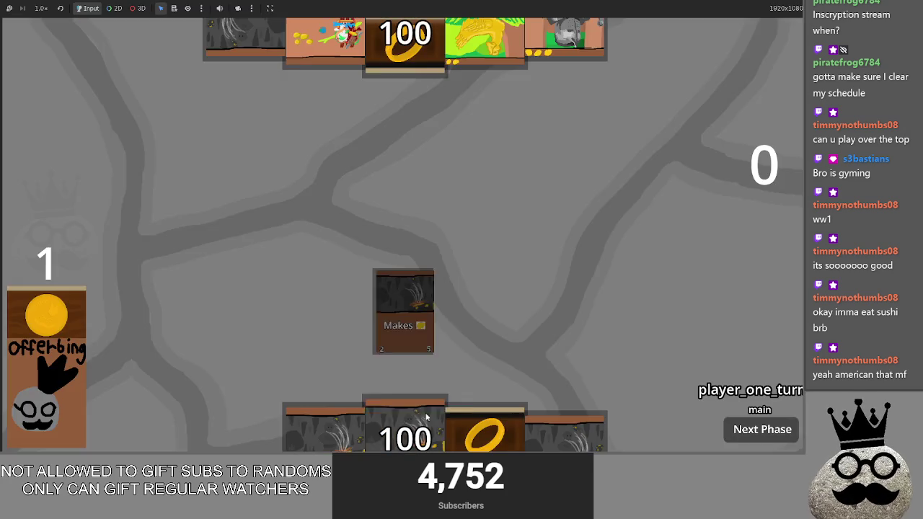
{"action": "left_click", "coordinate": [404, 432]}
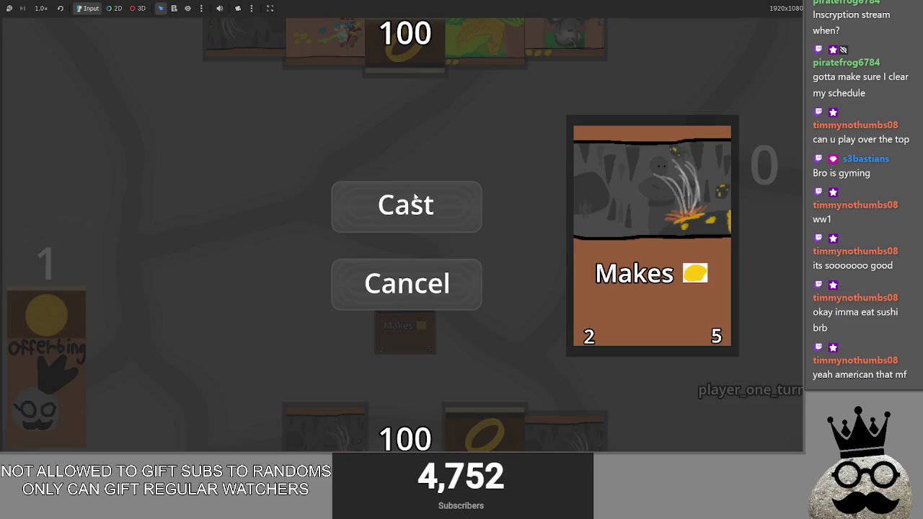
{"action": "left_click", "coordinate": [405, 204]}
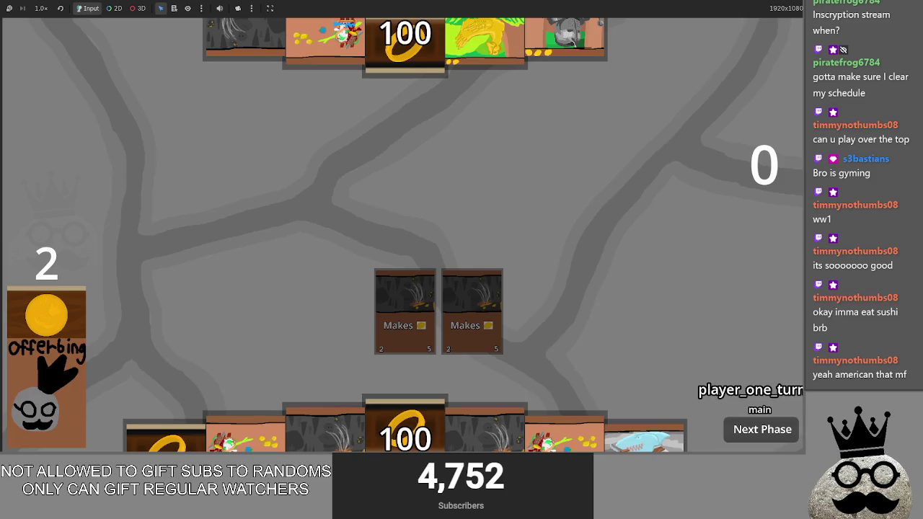
{"action": "left_click", "coordinate": [644, 400]}
{"action": "left_click", "coordinate": [447, 281]}
Cast another Makes card, play the shark onto the board, and return to the script
{"action": "left_click", "coordinate": [484, 431]}
{"action": "left_click", "coordinate": [478, 288]}
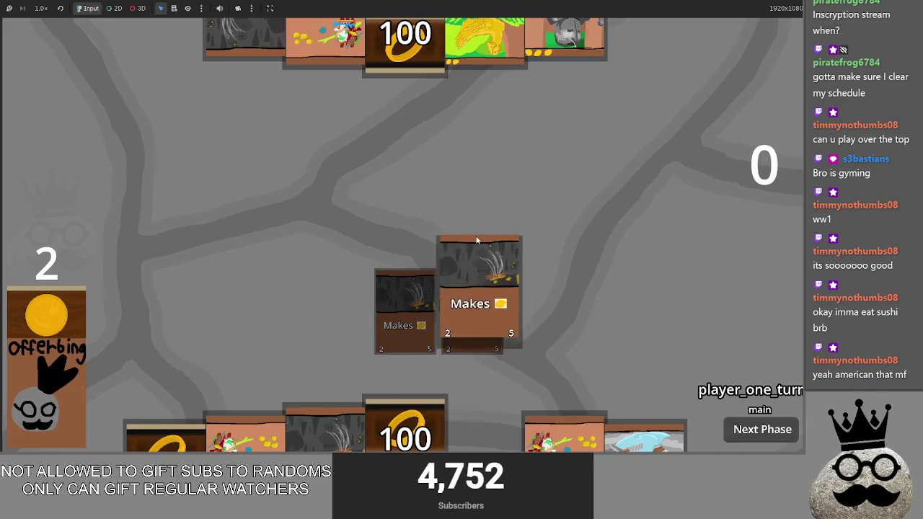
{"action": "left_click", "coordinate": [405, 204]}
{"action": "left_click_drag", "start_coordinate": [245, 433], "coordinate": [362, 236]}
{"action": "left_click", "coordinate": [432, 289]}
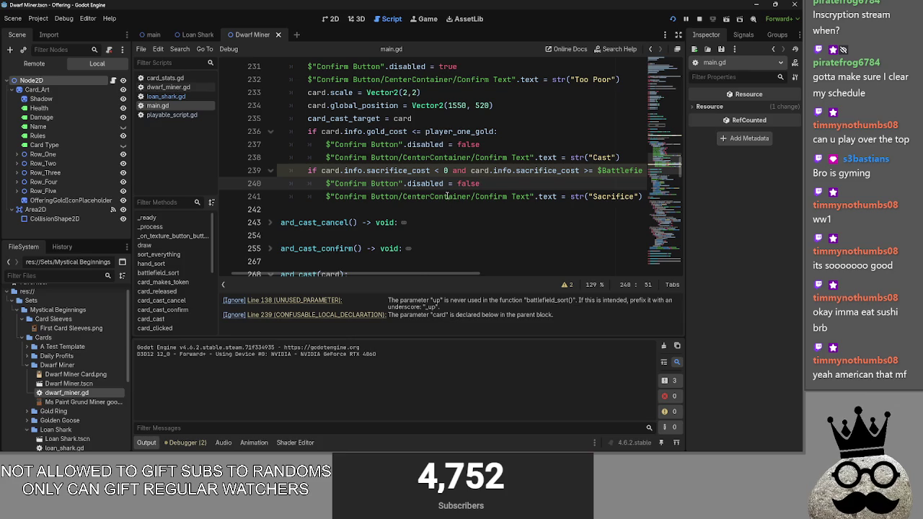
Restore line 239's sacrifice check to compare sacrifice_cost > 0
{"action": "double_click", "coordinate": [378, 172]}
{"action": "left_click", "coordinate": [435, 171]}
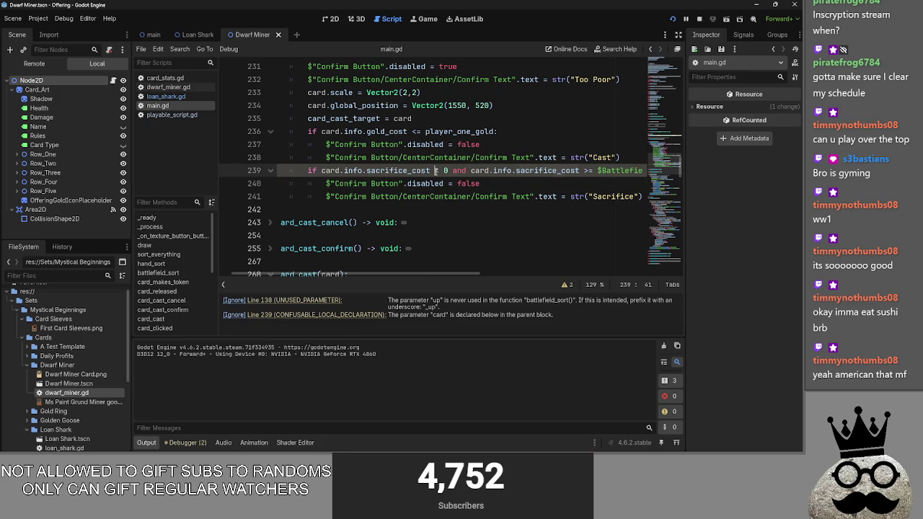
{"action": "left_click", "coordinate": [507, 183]}
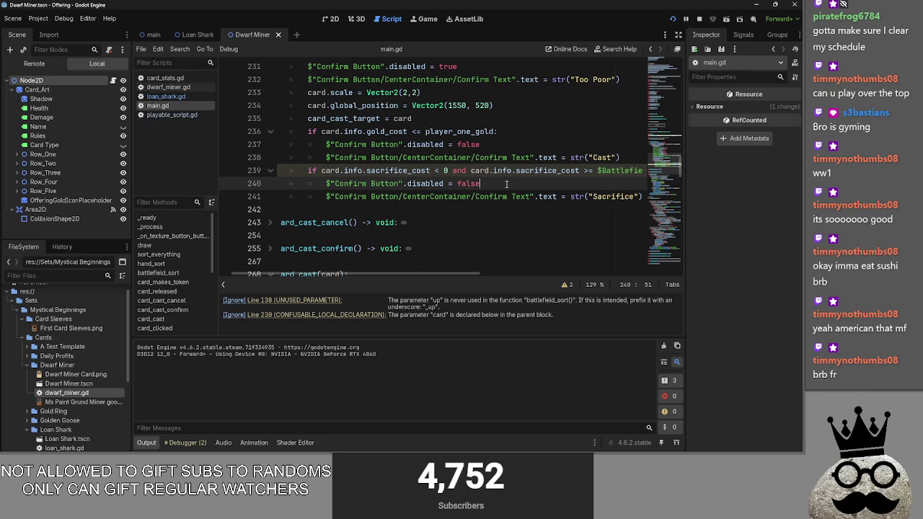
{"action": "left_click", "coordinate": [433, 171]}
{"action": "type", "text": ">"}
{"action": "left_click", "coordinate": [484, 184]}
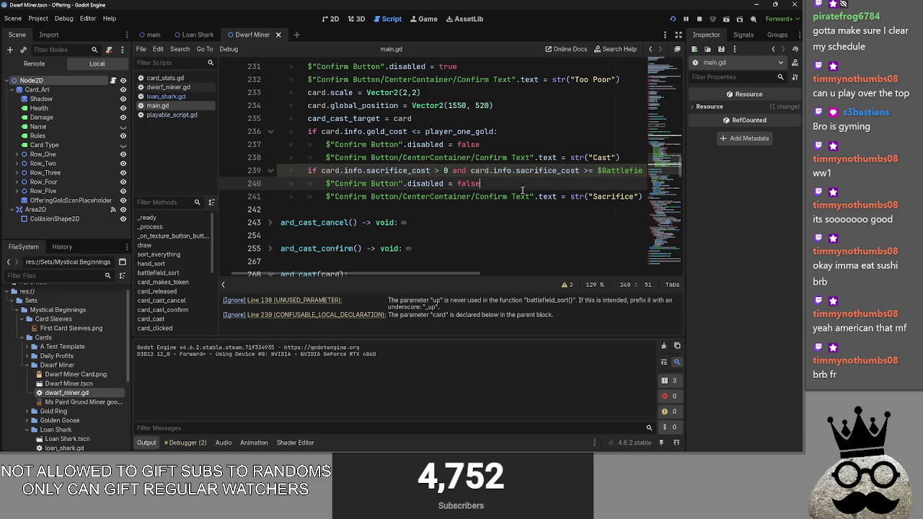
{"action": "left_click", "coordinate": [699, 19]}
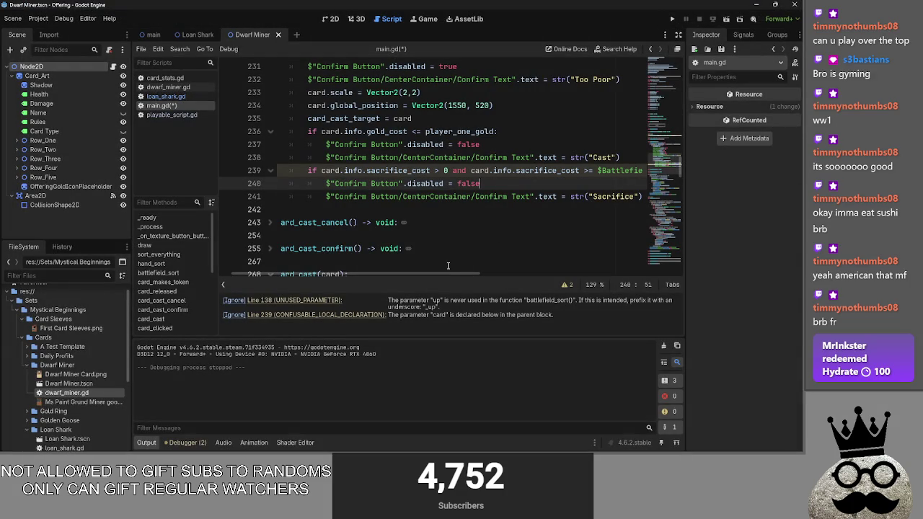
{"action": "mouse_move", "coordinate": [453, 275]}
{"action": "left_mouse_down"}
{"action": "mouse_move", "coordinate": [635, 276]}
{"action": "mouse_move", "coordinate": [454, 258]}
{"action": "mouse_move", "coordinate": [479, 258]}
{"action": "left_mouse_up"}
{"action": "left_click", "coordinate": [533, 171]}
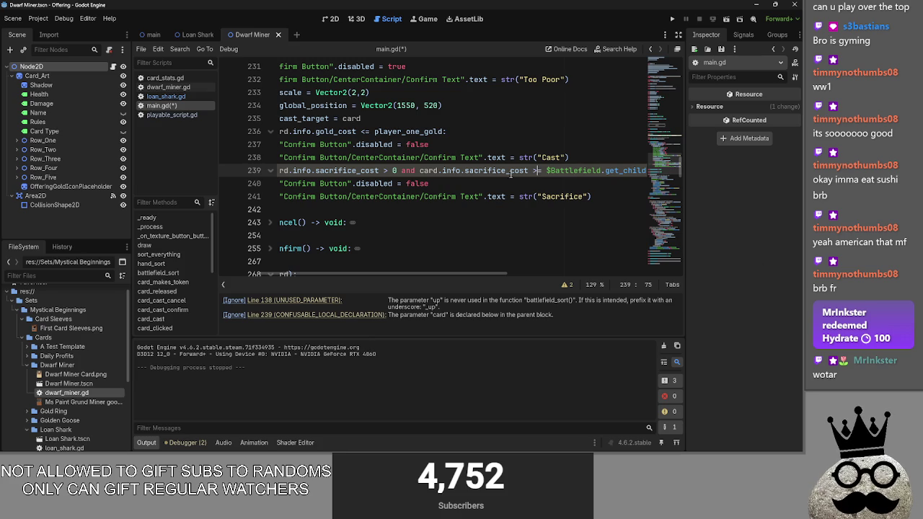
{"action": "left_click", "coordinate": [473, 178]}
{"action": "left_click_drag", "start_coordinate": [433, 275], "coordinate": [404, 274]}
{"action": "key", "text": "alt+Tab"}
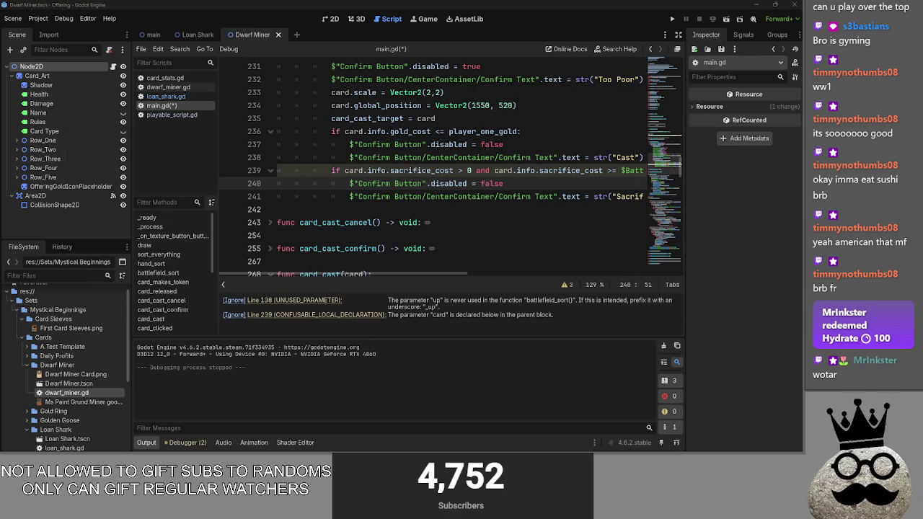
Read the full line 239 condition, checking the info word and the > before 0
{"action": "left_click_drag", "start_coordinate": [346, 173], "coordinate": [702, 166]}
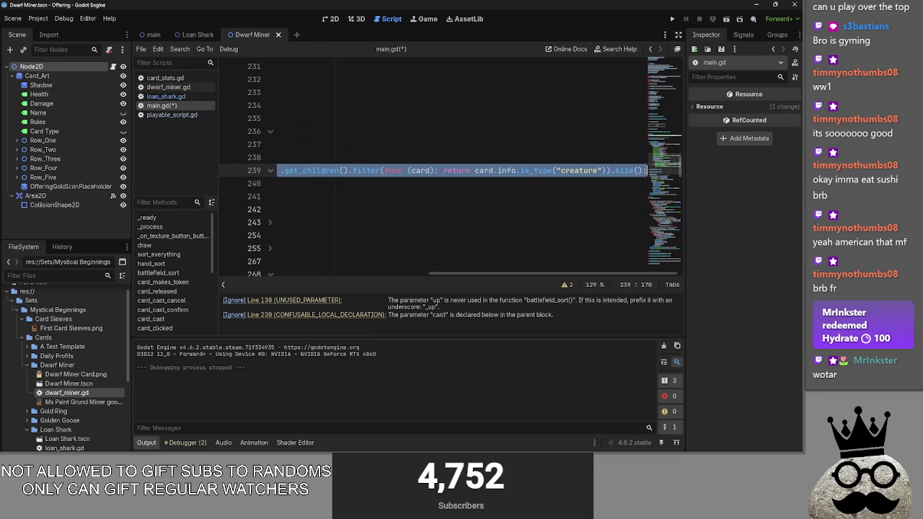
{"action": "scroll", "coordinate": [341, 172], "scroll_direction": "left", "scroll_amount": 5}
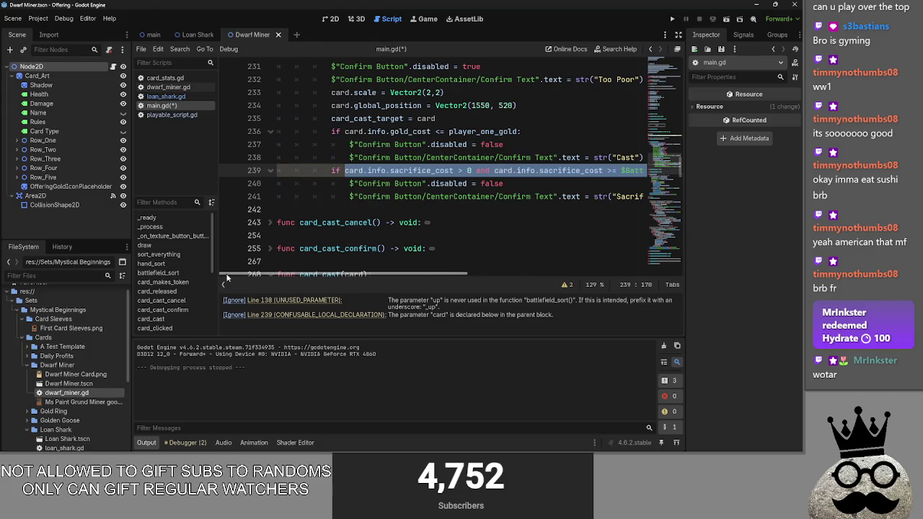
{"action": "key", "text": "Down"}
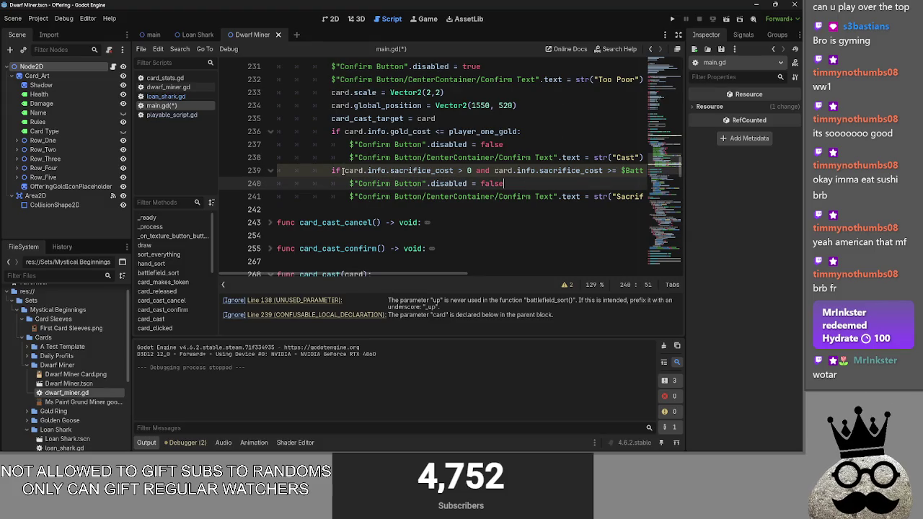
{"action": "left_click", "coordinate": [342, 171]}
{"action": "left_click", "coordinate": [377, 170]}
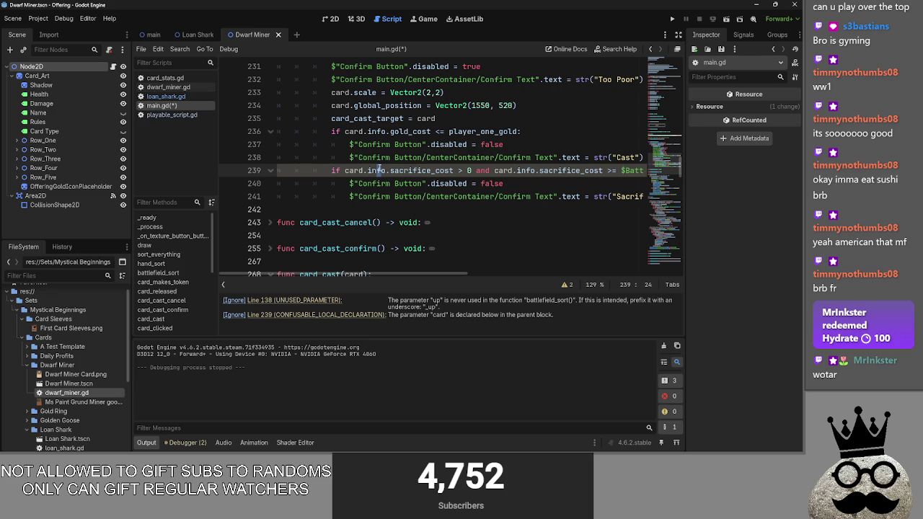
{"action": "mouse_move", "coordinate": [430, 273]}
{"action": "left_mouse_down"}
{"action": "mouse_move", "coordinate": [540, 258]}
{"action": "mouse_move", "coordinate": [383, 262]}
{"action": "left_mouse_up"}
{"action": "double_click", "coordinate": [380, 171]}
{"action": "left_click", "coordinate": [465, 171]}
{"action": "left_click", "coordinate": [457, 172]}
{"action": "left_click", "coordinate": [462, 175]}
{"action": "left_click_drag", "start_coordinate": [458, 175], "coordinate": [462, 175]}
{"action": "left_click", "coordinate": [610, 180]}
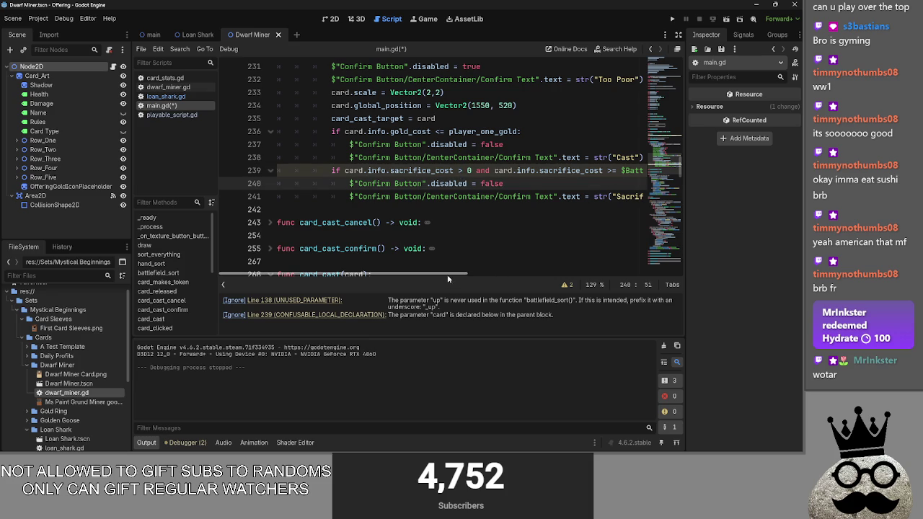
Review the card and 'and' words on line 239 and the Sacrifice label on line 241
{"action": "mouse_move", "coordinate": [469, 275]}
{"action": "left_mouse_down"}
{"action": "mouse_move", "coordinate": [620, 273]}
{"action": "mouse_move", "coordinate": [402, 271]}
{"action": "left_mouse_up"}
{"action": "key", "text": "Down"}
{"action": "key", "text": "End"}
{"action": "double_click", "coordinate": [505, 171]}
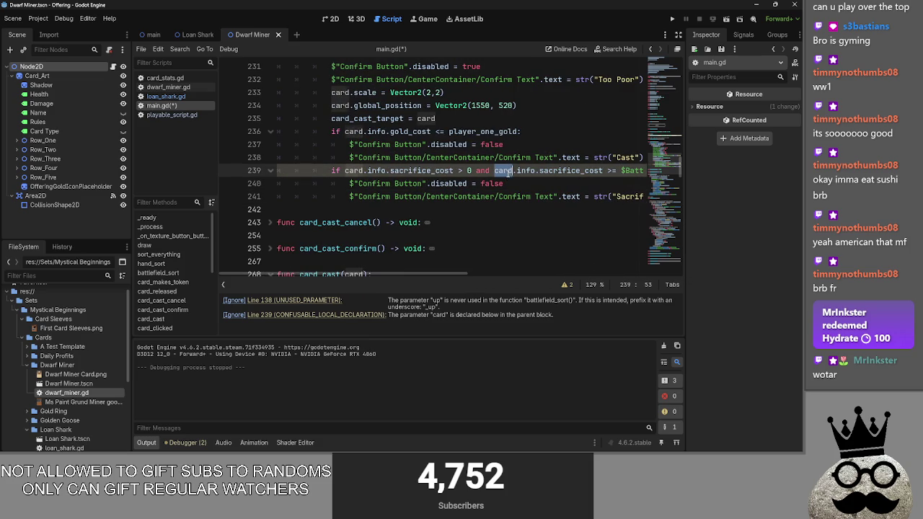
{"action": "double_click", "coordinate": [482, 170]}
{"action": "mouse_move", "coordinate": [410, 273]}
{"action": "left_mouse_down"}
{"action": "mouse_move", "coordinate": [472, 268]}
{"action": "mouse_move", "coordinate": [460, 268]}
{"action": "left_mouse_up"}
{"action": "left_click", "coordinate": [496, 183]}
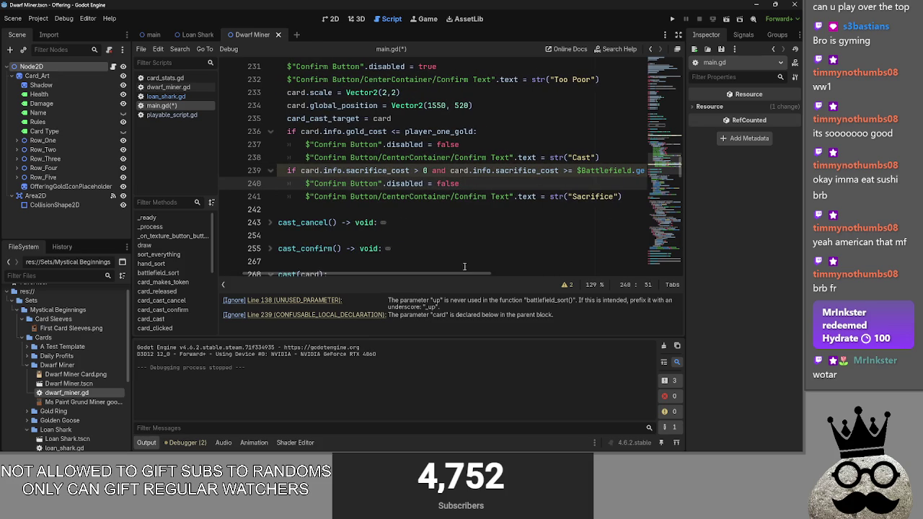
{"action": "double_click", "coordinate": [577, 197]}
{"action": "mouse_move", "coordinate": [400, 273]}
{"action": "left_mouse_down"}
{"action": "mouse_move", "coordinate": [369, 272]}
{"action": "mouse_move", "coordinate": [472, 272]}
{"action": "mouse_move", "coordinate": [461, 273]}
{"action": "left_mouse_up"}
{"action": "left_click", "coordinate": [525, 181]}
{"action": "scroll", "coordinate": [518, 239], "scroll_direction": "up", "scroll_amount": 1}
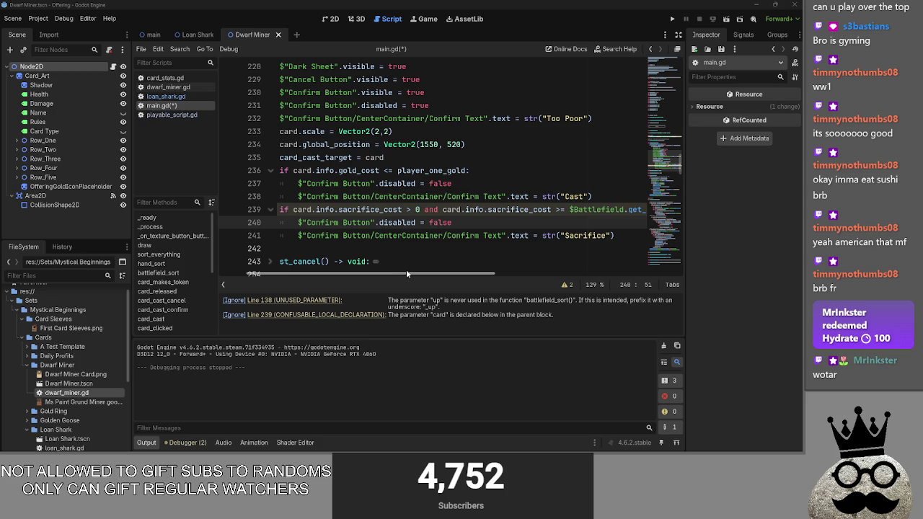
Review the sacrifice_cost condition on lines 239–242 before restructuring it
{"action": "mouse_move", "coordinate": [409, 274]}
{"action": "left_mouse_down"}
{"action": "mouse_move", "coordinate": [615, 278]}
{"action": "mouse_move", "coordinate": [370, 280]}
{"action": "mouse_move", "coordinate": [408, 288]}
{"action": "mouse_move", "coordinate": [443, 276]}
{"action": "left_mouse_up"}
{"action": "left_click", "coordinate": [440, 251]}
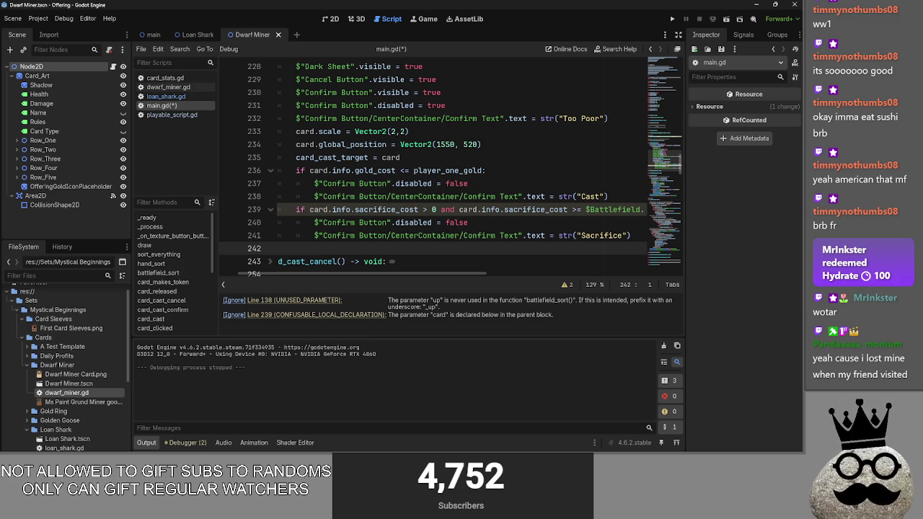
{"action": "left_click", "coordinate": [487, 221]}
{"action": "left_click_drag", "start_coordinate": [311, 238], "coordinate": [631, 237]}
{"action": "left_click", "coordinate": [631, 237]}
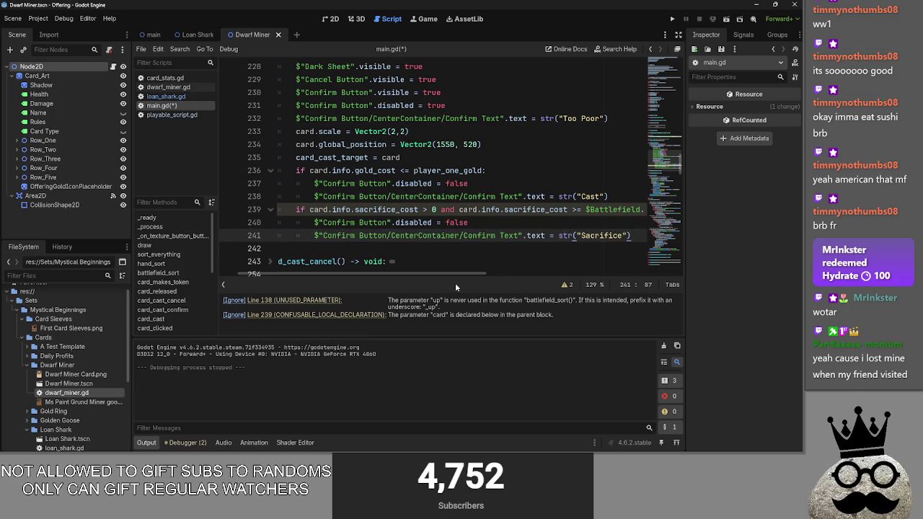
{"action": "double_click", "coordinate": [439, 315]}
{"action": "left_click", "coordinate": [448, 322]}
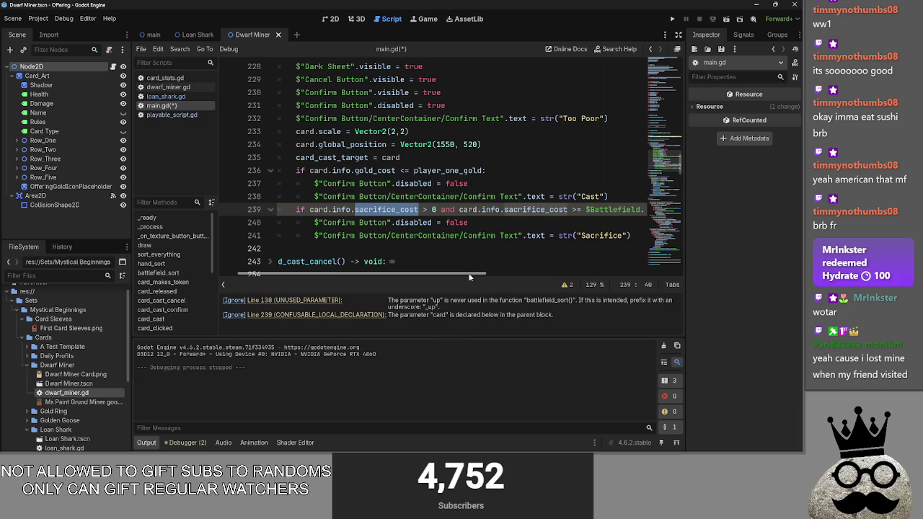
{"action": "scroll", "coordinate": [468, 277], "scroll_direction": "right", "scroll_amount": 3}
{"action": "left_click", "coordinate": [353, 323]}
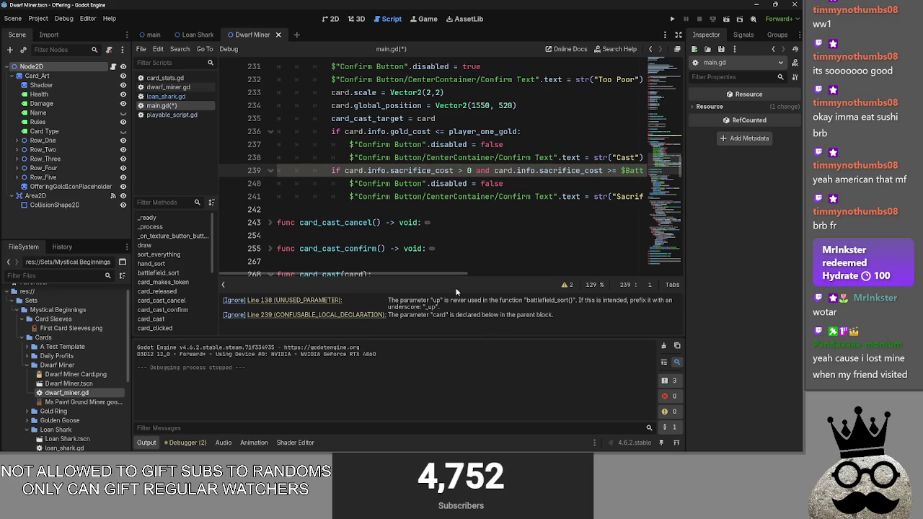
{"action": "scroll", "coordinate": [465, 288], "scroll_direction": "right", "scroll_amount": 5}
{"action": "scroll", "coordinate": [494, 283], "scroll_direction": "left", "scroll_amount": 2}
{"action": "scroll", "coordinate": [653, 282], "scroll_direction": "right", "scroll_amount": 3}
{"action": "left_click_drag", "start_coordinate": [505, 271], "coordinate": [519, 274]}
{"action": "scroll", "coordinate": [518, 274], "scroll_direction": "right", "scroll_amount": 3}
{"action": "scroll", "coordinate": [533, 245], "scroll_direction": "left", "scroll_amount": 8}
{"action": "scroll", "coordinate": [541, 232], "scroll_direction": "up", "scroll_amount": 2}
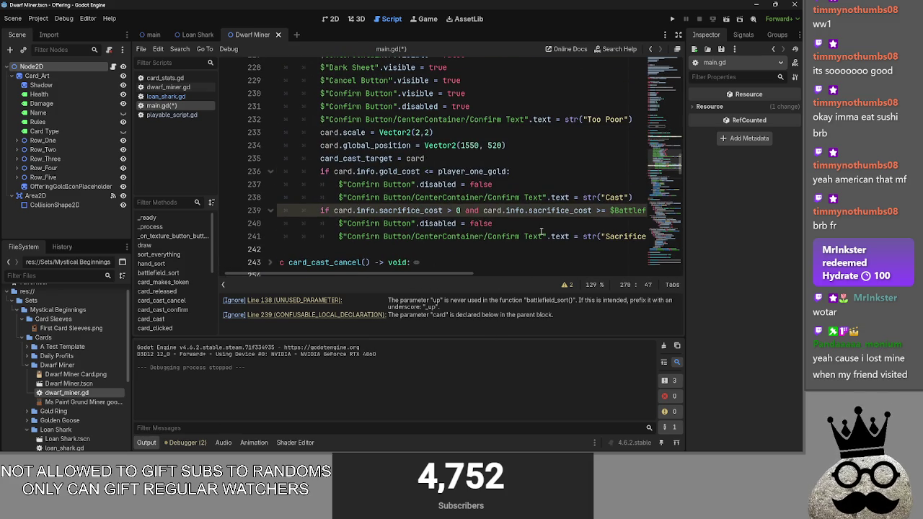
{"action": "left_click", "coordinate": [542, 229]}
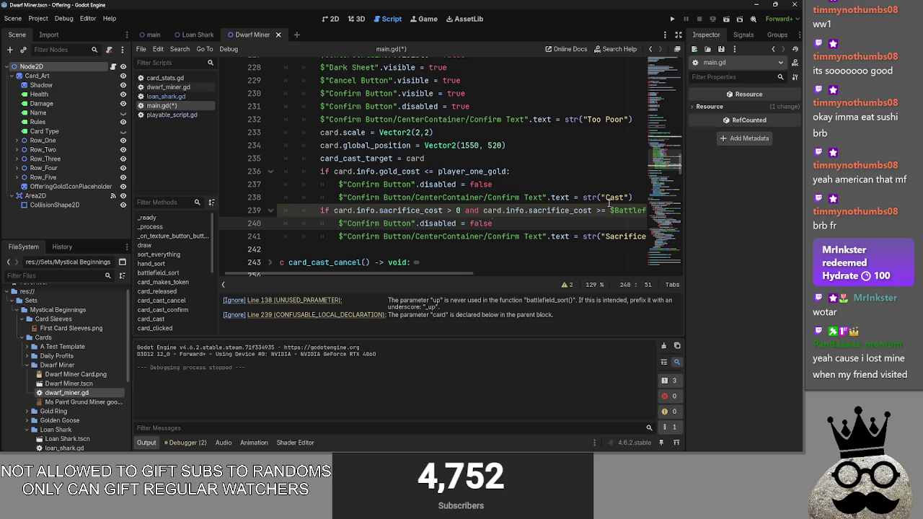
Break line 239 after 'and' into a nested 'if' check, indent lines 240–242, and run the game
{"action": "left_click", "coordinate": [481, 211]}
{"action": "key", "text": "Return"}
{"action": "type", "text": "if"}
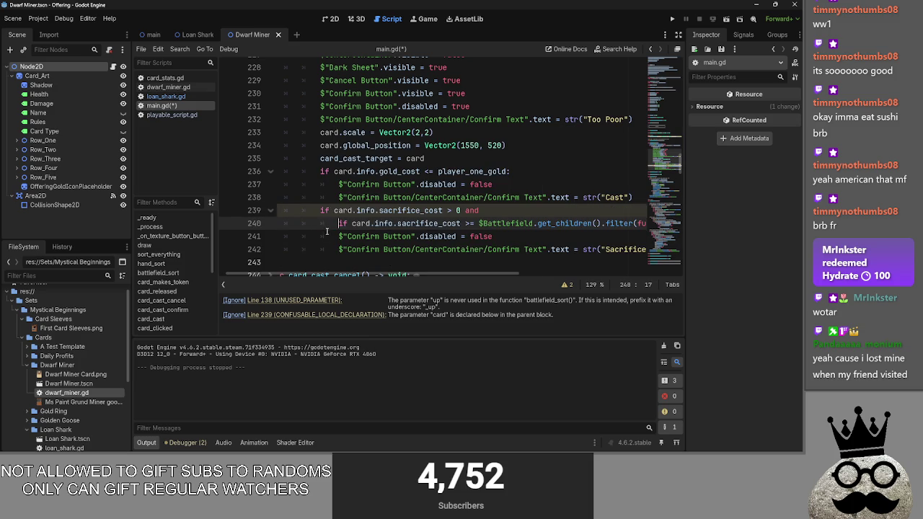
{"action": "left_click", "coordinate": [324, 226]}
{"action": "key", "text": "Tab"}
{"action": "left_click_drag", "start_coordinate": [335, 236], "coordinate": [510, 248]}
{"action": "key", "text": "Tab"}
{"action": "left_click", "coordinate": [487, 210]}
{"action": "type", "text": ":"}
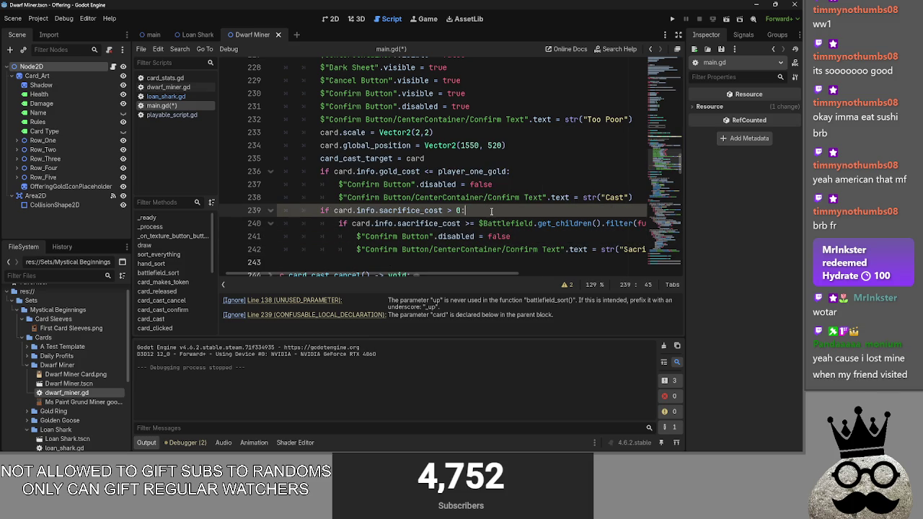
{"action": "key", "text": "Down"}
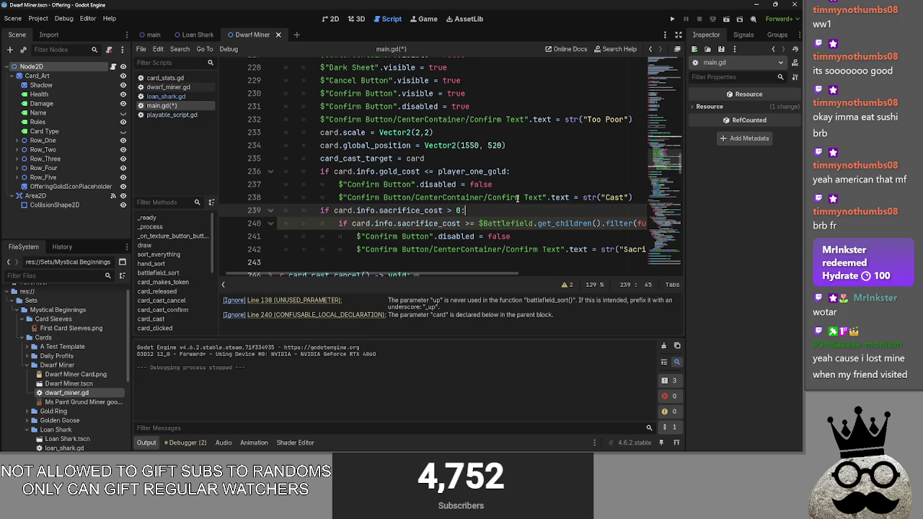
{"action": "left_click", "coordinate": [671, 19]}
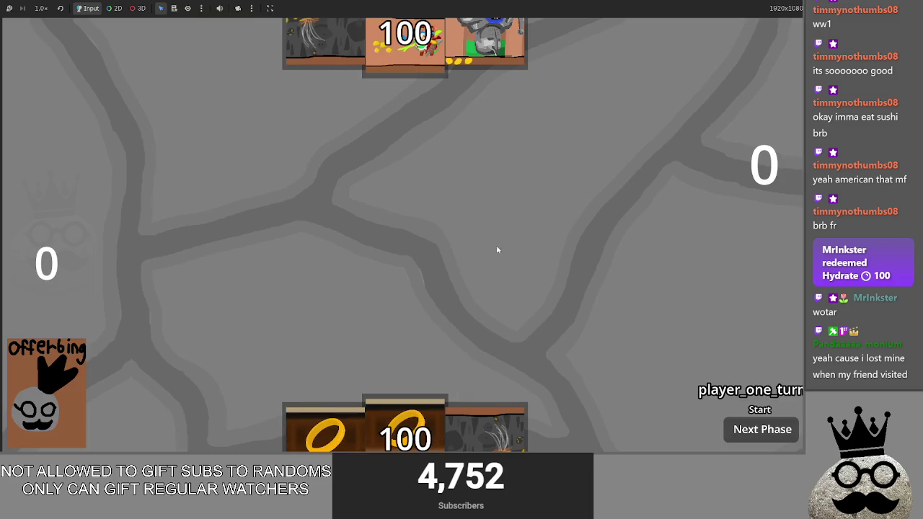
Cast two ring cards to the centre and draw a card from the Offerbing deck
{"action": "left_click", "coordinate": [443, 401]}
{"action": "left_click", "coordinate": [435, 278]}
{"action": "left_click", "coordinate": [426, 281]}
{"action": "left_click", "coordinate": [335, 425]}
{"action": "left_click", "coordinate": [401, 215]}
{"action": "left_click", "coordinate": [404, 429]}
{"action": "left_click", "coordinate": [404, 207]}
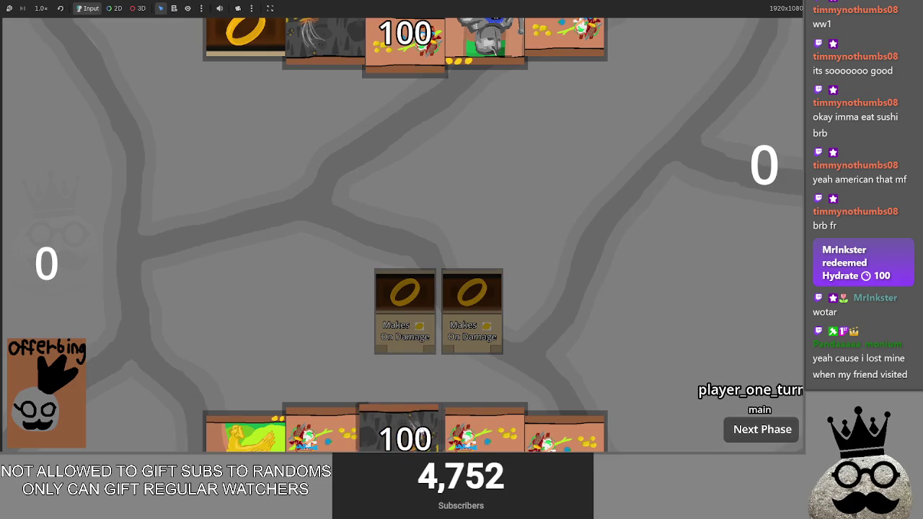
{"action": "left_click", "coordinate": [42, 371]}
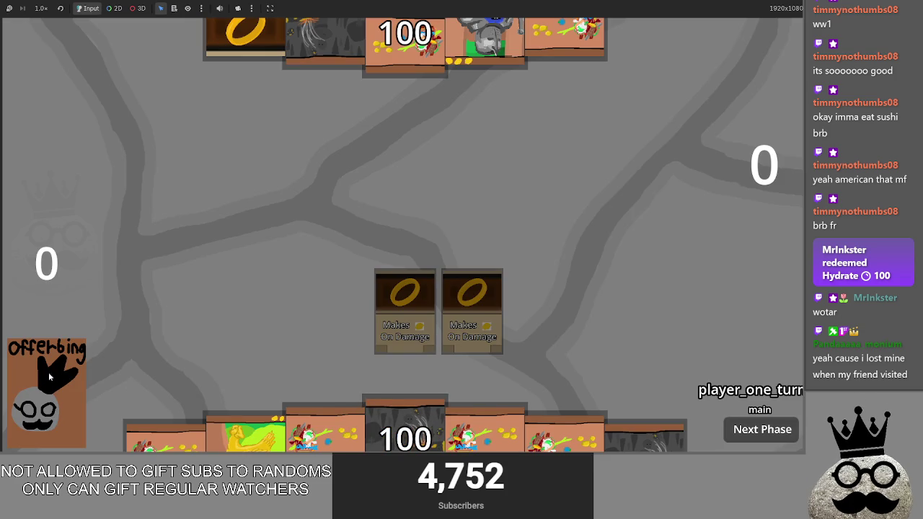
Cast three cave Makes cards and draw another card from the Offerbing deck
{"action": "left_click", "coordinate": [404, 427]}
{"action": "left_click", "coordinate": [414, 212]}
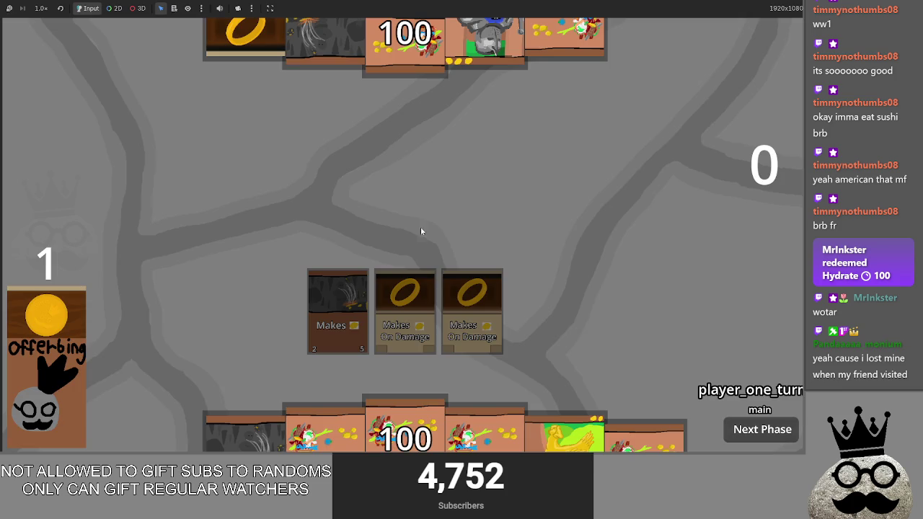
{"action": "left_click", "coordinate": [238, 431]}
{"action": "left_click", "coordinate": [377, 205]}
{"action": "left_click", "coordinate": [648, 436]}
{"action": "left_click", "coordinate": [377, 205]}
{"action": "left_click", "coordinate": [23, 430]}
Cast a ring, the parrot, Brace 1 and a cave card, open the shark's Cast dialog, then return to main.gd
{"action": "left_click", "coordinate": [165, 437]}
{"action": "left_click", "coordinate": [406, 206]}
{"action": "left_click", "coordinate": [404, 431]}
{"action": "left_click", "coordinate": [406, 220]}
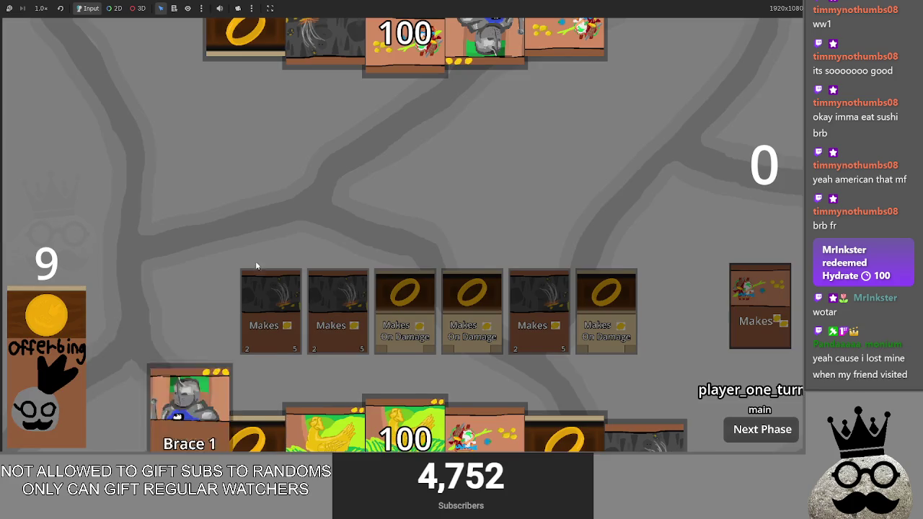
{"action": "left_click", "coordinate": [164, 436]}
{"action": "left_click", "coordinate": [406, 205]}
{"action": "left_click", "coordinate": [645, 436]}
{"action": "left_click", "coordinate": [429, 188]}
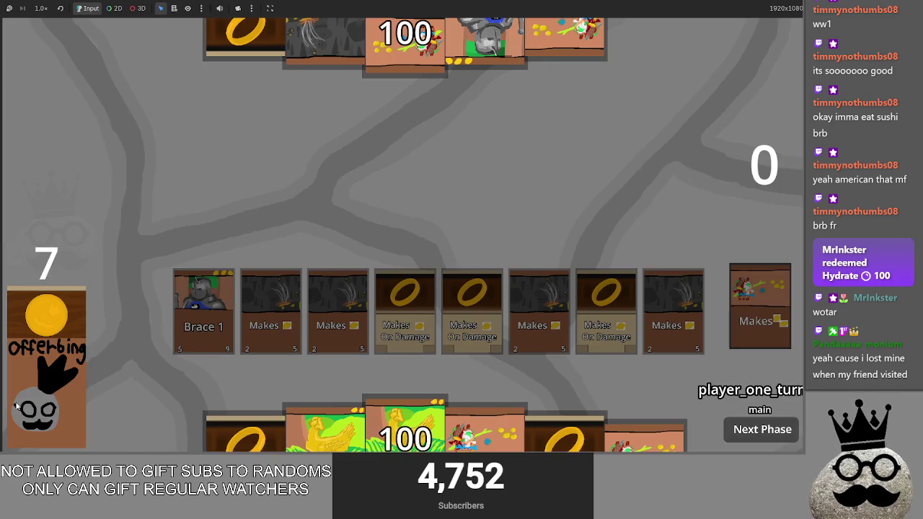
{"action": "left_click", "coordinate": [645, 436]}
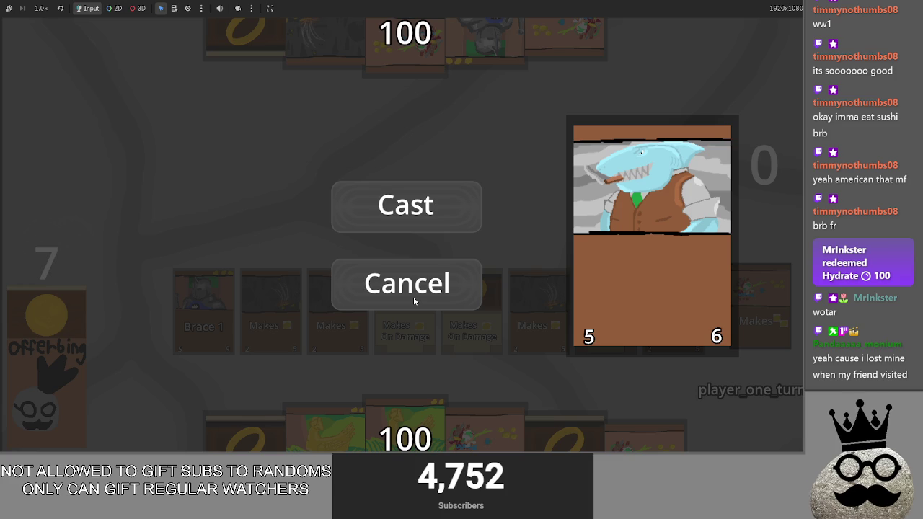
{"action": "key", "text": "F8"}
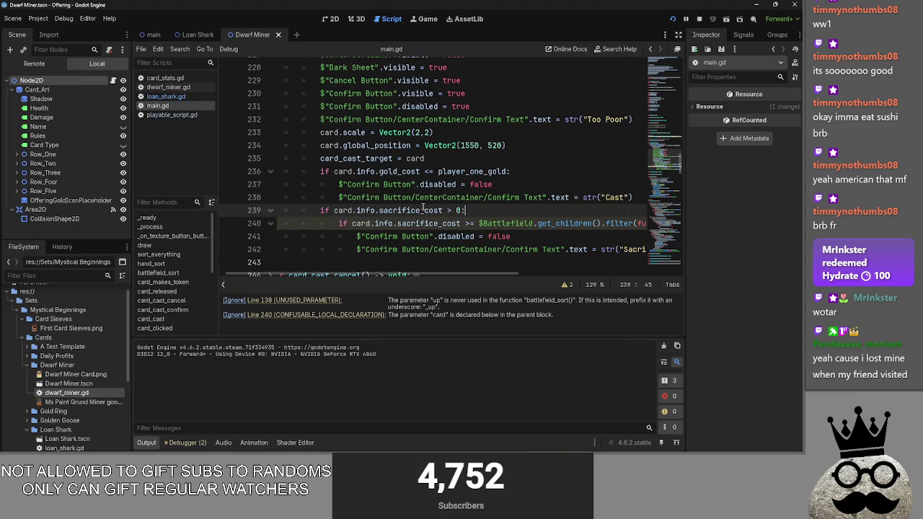
{"action": "left_click_drag", "start_coordinate": [467, 210], "coordinate": [243, 207]}
{"action": "key", "text": "BackSpace"}
{"action": "key", "text": "Delete"}
{"action": "key", "text": "shift+Tab"}
{"action": "key", "text": "Down"}
{"action": "key", "text": "shift+Tab"}
{"action": "key", "text": "Down"}
{"action": "key", "text": "shift+Tab"}
{"action": "left_click", "coordinate": [372, 210]}
{"action": "key", "text": "shift+End"}
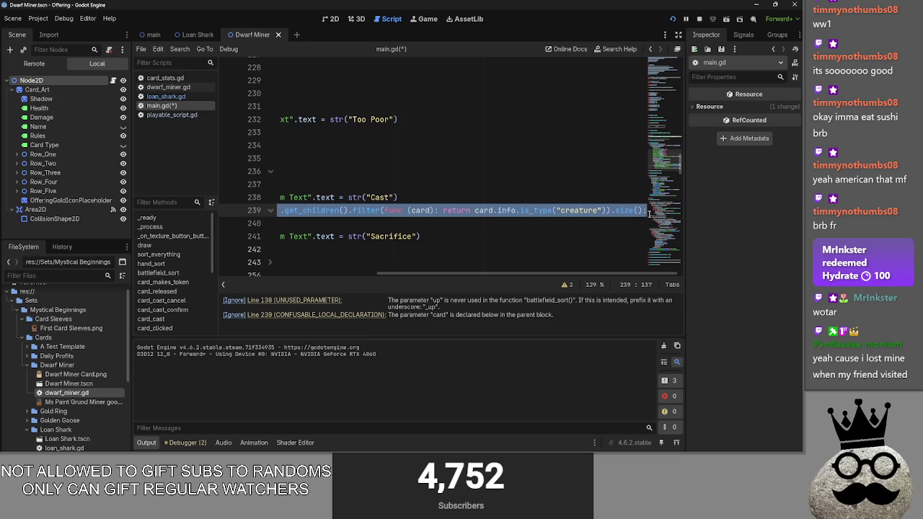
{"action": "left_click_drag", "start_coordinate": [516, 274], "coordinate": [328, 276]}
{"action": "key", "text": "Down"}
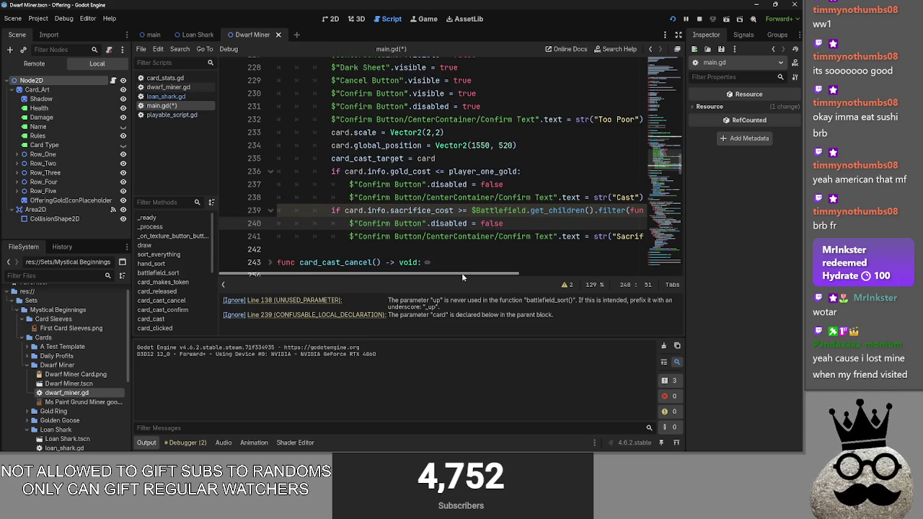
{"action": "double_click", "coordinate": [429, 210]}
{"action": "left_click", "coordinate": [486, 223]}
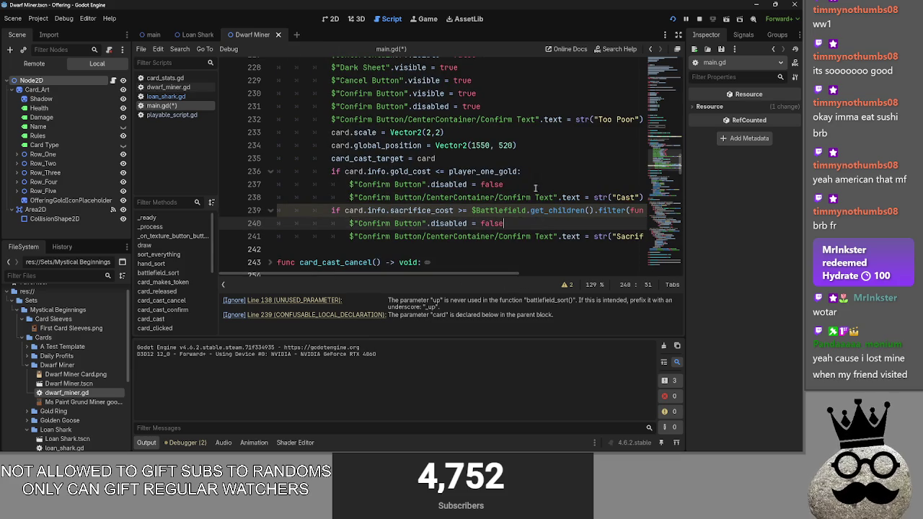
{"action": "left_click", "coordinate": [539, 158]}
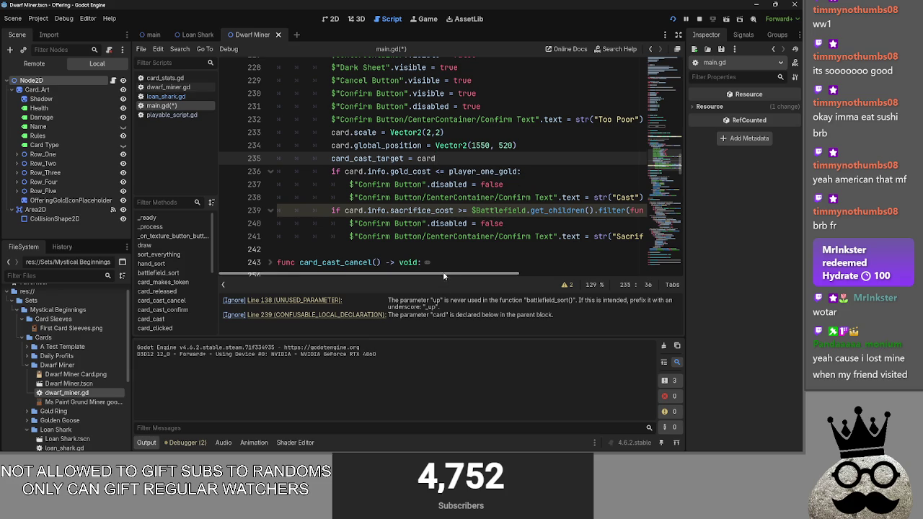
{"action": "left_click", "coordinate": [624, 197]}
{"action": "left_click", "coordinate": [619, 185]}
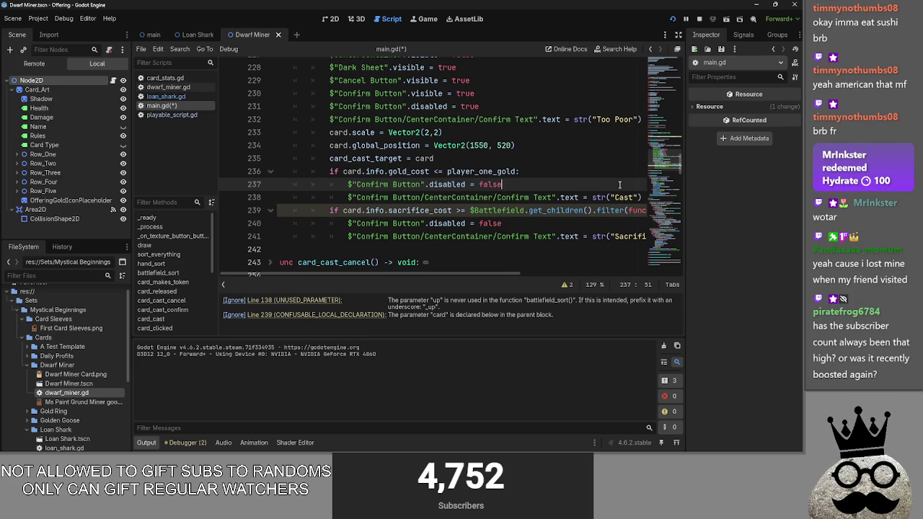
{"action": "key", "text": "alt+Tab"}
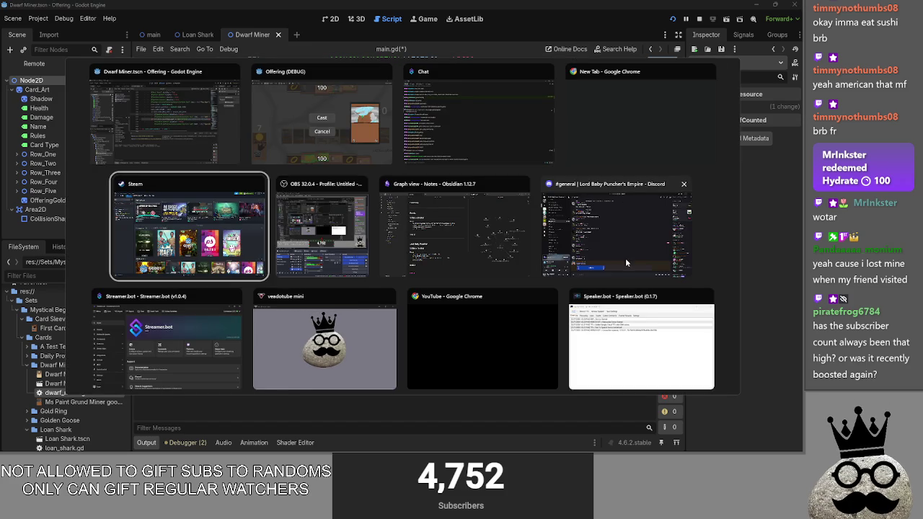
Enlarge the Paint canvas to 1541×805 px
{"action": "key", "text": "Escape"}
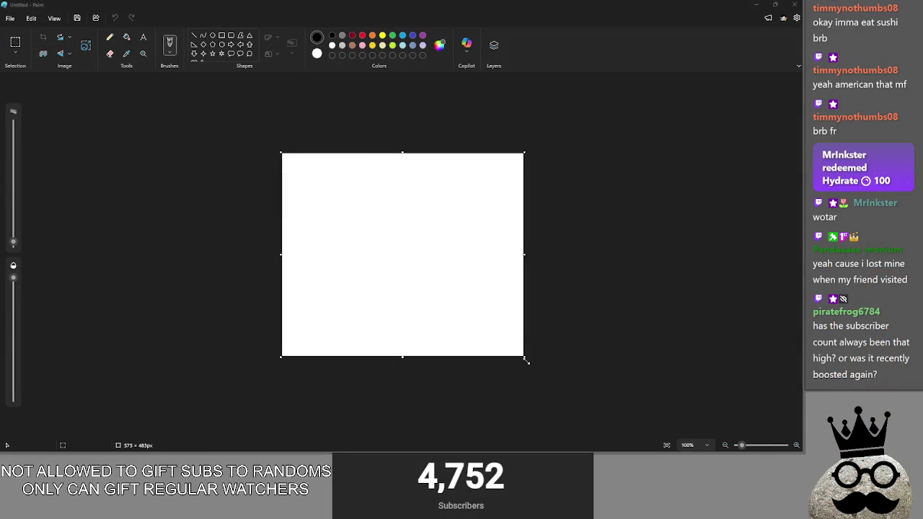
{"action": "left_click_drag", "start_coordinate": [526, 359], "coordinate": [802, 451]}
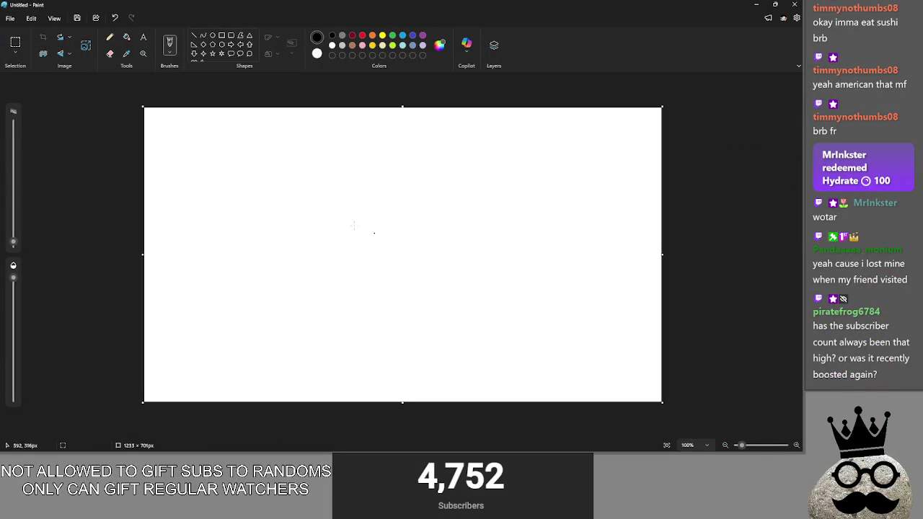
{"action": "left_click_drag", "start_coordinate": [139, 104], "coordinate": [12, 61]}
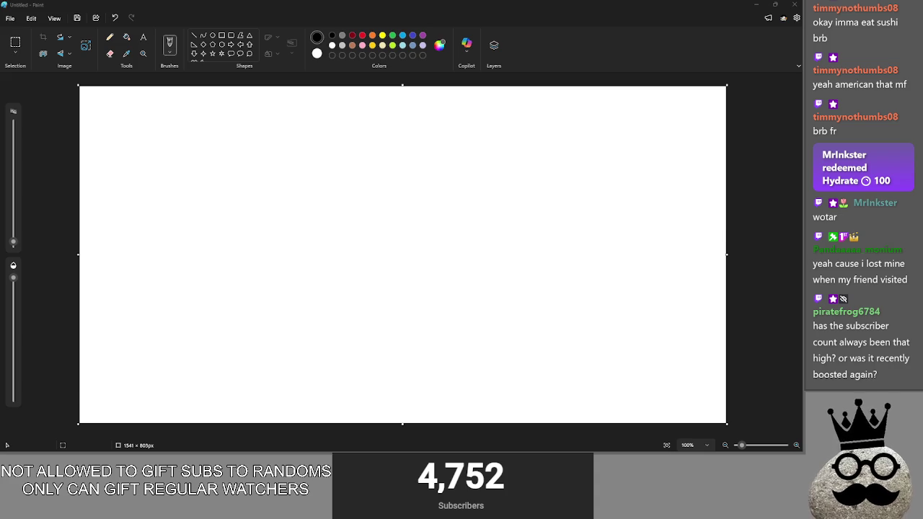
{"action": "key", "text": "alt+Tab"}
{"action": "key", "text": "alt+Tab"}
{"action": "key", "text": "alt+Tab"}
{"action": "key", "text": "Escape"}
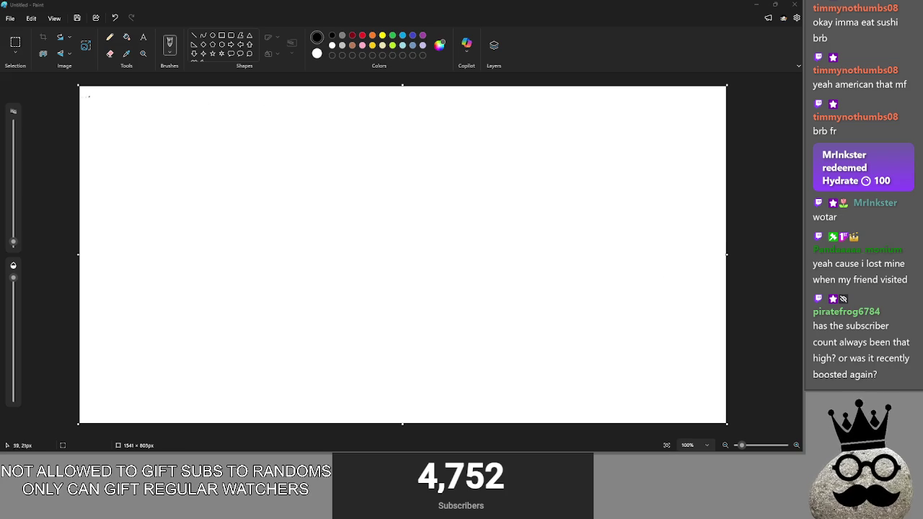
Scribble test strokes across the canvas and undo them
{"action": "mouse_move", "coordinate": [605, 81]}
{"action": "left_mouse_down"}
{"action": "mouse_move", "coordinate": [214, 103]}
{"action": "mouse_move", "coordinate": [714, 96]}
{"action": "mouse_move", "coordinate": [75, 124]}
{"action": "mouse_move", "coordinate": [735, 101]}
{"action": "mouse_move", "coordinate": [108, 122]}
{"action": "mouse_move", "coordinate": [77, 140]}
{"action": "mouse_move", "coordinate": [774, 136]}
{"action": "mouse_move", "coordinate": [78, 138]}
{"action": "mouse_move", "coordinate": [732, 101]}
{"action": "mouse_move", "coordinate": [732, 123]}
{"action": "mouse_move", "coordinate": [485, 146]}
{"action": "left_mouse_up"}
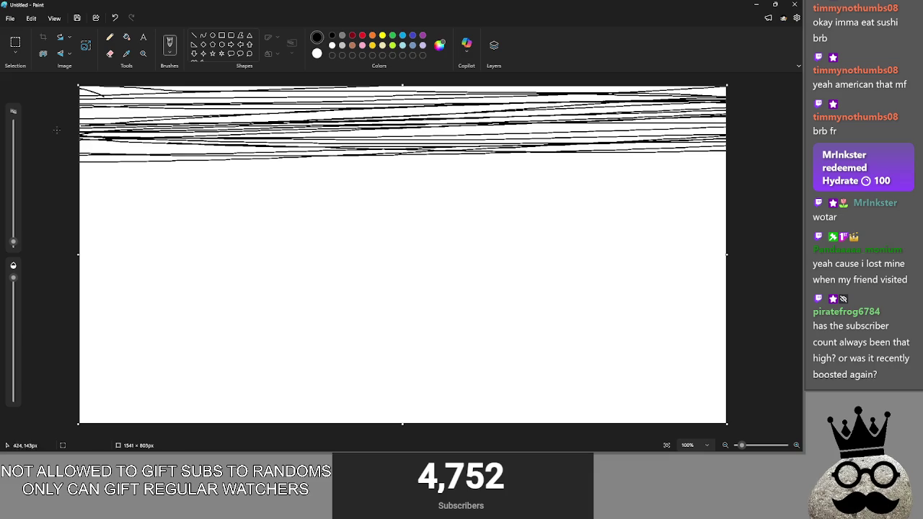
{"action": "left_click_drag", "start_coordinate": [235, 118], "coordinate": [164, 100]}
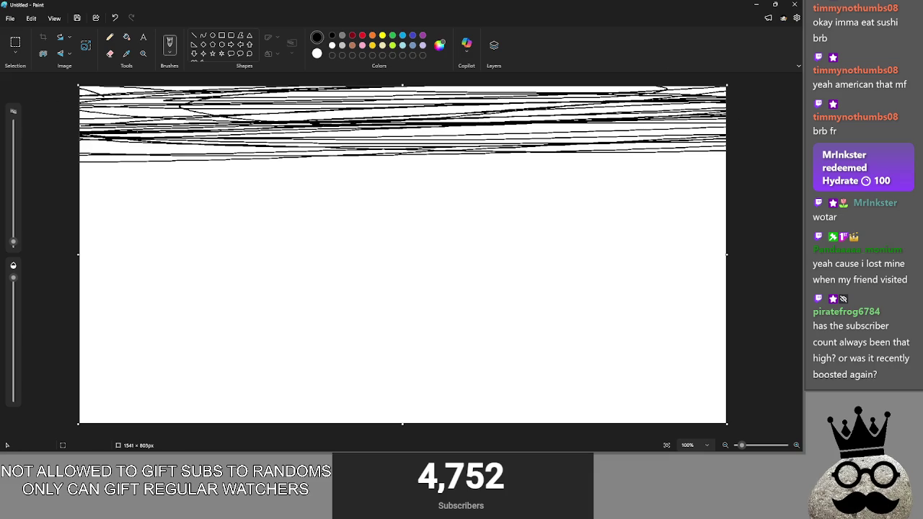
{"action": "left_click_drag", "start_coordinate": [36, 128], "coordinate": [31, 124]}
{"action": "key", "text": "ctrl+z"}
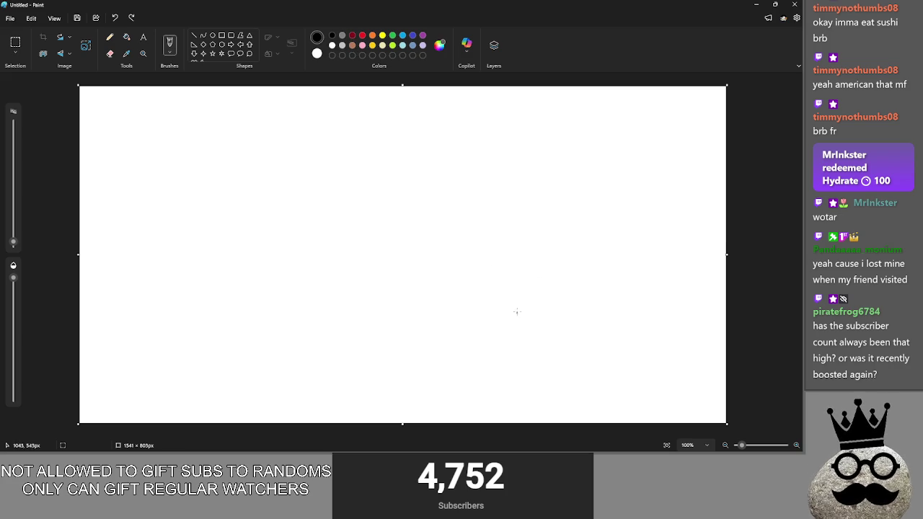
Draw a tall card-shaped rectangle outline on the right of the canvas
{"action": "left_click", "coordinate": [493, 45]}
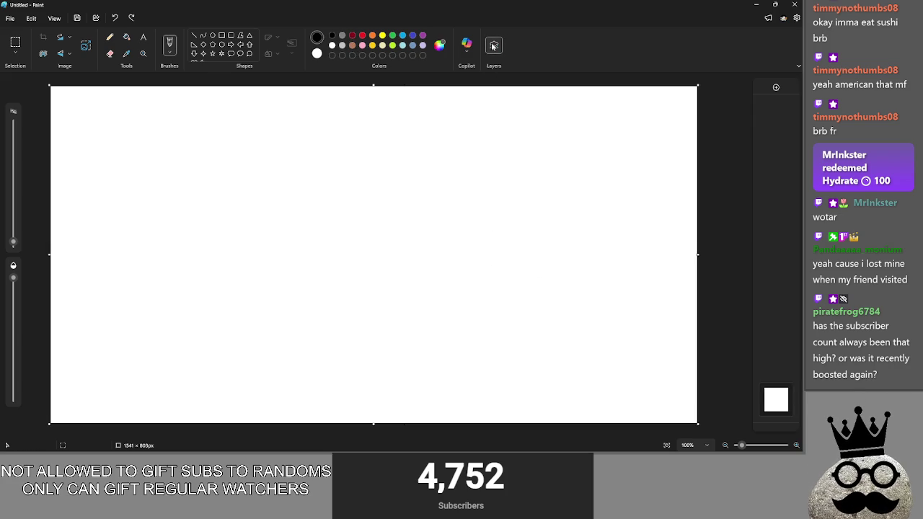
{"action": "mouse_move", "coordinate": [498, 321]}
{"action": "left_mouse_down"}
{"action": "mouse_move", "coordinate": [507, 171]}
{"action": "mouse_move", "coordinate": [567, 127]}
{"action": "mouse_move", "coordinate": [575, 339]}
{"action": "mouse_move", "coordinate": [481, 335]}
{"action": "left_mouse_up"}
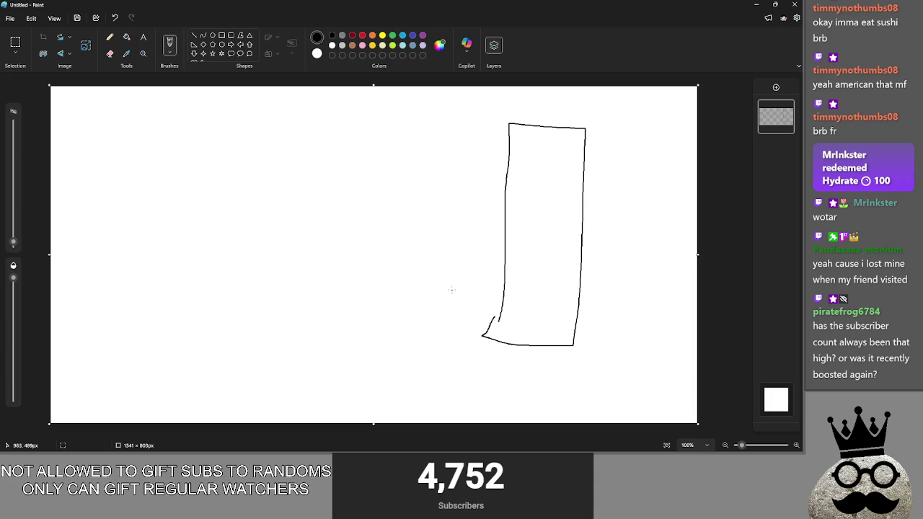
{"action": "key", "text": "ctrl+z"}
{"action": "mouse_move", "coordinate": [507, 240]}
{"action": "left_mouse_down"}
{"action": "mouse_move", "coordinate": [567, 237]}
{"action": "mouse_move", "coordinate": [555, 332]}
{"action": "left_mouse_up"}
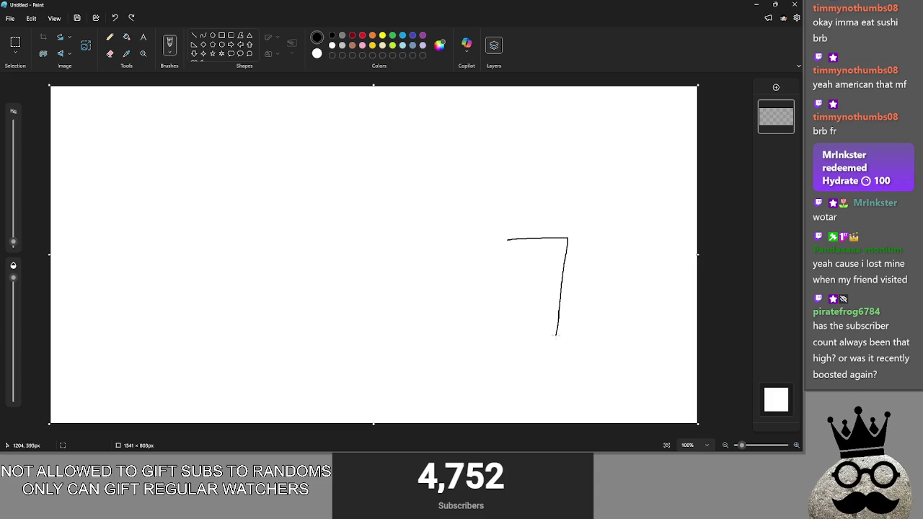
{"action": "left_click_drag", "start_coordinate": [501, 281], "coordinate": [507, 238]}
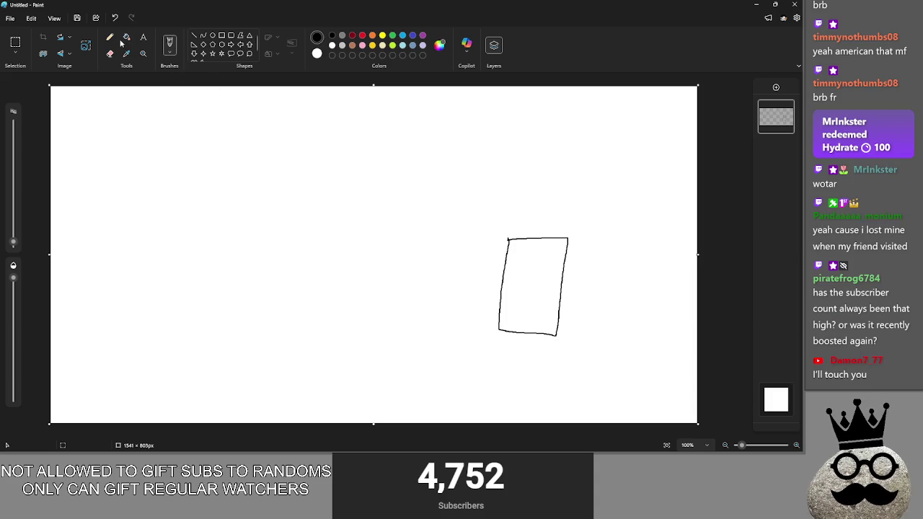
Resize and reposition the card outline higher and to the right, then add a new layer
{"action": "left_click", "coordinate": [15, 43]}
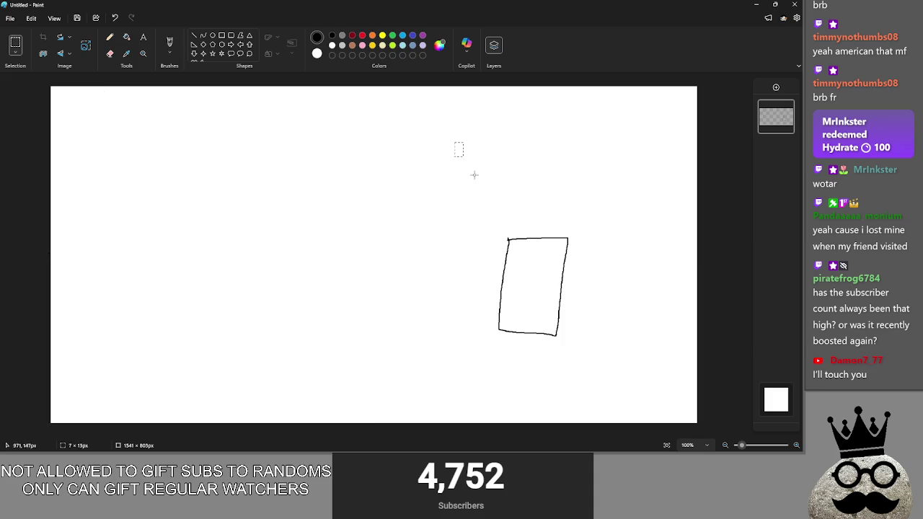
{"action": "left_click_drag", "start_coordinate": [595, 362], "coordinate": [597, 370]}
{"action": "mouse_move", "coordinate": [537, 292]}
{"action": "left_mouse_down"}
{"action": "mouse_move", "coordinate": [548, 252]}
{"action": "mouse_move", "coordinate": [536, 268]}
{"action": "mouse_move", "coordinate": [552, 276]}
{"action": "mouse_move", "coordinate": [553, 308]}
{"action": "left_mouse_up"}
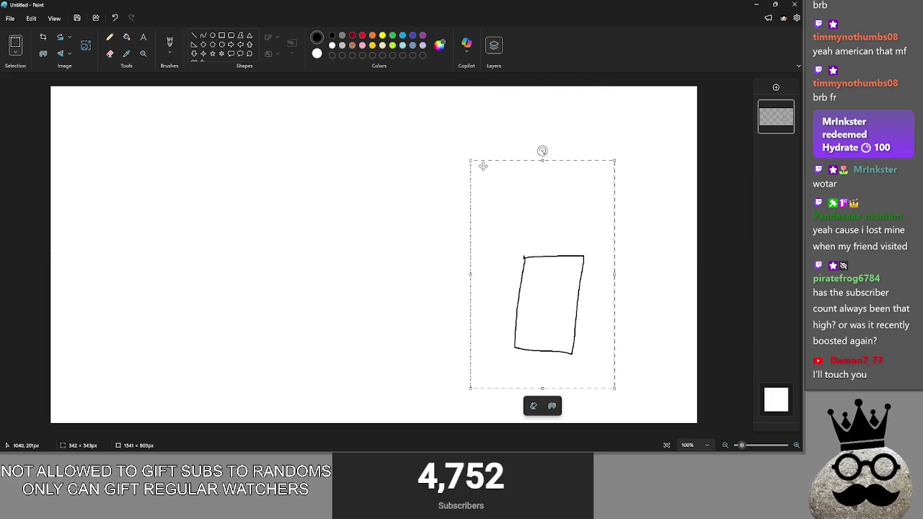
{"action": "left_click_drag", "start_coordinate": [466, 153], "coordinate": [373, 178]}
{"action": "left_click_drag", "start_coordinate": [433, 279], "coordinate": [508, 295]}
{"action": "key", "text": "ctrl+z"}
{"action": "mouse_move", "coordinate": [463, 206]}
{"action": "left_mouse_down"}
{"action": "mouse_move", "coordinate": [573, 365]}
{"action": "mouse_move", "coordinate": [599, 369]}
{"action": "left_mouse_up"}
{"action": "mouse_move", "coordinate": [563, 333]}
{"action": "left_mouse_down"}
{"action": "mouse_move", "coordinate": [521, 235]}
{"action": "mouse_move", "coordinate": [538, 266]}
{"action": "mouse_move", "coordinate": [533, 218]}
{"action": "mouse_move", "coordinate": [512, 276]}
{"action": "mouse_move", "coordinate": [488, 169]}
{"action": "mouse_move", "coordinate": [400, 173]}
{"action": "mouse_move", "coordinate": [371, 207]}
{"action": "mouse_move", "coordinate": [387, 165]}
{"action": "mouse_move", "coordinate": [370, 283]}
{"action": "mouse_move", "coordinate": [397, 185]}
{"action": "mouse_move", "coordinate": [471, 148]}
{"action": "mouse_move", "coordinate": [554, 300]}
{"action": "mouse_move", "coordinate": [534, 242]}
{"action": "mouse_move", "coordinate": [552, 249]}
{"action": "left_mouse_up"}
{"action": "mouse_move", "coordinate": [562, 251]}
{"action": "left_mouse_down"}
{"action": "mouse_move", "coordinate": [562, 270]}
{"action": "mouse_move", "coordinate": [566, 247]}
{"action": "mouse_move", "coordinate": [612, 267]}
{"action": "mouse_move", "coordinate": [573, 270]}
{"action": "left_mouse_up"}
{"action": "left_click_drag", "start_coordinate": [488, 183], "coordinate": [465, 142]}
{"action": "mouse_move", "coordinate": [525, 231]}
{"action": "left_mouse_down"}
{"action": "mouse_move", "coordinate": [521, 210]}
{"action": "mouse_move", "coordinate": [508, 336]}
{"action": "left_mouse_up"}
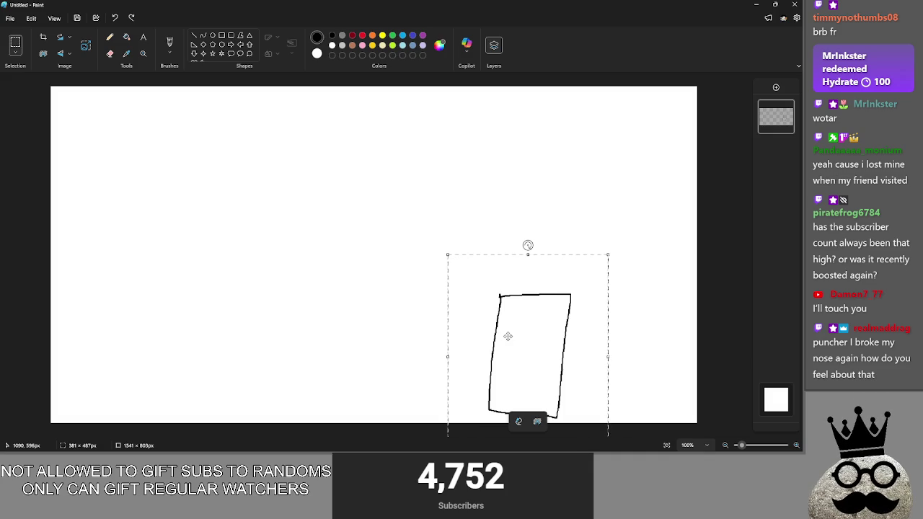
{"action": "mouse_move", "coordinate": [508, 335]}
{"action": "left_mouse_down"}
{"action": "mouse_move", "coordinate": [538, 205]}
{"action": "mouse_move", "coordinate": [570, 231]}
{"action": "left_mouse_up"}
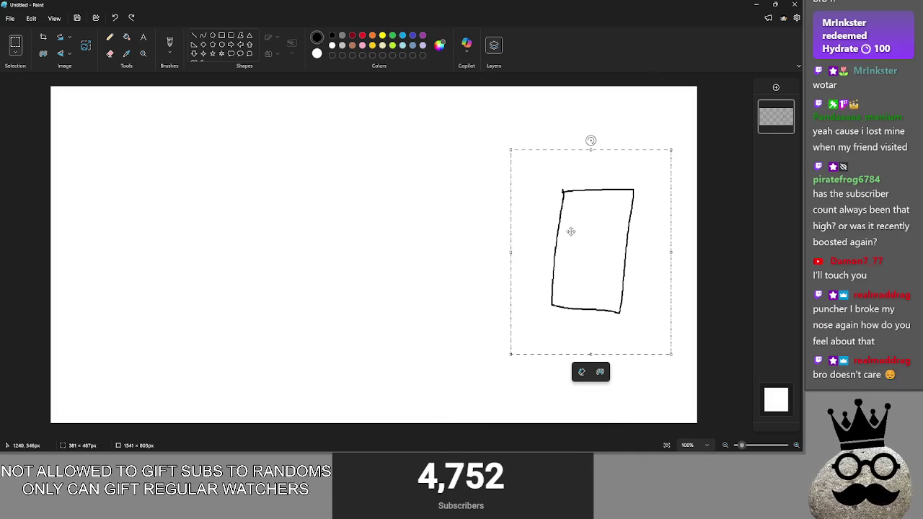
{"action": "left_click", "coordinate": [775, 87]}
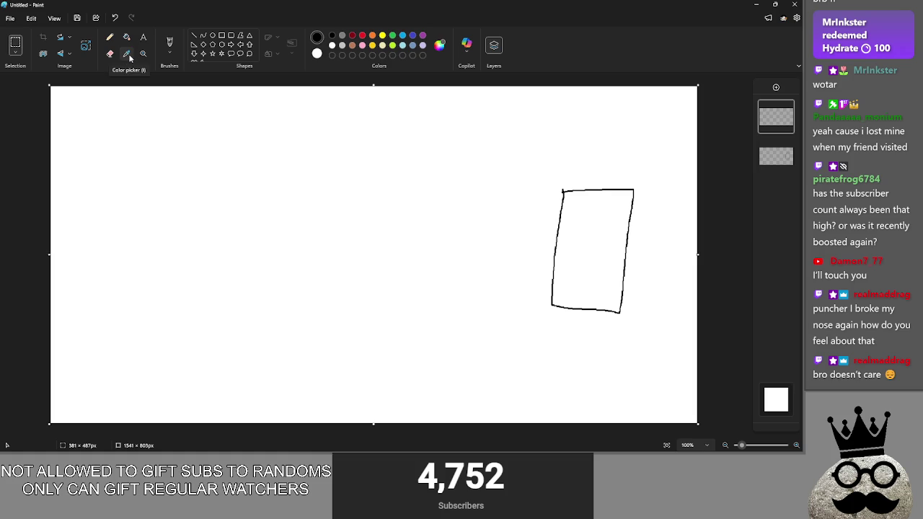
With a brush, draw a button box left of the card and label it 'Sac'
{"action": "left_click", "coordinate": [142, 38]}
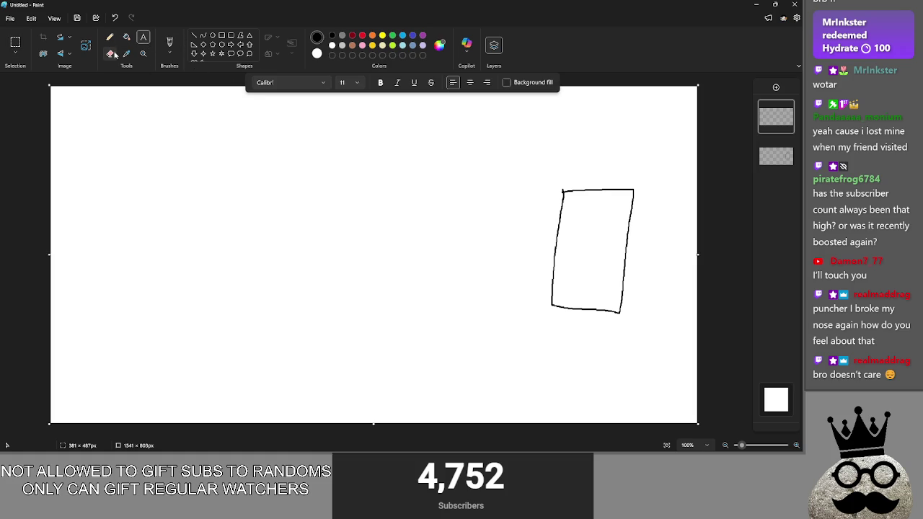
{"action": "left_click", "coordinate": [110, 53]}
{"action": "left_click", "coordinate": [169, 45]}
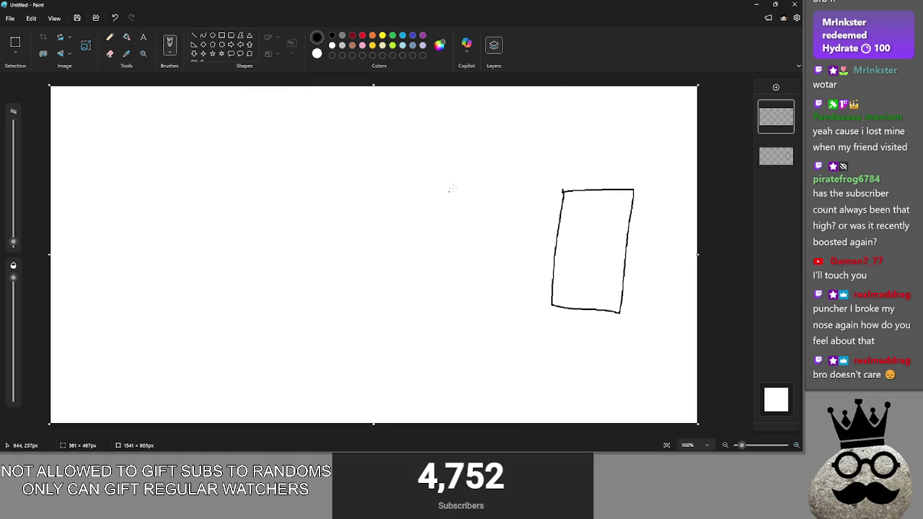
{"action": "mouse_move", "coordinate": [356, 178]}
{"action": "left_mouse_down"}
{"action": "mouse_move", "coordinate": [456, 179]}
{"action": "mouse_move", "coordinate": [452, 229]}
{"action": "mouse_move", "coordinate": [329, 225]}
{"action": "mouse_move", "coordinate": [337, 178]}
{"action": "mouse_move", "coordinate": [369, 178]}
{"action": "mouse_move", "coordinate": [342, 211]}
{"action": "left_mouse_up"}
{"action": "key", "text": "ctrl+z"}
{"action": "key", "text": "ctrl+z"}
{"action": "mouse_move", "coordinate": [357, 191]}
{"action": "left_mouse_down"}
{"action": "mouse_move", "coordinate": [344, 217]}
{"action": "mouse_move", "coordinate": [401, 217]}
{"action": "left_mouse_up"}
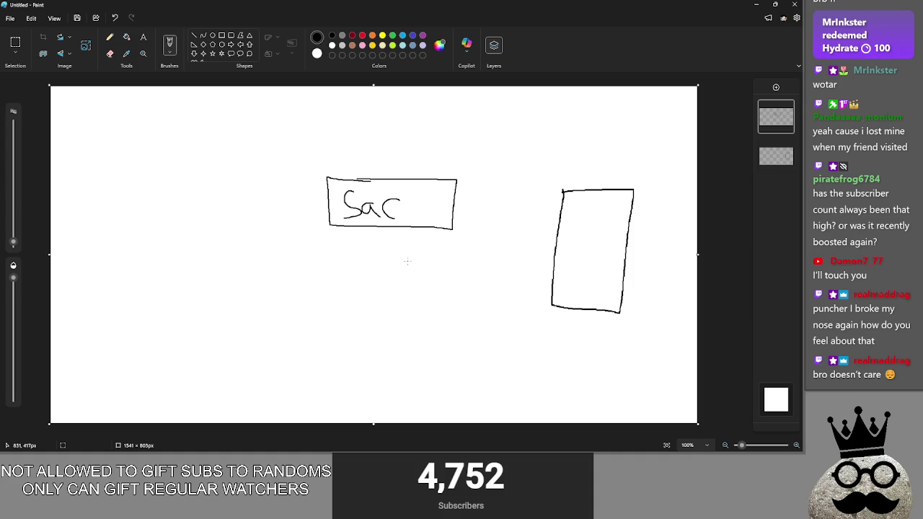
Draw a second box below labelled 'Cancel', fixing stray strokes with undo
{"action": "mouse_move", "coordinate": [327, 248]}
{"action": "left_mouse_down"}
{"action": "mouse_move", "coordinate": [451, 248]}
{"action": "mouse_move", "coordinate": [450, 284]}
{"action": "mouse_move", "coordinate": [328, 248]}
{"action": "mouse_move", "coordinate": [457, 264]}
{"action": "mouse_move", "coordinate": [408, 296]}
{"action": "mouse_move", "coordinate": [332, 282]}
{"action": "mouse_move", "coordinate": [332, 253]}
{"action": "mouse_move", "coordinate": [351, 278]}
{"action": "mouse_move", "coordinate": [421, 285]}
{"action": "mouse_move", "coordinate": [425, 269]}
{"action": "mouse_move", "coordinate": [429, 286]}
{"action": "left_mouse_up"}
{"action": "key", "text": "ctrl+z"}
{"action": "key", "text": "ctrl+z"}
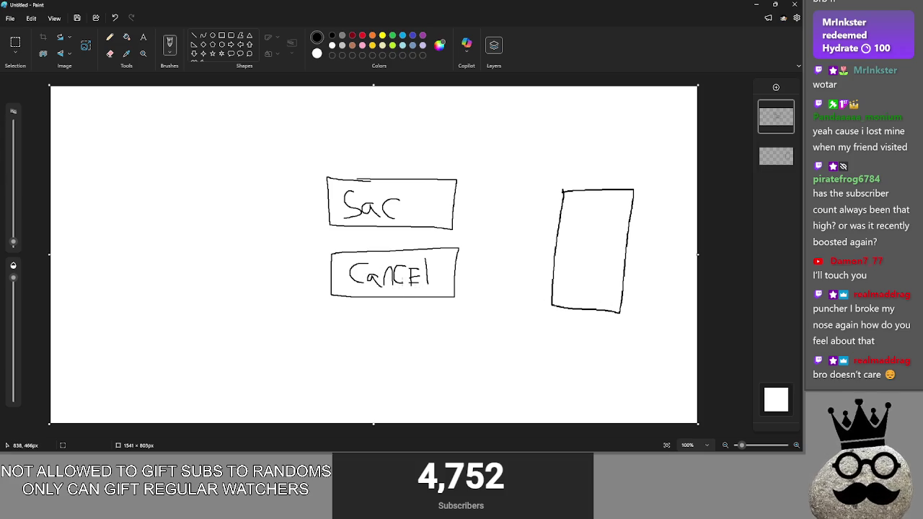
{"action": "left_click", "coordinate": [410, 293]}
{"action": "key", "text": "ctrl+z"}
{"action": "key", "text": "ctrl+z"}
{"action": "left_click_drag", "start_coordinate": [422, 268], "coordinate": [434, 291]}
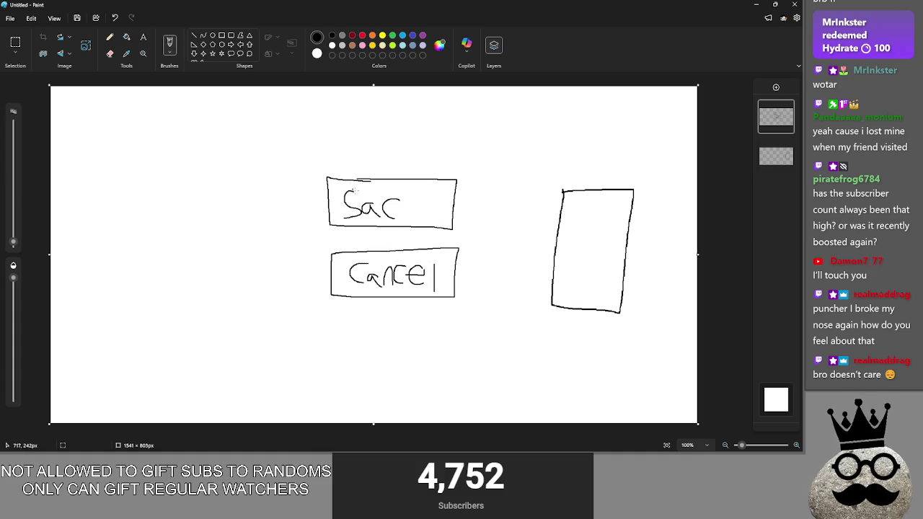
{"action": "mouse_move", "coordinate": [355, 191]}
{"action": "left_mouse_down"}
{"action": "mouse_move", "coordinate": [483, 203]}
{"action": "mouse_move", "coordinate": [252, 200]}
{"action": "mouse_move", "coordinate": [263, 208]}
{"action": "mouse_move", "coordinate": [499, 187]}
{"action": "mouse_move", "coordinate": [487, 191]}
{"action": "left_mouse_up"}
{"action": "key", "text": "ctrl+z"}
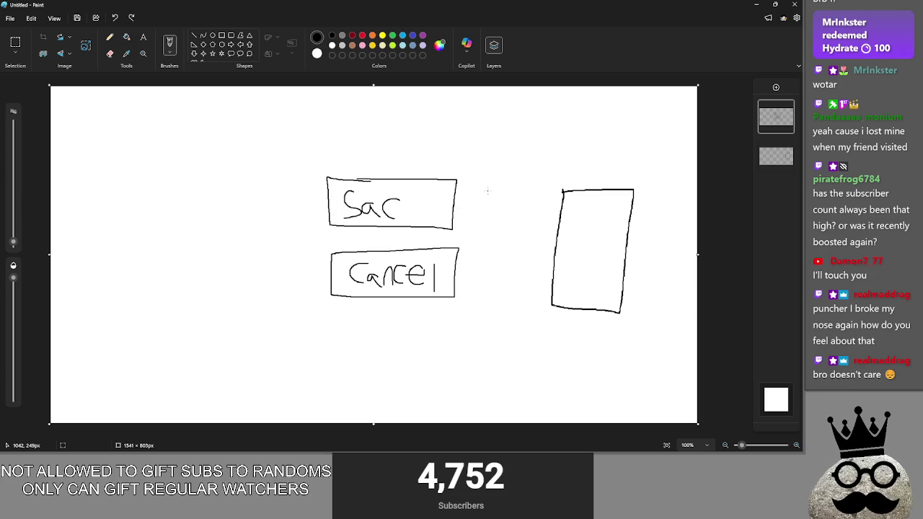
{"action": "key", "text": "alt+Tab"}
{"action": "key", "text": "alt+Tab"}
{"action": "key", "text": "alt+Tab"}
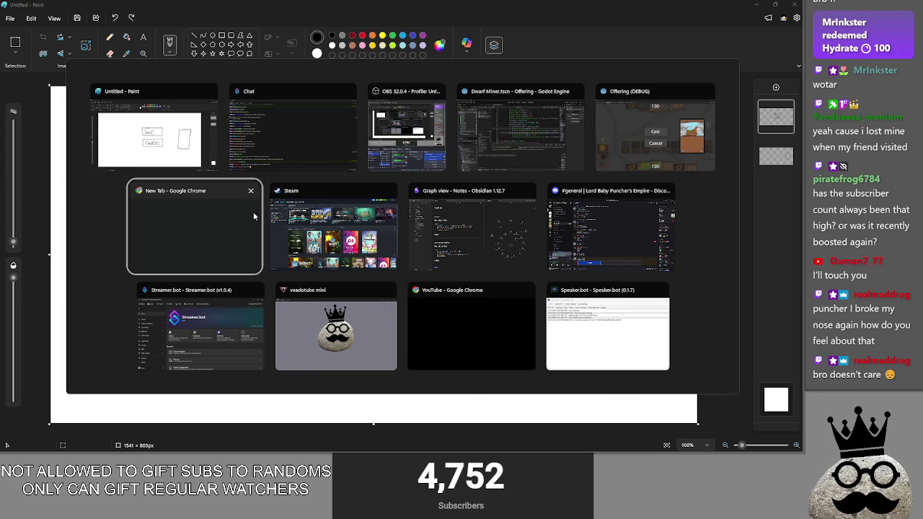
{"action": "key", "text": "alt+Tab"}
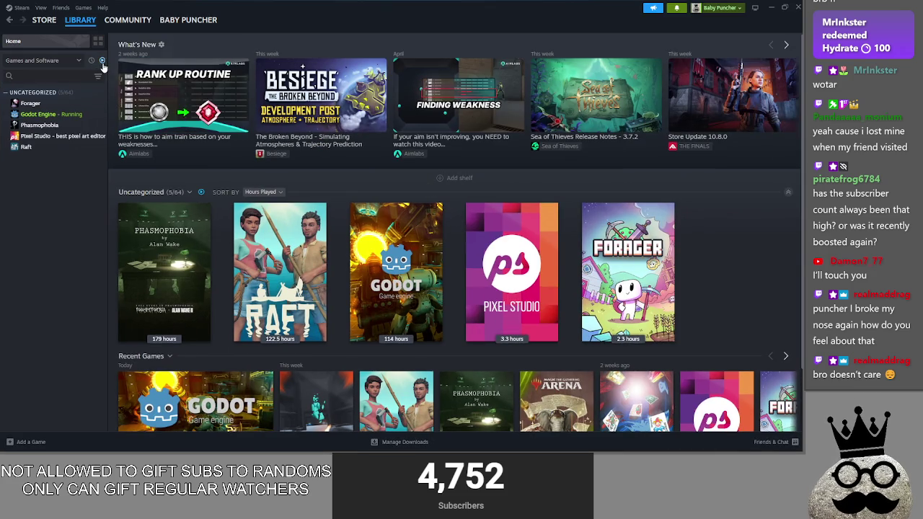
{"action": "left_click", "coordinate": [101, 60]}
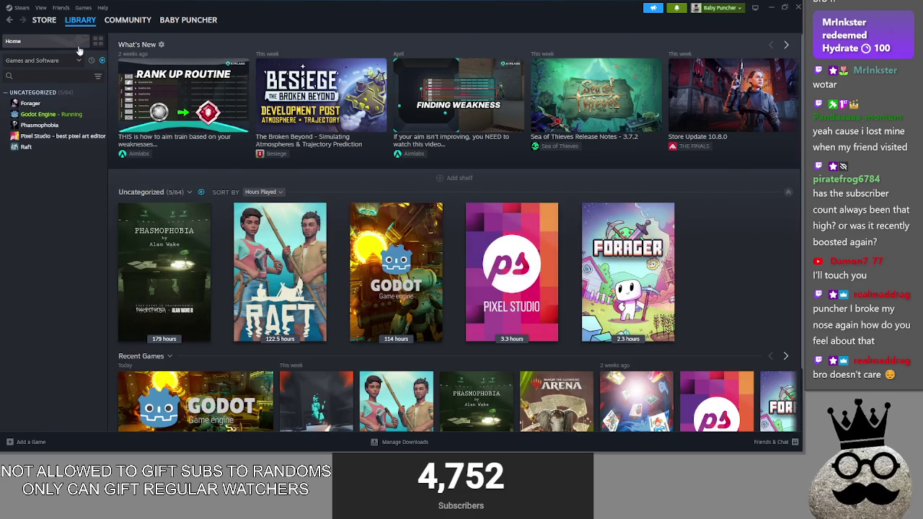
{"action": "left_click", "coordinate": [755, 7]}
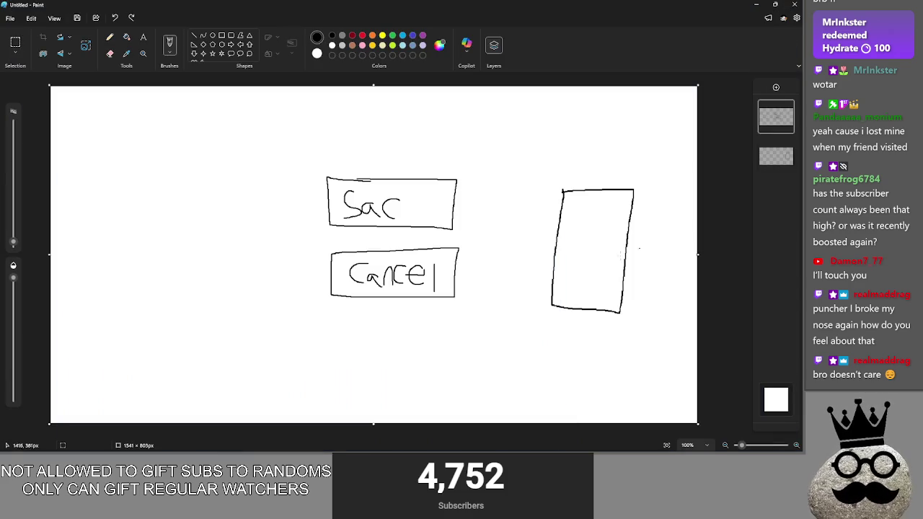
{"action": "key", "text": "alt+Tab"}
{"action": "key", "text": "alt+Tab"}
{"action": "key", "text": "alt+Tab"}
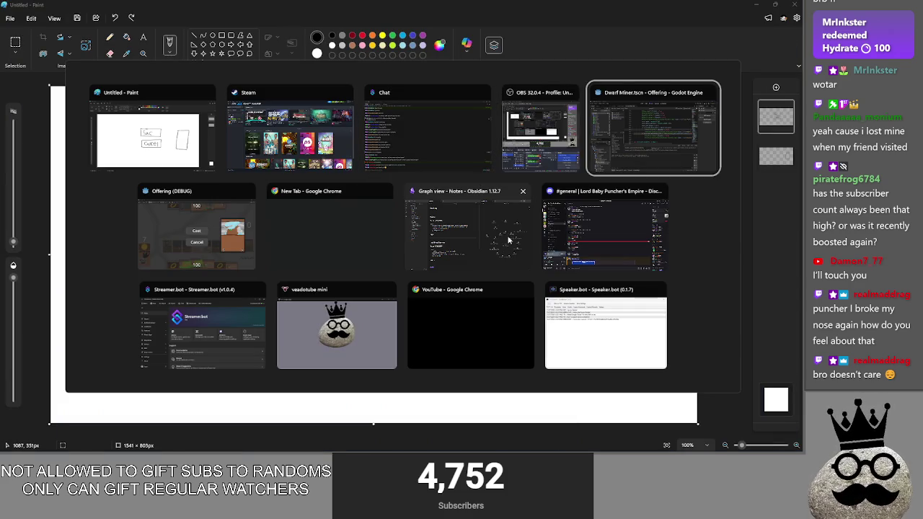
{"action": "key", "text": "Escape"}
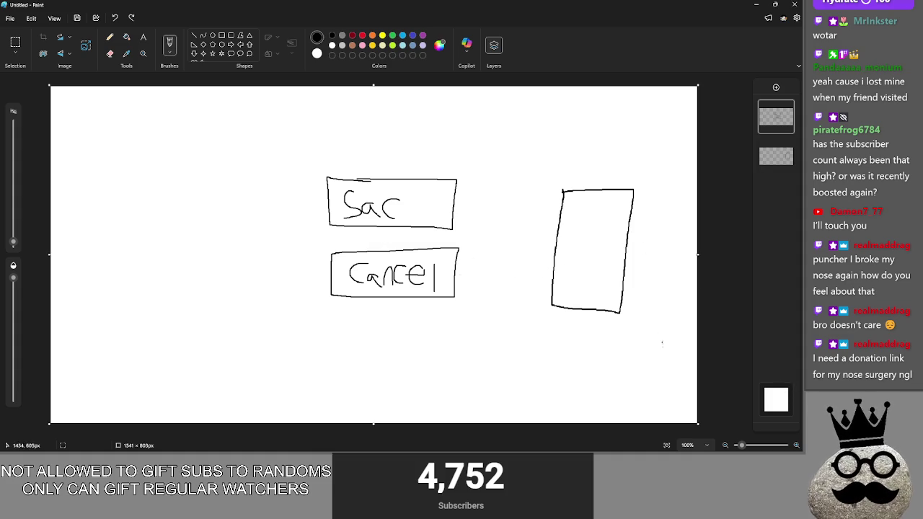
Shrink the Sac/Cancel sketch to about 166×119, settle it under the card, then close Paint
{"action": "left_click", "coordinate": [15, 41]}
{"action": "left_click_drag", "start_coordinate": [291, 163], "coordinate": [509, 317]}
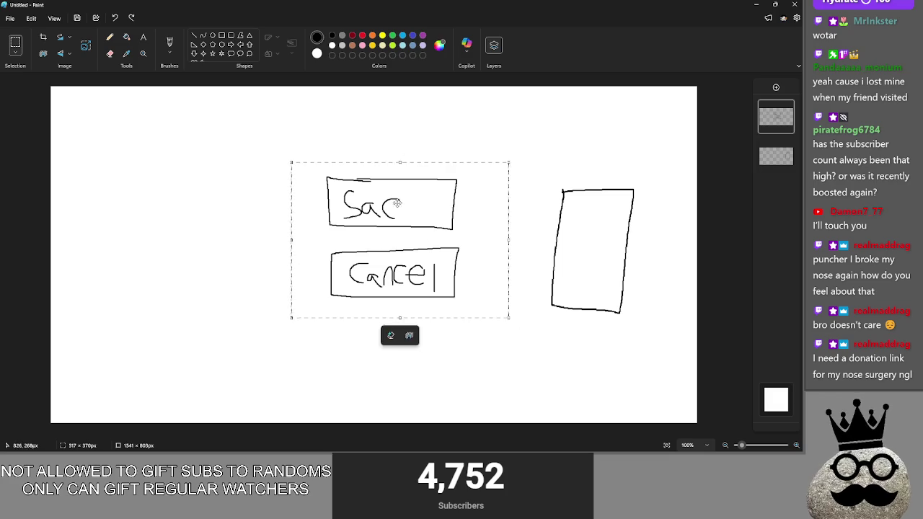
{"action": "left_click_drag", "start_coordinate": [397, 195], "coordinate": [627, 315]}
{"action": "left_click_drag", "start_coordinate": [521, 282], "coordinate": [595, 335]}
{"action": "left_click_drag", "start_coordinate": [667, 362], "coordinate": [630, 350]}
{"action": "mouse_move", "coordinate": [556, 319]}
{"action": "left_mouse_down"}
{"action": "mouse_move", "coordinate": [618, 362]}
{"action": "mouse_move", "coordinate": [614, 357]}
{"action": "left_mouse_up"}
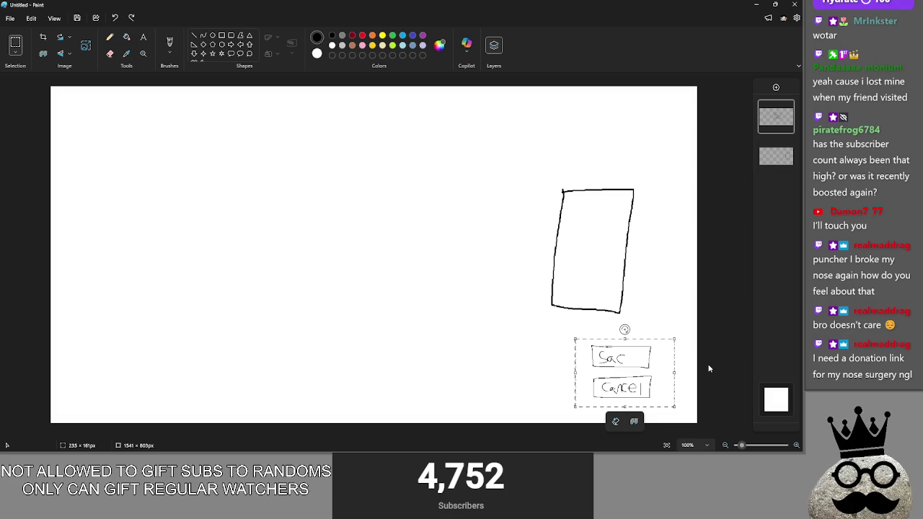
{"action": "mouse_move", "coordinate": [574, 339]}
{"action": "left_mouse_down"}
{"action": "mouse_move", "coordinate": [605, 358]}
{"action": "mouse_move", "coordinate": [542, 323]}
{"action": "left_mouse_up"}
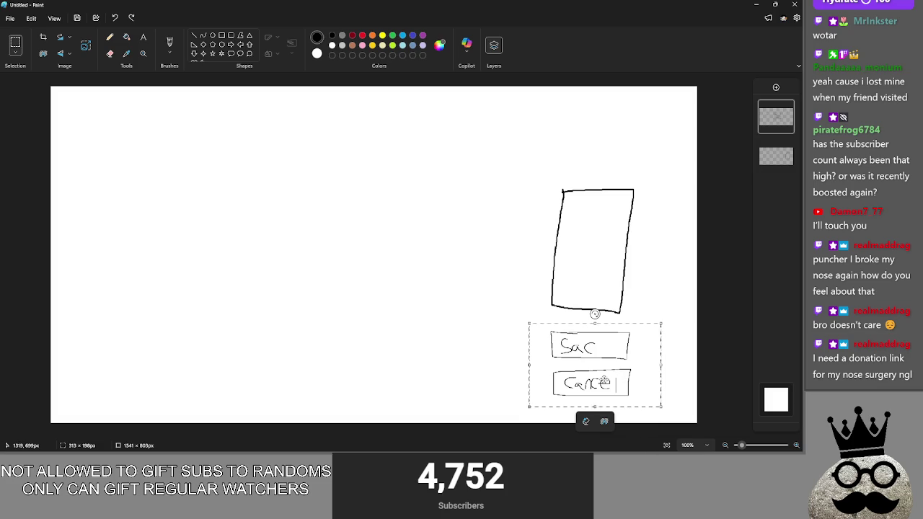
{"action": "mouse_move", "coordinate": [604, 381]}
{"action": "left_mouse_down"}
{"action": "mouse_move", "coordinate": [563, 373]}
{"action": "mouse_move", "coordinate": [630, 381]}
{"action": "mouse_move", "coordinate": [591, 381]}
{"action": "mouse_move", "coordinate": [606, 380]}
{"action": "left_mouse_up"}
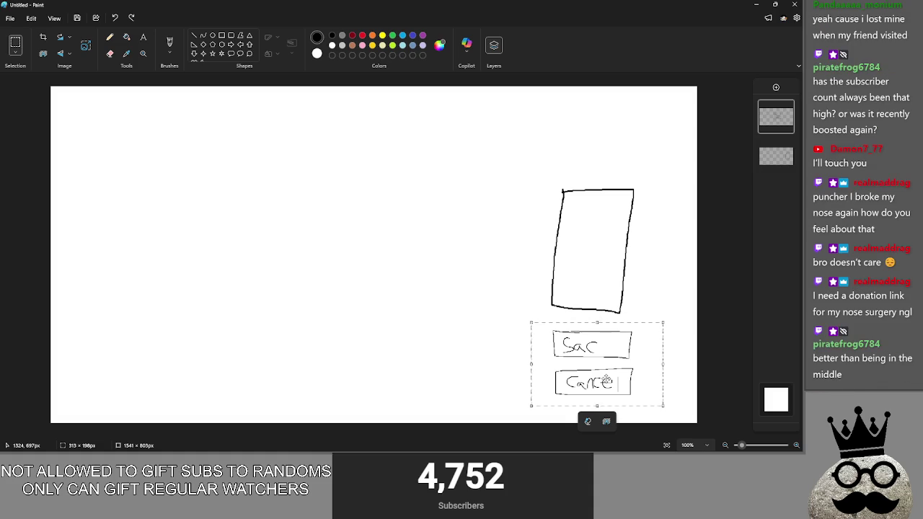
{"action": "mouse_move", "coordinate": [606, 380]}
{"action": "left_mouse_down"}
{"action": "mouse_move", "coordinate": [410, 244]}
{"action": "mouse_move", "coordinate": [621, 383]}
{"action": "left_mouse_up"}
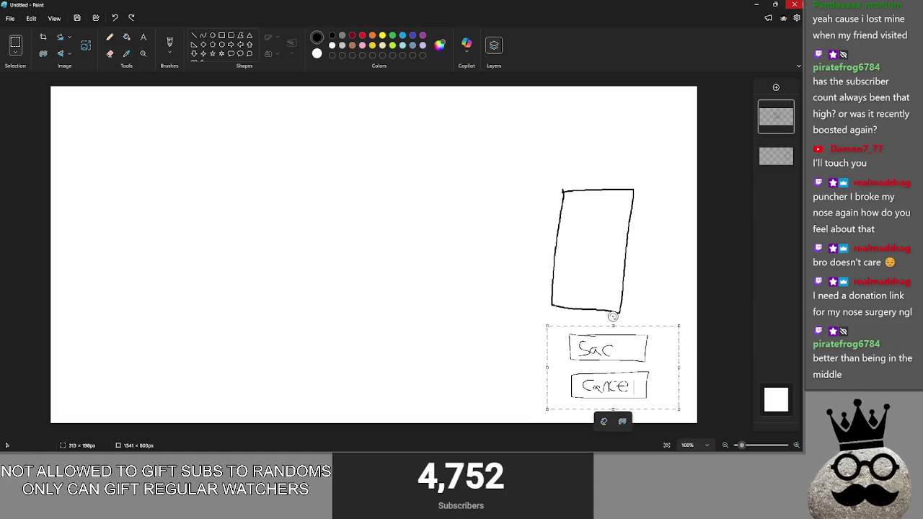
{"action": "left_click", "coordinate": [794, 5]}
Close the Paint sketch without saving it
{"action": "left_click", "coordinate": [408, 247]}
{"action": "scroll", "coordinate": [504, 259], "scroll_direction": "up", "scroll_amount": 2}
{"action": "scroll", "coordinate": [490, 227], "scroll_direction": "down", "scroll_amount": 1}
{"action": "scroll", "coordinate": [485, 222], "scroll_direction": "up", "scroll_amount": 1}
{"action": "scroll", "coordinate": [483, 221], "scroll_direction": "down", "scroll_amount": 2}
{"action": "scroll", "coordinate": [482, 221], "scroll_direction": "up", "scroll_amount": 2}
{"action": "scroll", "coordinate": [479, 219], "scroll_direction": "down", "scroll_amount": 1}
{"action": "scroll", "coordinate": [480, 220], "scroll_direction": "down", "scroll_amount": 1}
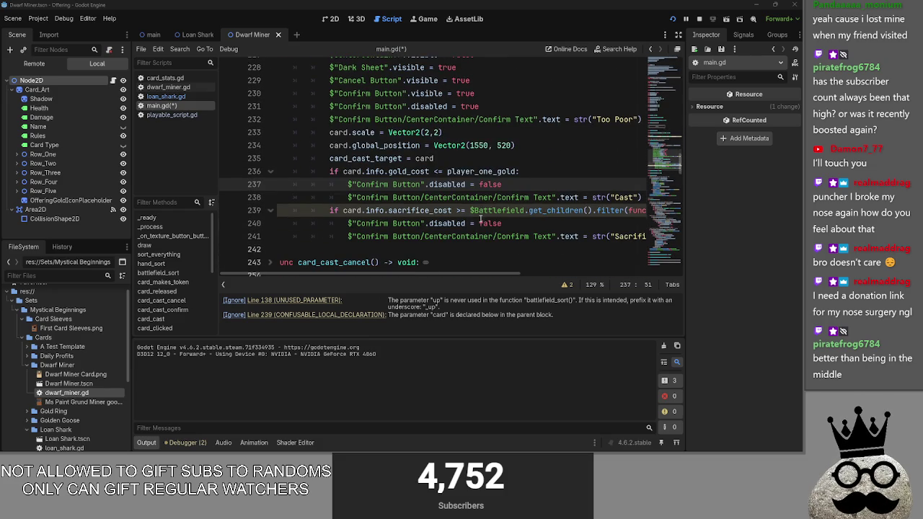
Comment out the gold_cost check on lines 236–238 of main.gd
{"action": "mouse_move", "coordinate": [643, 197]}
{"action": "left_mouse_down"}
{"action": "mouse_move", "coordinate": [303, 184]}
{"action": "mouse_move", "coordinate": [274, 174]}
{"action": "left_mouse_up"}
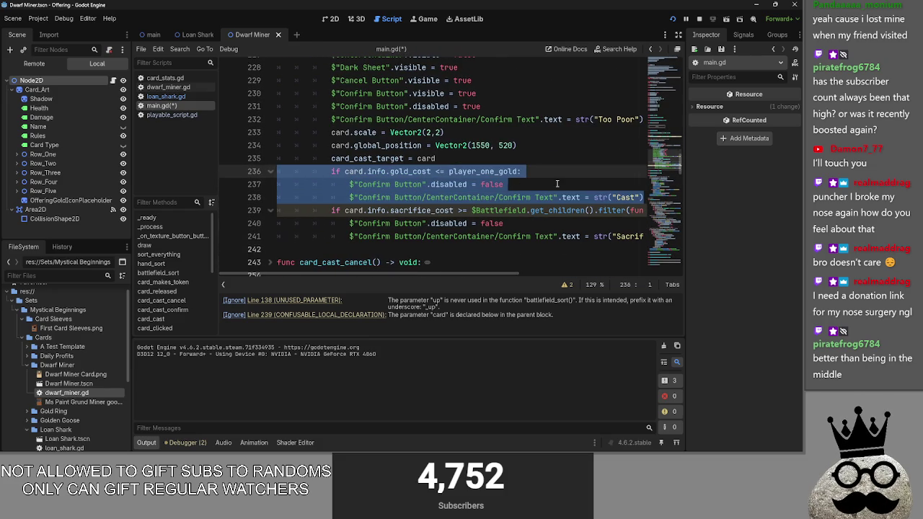
{"action": "left_click", "coordinate": [641, 199]}
{"action": "left_click", "coordinate": [644, 199]}
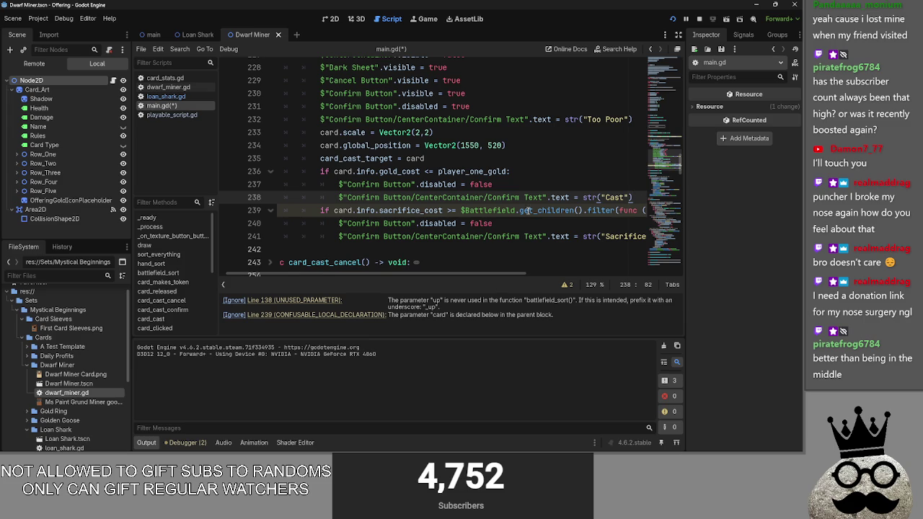
{"action": "left_click_drag", "start_coordinate": [637, 198], "coordinate": [173, 185]}
{"action": "key", "text": "shift+Up"}
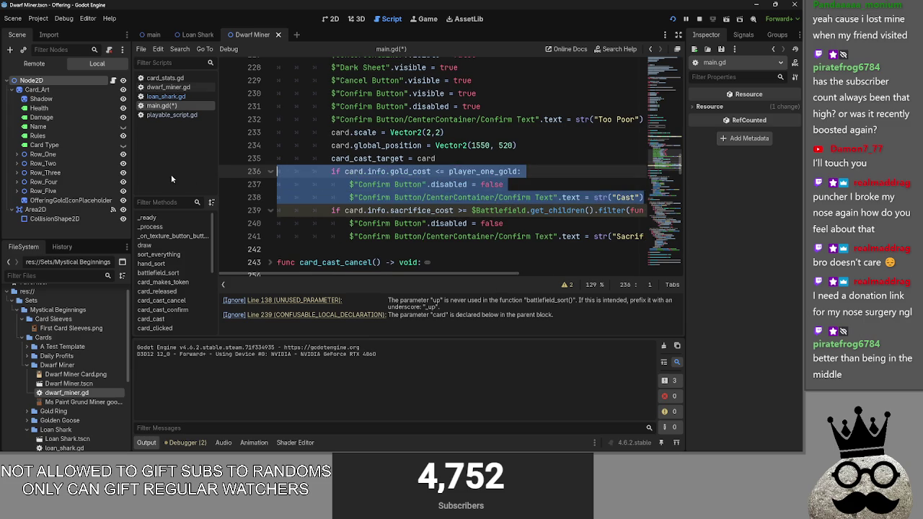
{"action": "key", "text": "ctrl+x"}
{"action": "key", "text": "ctrl+z"}
{"action": "key", "text": "ctrl+k"}
{"action": "scroll", "coordinate": [476, 194], "scroll_direction": "up", "scroll_amount": 2}
{"action": "left_click", "coordinate": [476, 195]}
{"action": "scroll", "coordinate": [476, 196], "scroll_direction": "up", "scroll_amount": 1}
Insert a blank line after the card_play_attempt check at line 222
{"action": "left_click", "coordinate": [440, 236]}
{"action": "scroll", "coordinate": [440, 232], "scroll_direction": "up", "scroll_amount": 2}
{"action": "scroll", "coordinate": [439, 232], "scroll_direction": "down", "scroll_amount": 8}
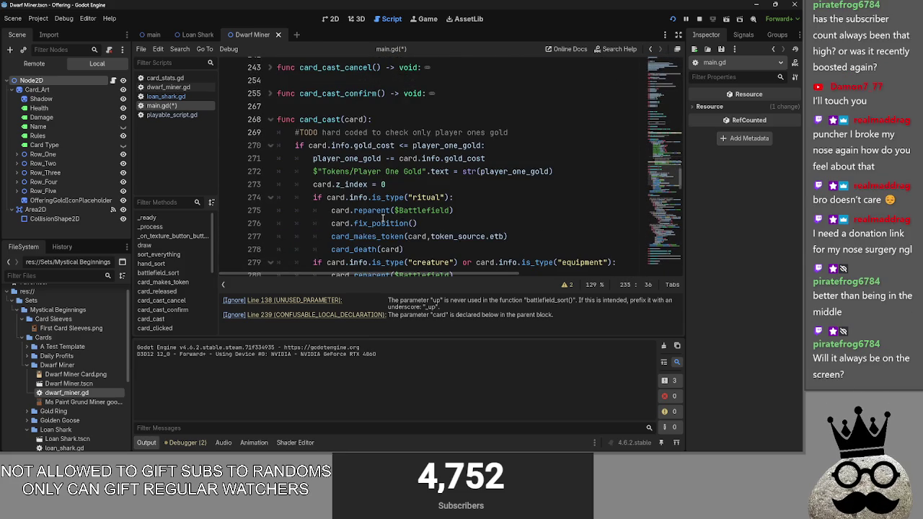
{"action": "scroll", "coordinate": [382, 224], "scroll_direction": "up", "scroll_amount": 8}
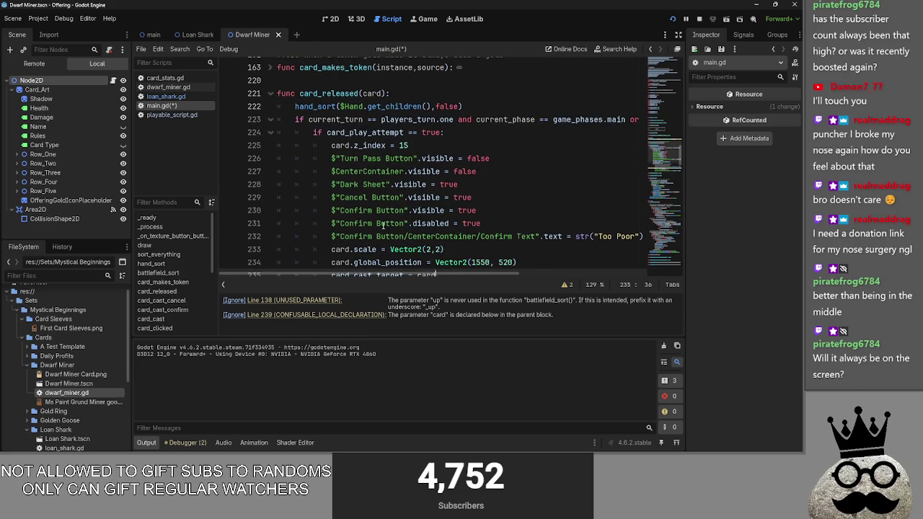
{"action": "scroll", "coordinate": [504, 275], "scroll_direction": "right", "scroll_amount": 3}
{"action": "scroll", "coordinate": [552, 277], "scroll_direction": "right", "scroll_amount": 2}
{"action": "scroll", "coordinate": [551, 277], "scroll_direction": "left", "scroll_amount": 6}
{"action": "left_click", "coordinate": [497, 106]}
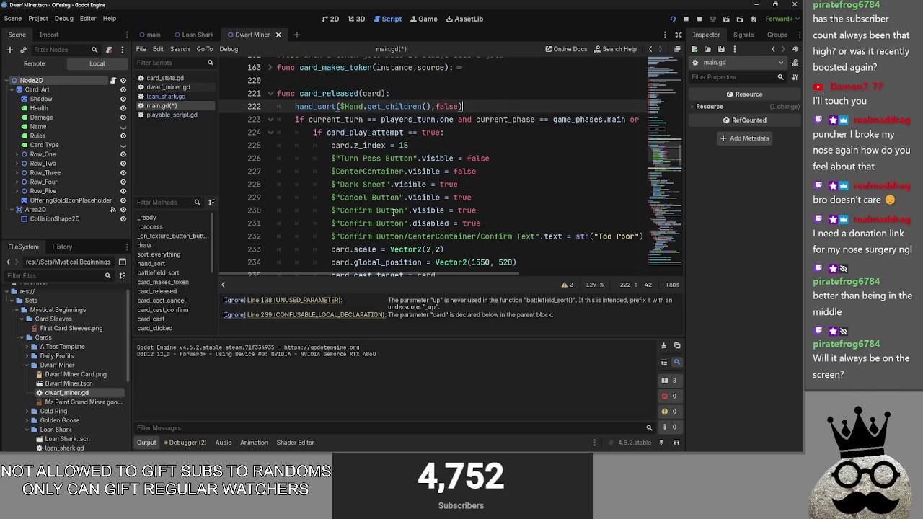
{"action": "scroll", "coordinate": [392, 211], "scroll_direction": "down", "scroll_amount": 3}
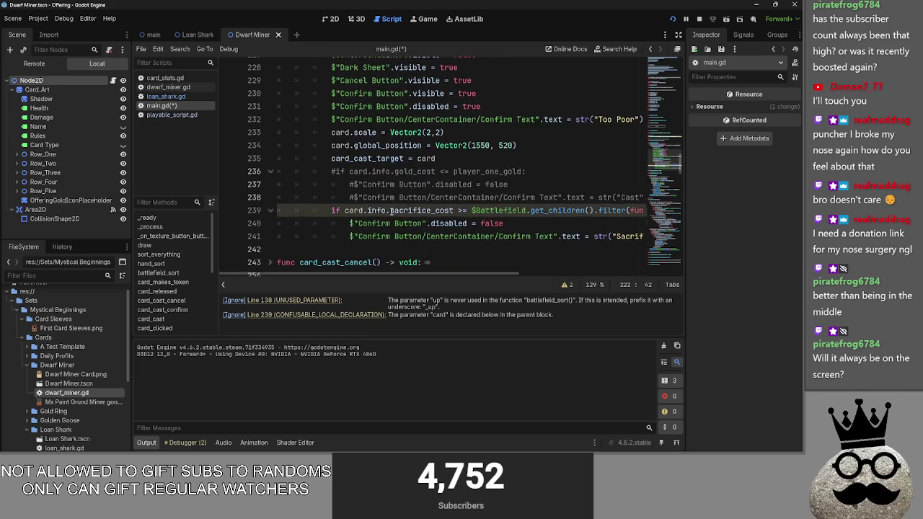
{"action": "scroll", "coordinate": [391, 211], "scroll_direction": "up", "scroll_amount": 3}
{"action": "scroll", "coordinate": [391, 211], "scroll_direction": "down", "scroll_amount": 2}
{"action": "scroll", "coordinate": [391, 210], "scroll_direction": "up", "scroll_amount": 1}
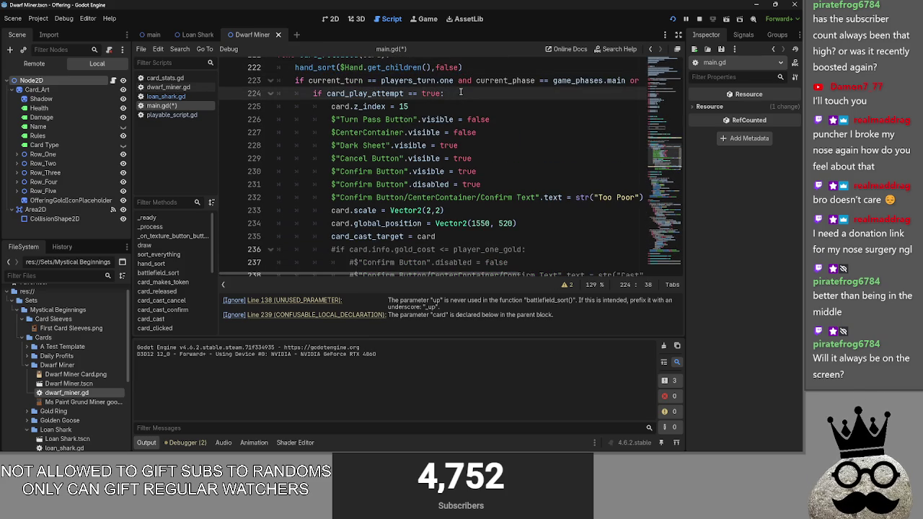
{"action": "key", "text": "Return"}
Select and review lines 227–232 of the cast dialog setup
{"action": "scroll", "coordinate": [479, 274], "scroll_direction": "right", "scroll_amount": 3}
{"action": "scroll", "coordinate": [479, 274], "scroll_direction": "left", "scroll_amount": 3}
{"action": "scroll", "coordinate": [436, 221], "scroll_direction": "down", "scroll_amount": 1}
{"action": "scroll", "coordinate": [436, 221], "scroll_direction": "down", "scroll_amount": 1}
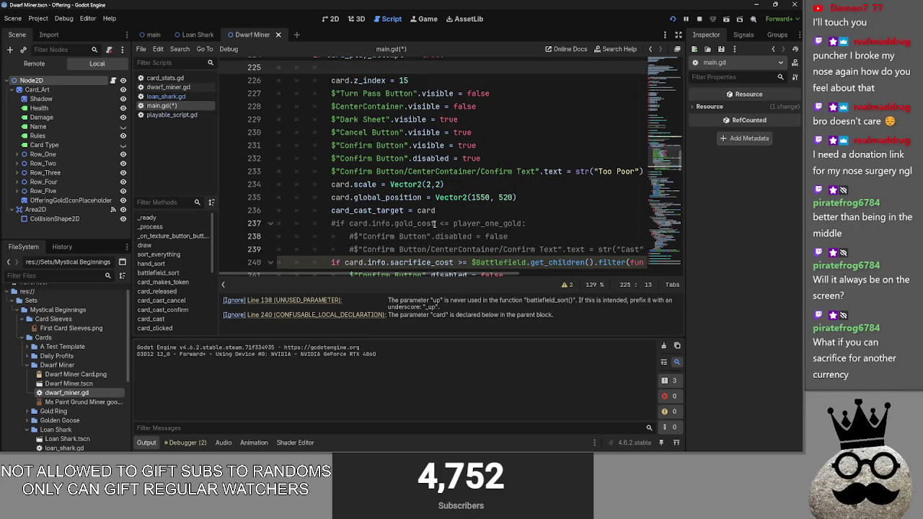
{"action": "scroll", "coordinate": [435, 222], "scroll_direction": "up", "scroll_amount": 2}
{"action": "left_click_drag", "start_coordinate": [331, 132], "coordinate": [493, 197]}
{"action": "left_click", "coordinate": [493, 197]}
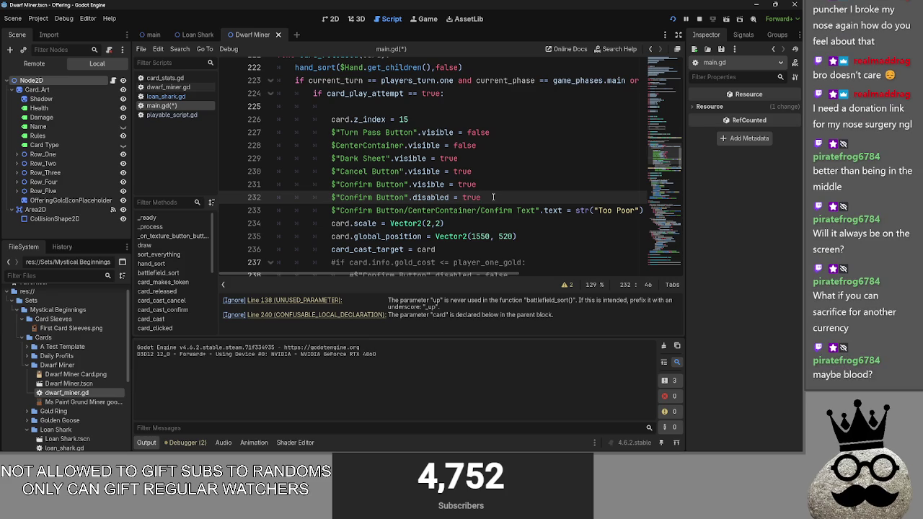
Run the game, sacrifice the parrot card, and cast the chicken card
{"action": "left_click", "coordinate": [685, 22]}
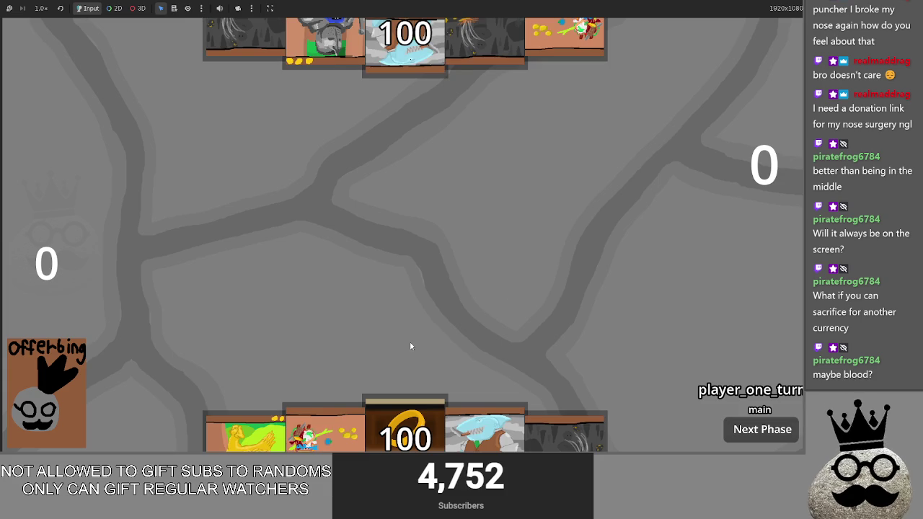
{"action": "left_click", "coordinate": [325, 429]}
{"action": "left_click", "coordinate": [418, 204]}
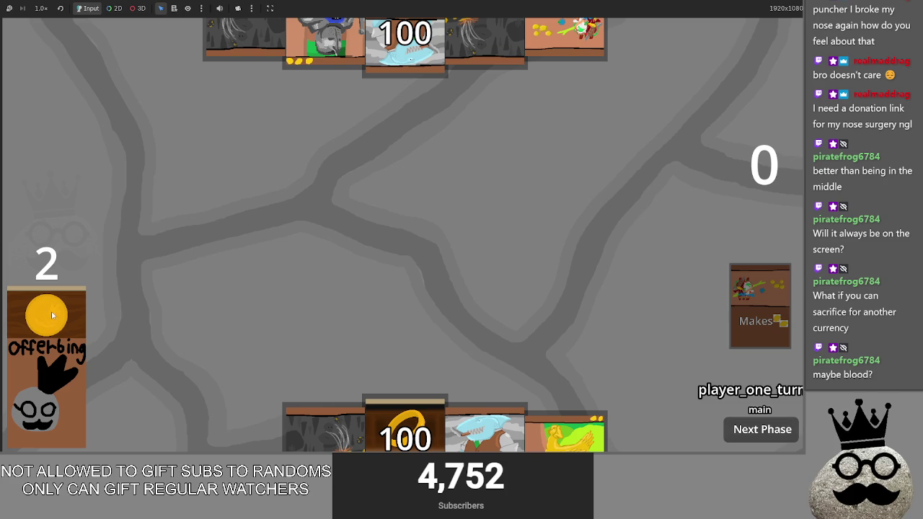
{"action": "left_click", "coordinate": [565, 431]}
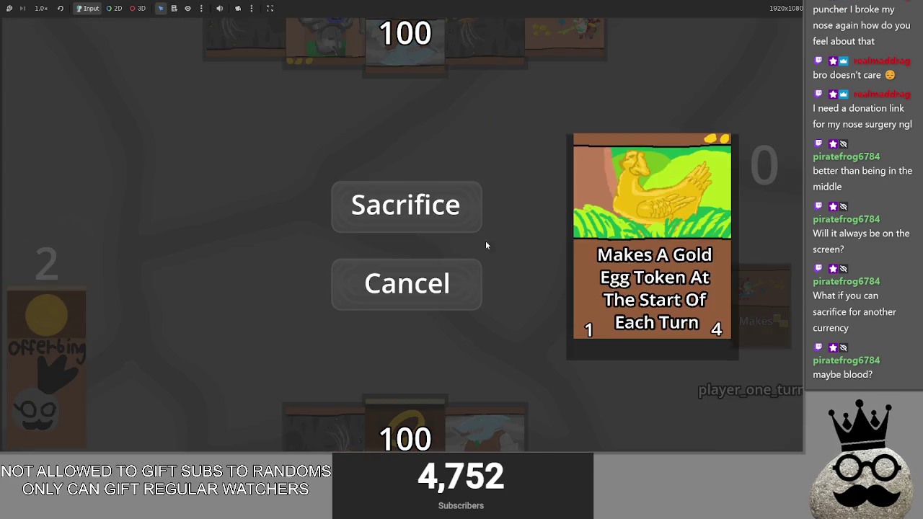
{"action": "left_click", "coordinate": [412, 207]}
Advance through player two's phases and pass the turn back to player one
{"action": "left_click", "coordinate": [761, 431]}
{"action": "left_click", "coordinate": [761, 431]}
{"action": "left_click", "coordinate": [761, 431]}
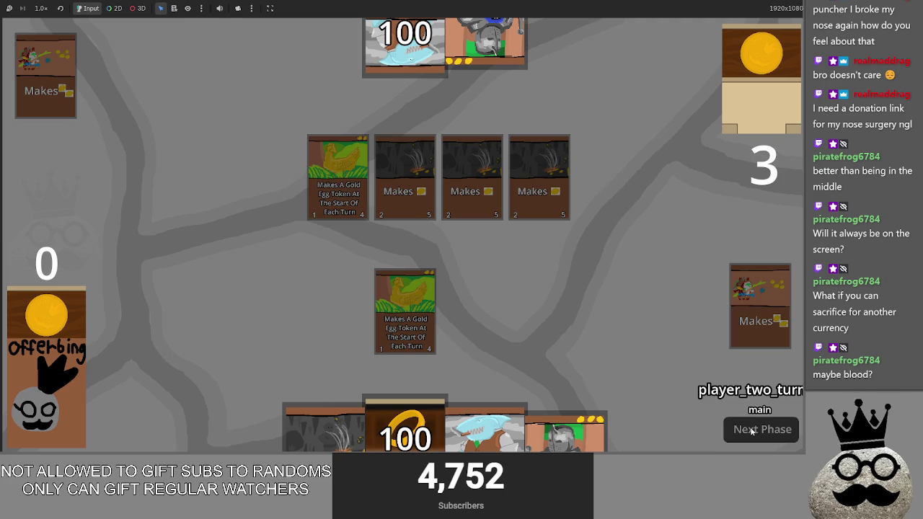
{"action": "left_click", "coordinate": [752, 430]}
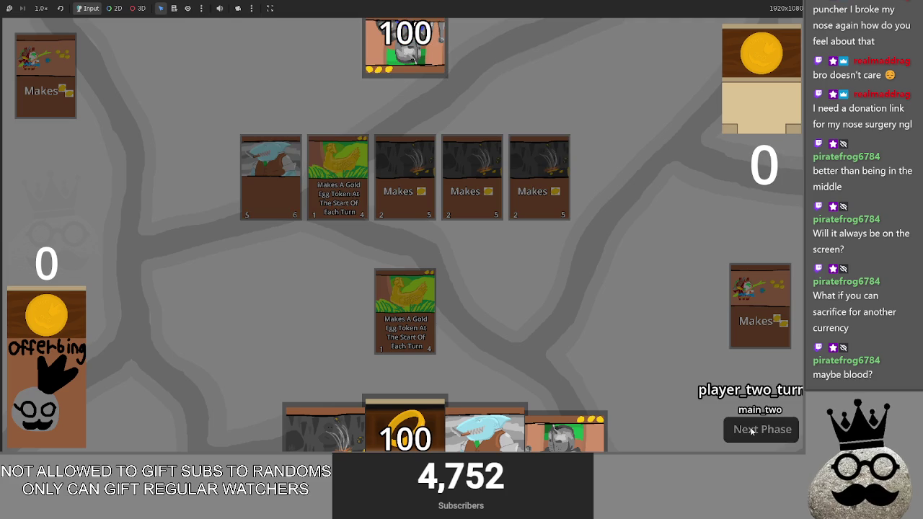
{"action": "left_click", "coordinate": [752, 430]}
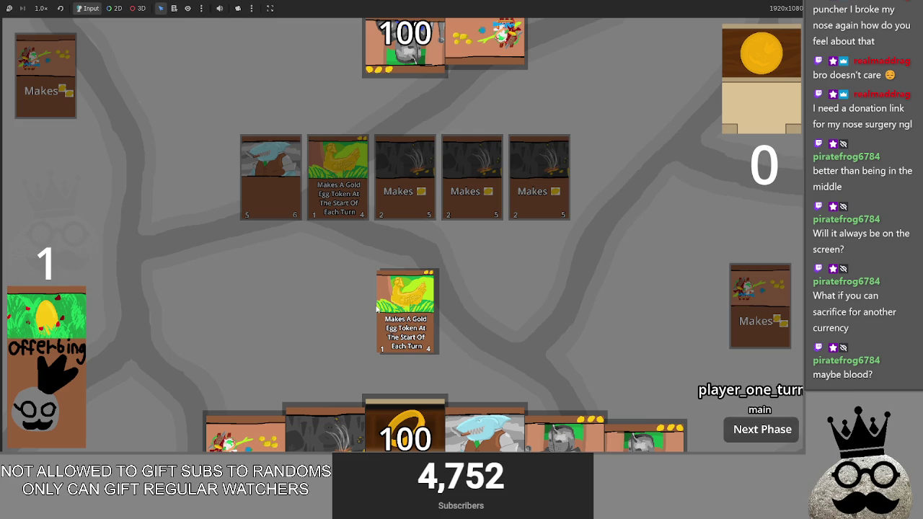
Try playing the knight, ring, cave and two other cards, cancelling each Too Poor prompt
{"action": "left_click_drag", "start_coordinate": [534, 435], "coordinate": [523, 265]}
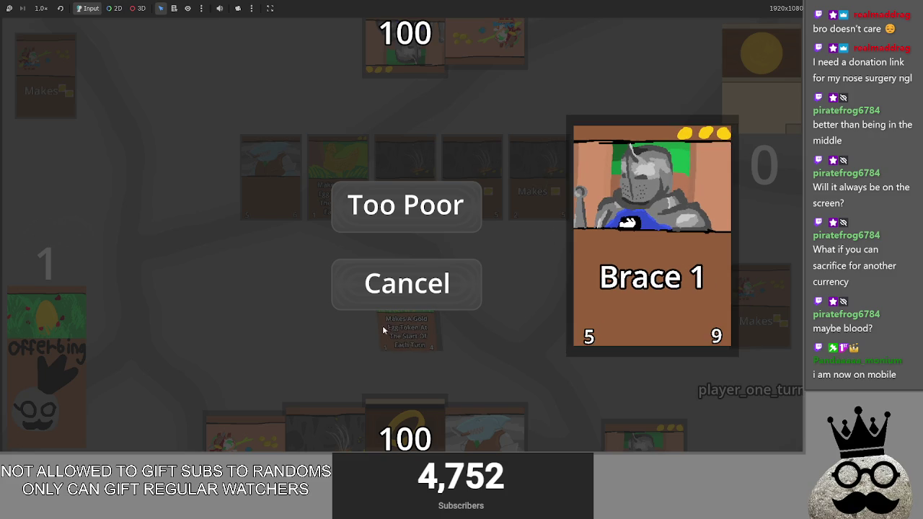
{"action": "left_click", "coordinate": [410, 300]}
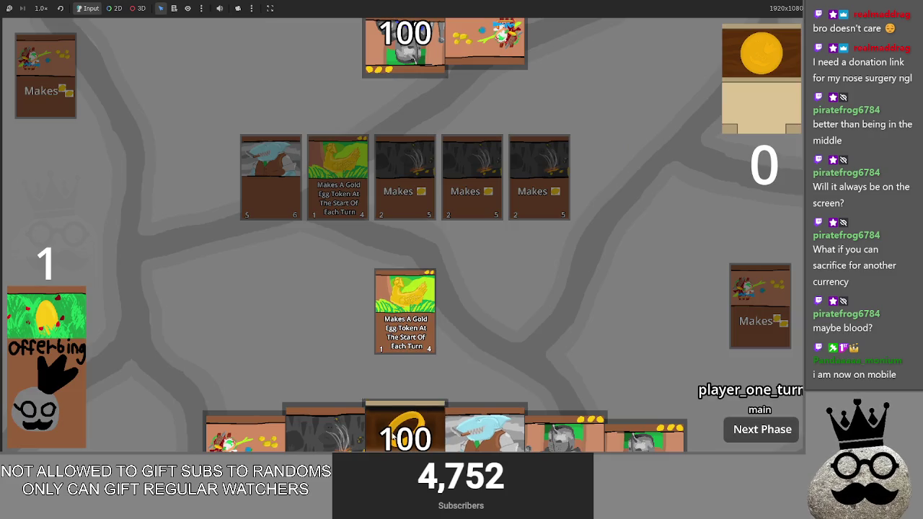
{"action": "left_click_drag", "start_coordinate": [392, 382], "coordinate": [420, 281]}
{"action": "left_click", "coordinate": [411, 302]}
{"action": "left_click_drag", "start_coordinate": [322, 427], "coordinate": [405, 246]}
{"action": "left_click", "coordinate": [397, 303]}
{"action": "left_click_drag", "start_coordinate": [245, 429], "coordinate": [403, 274]}
{"action": "left_click", "coordinate": [447, 292]}
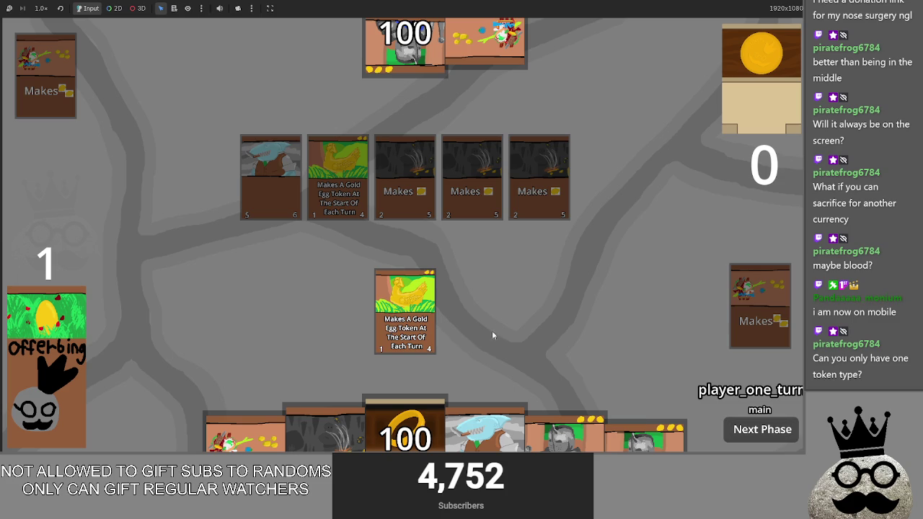
{"action": "mouse_move", "coordinate": [245, 429]}
{"action": "left_mouse_down"}
{"action": "mouse_move", "coordinate": [296, 324]}
{"action": "mouse_move", "coordinate": [400, 281]}
{"action": "left_mouse_up"}
{"action": "left_click", "coordinate": [467, 295]}
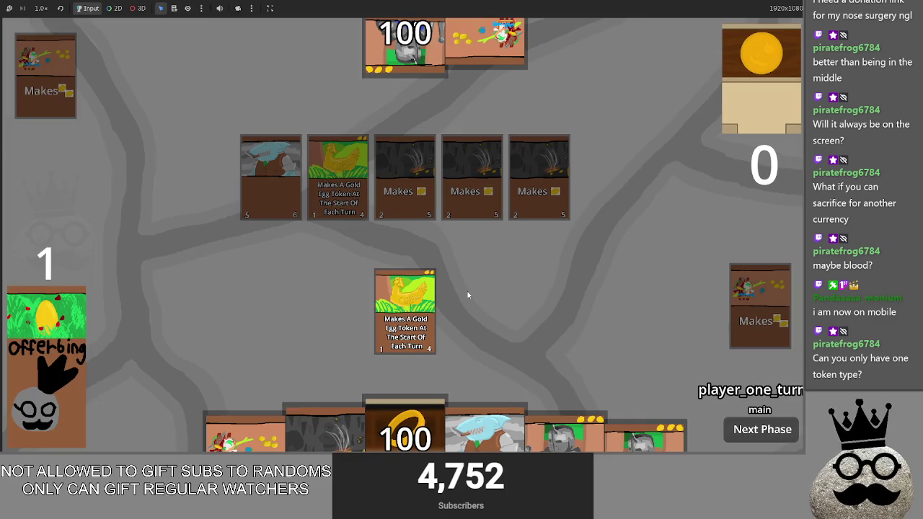
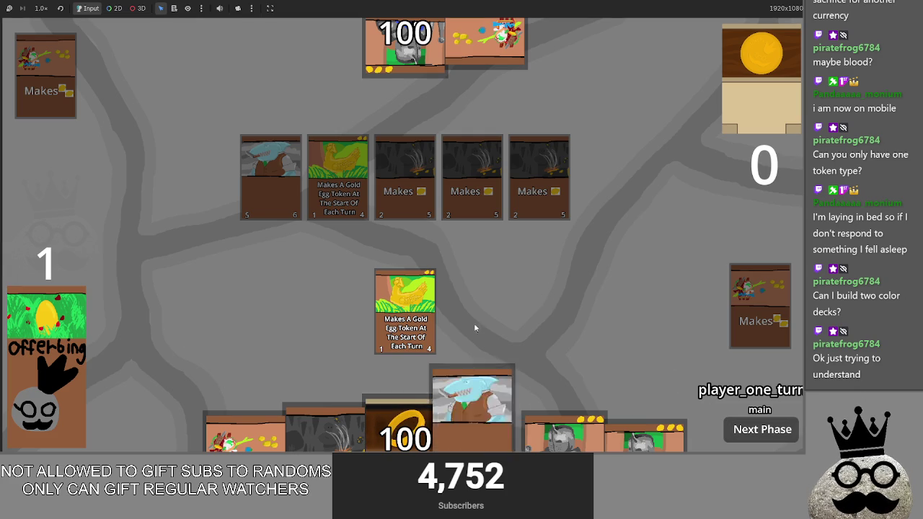
Play the shark card, dismiss the sacrifice prompt, and return to the main scene's 2D view
{"action": "mouse_move", "coordinate": [528, 437]}
{"action": "left_mouse_down"}
{"action": "mouse_move", "coordinate": [503, 238]}
{"action": "mouse_move", "coordinate": [507, 286]}
{"action": "left_mouse_up"}
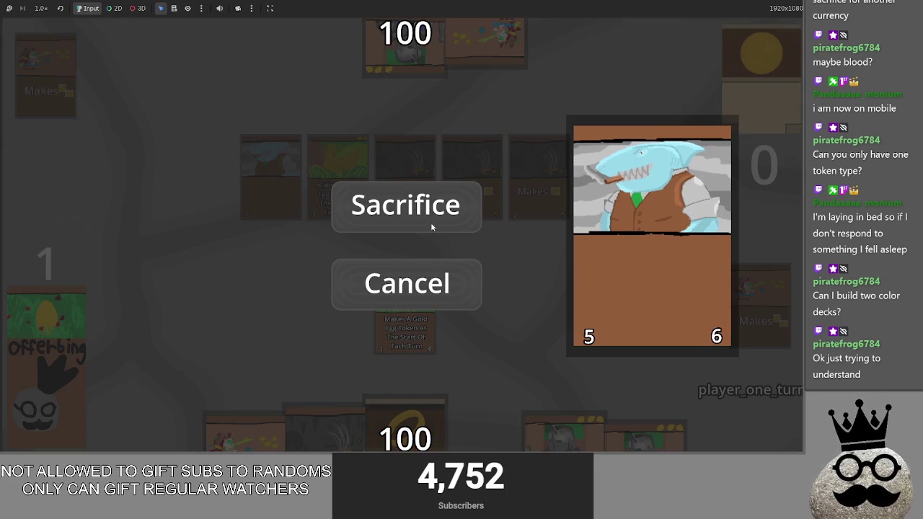
{"action": "left_click", "coordinate": [395, 282]}
{"action": "key", "text": "alt+Tab"}
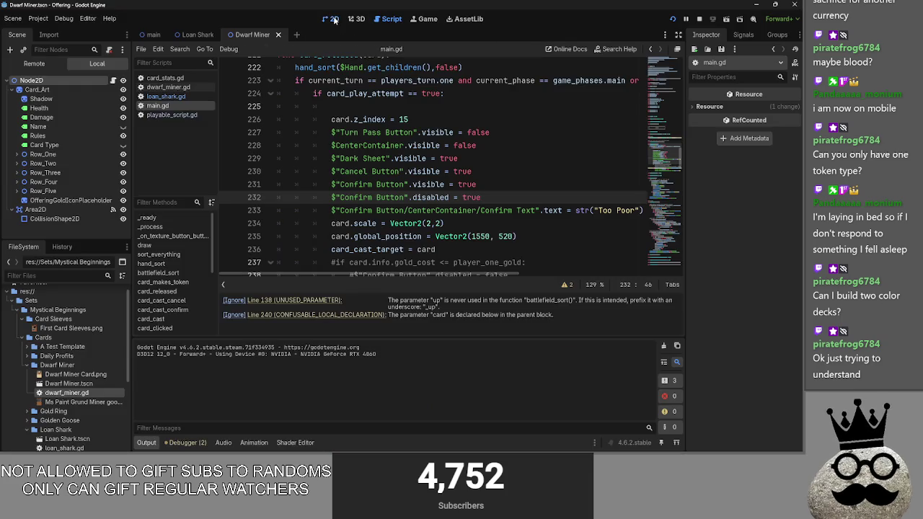
{"action": "left_click", "coordinate": [333, 19]}
{"action": "left_click", "coordinate": [152, 35]}
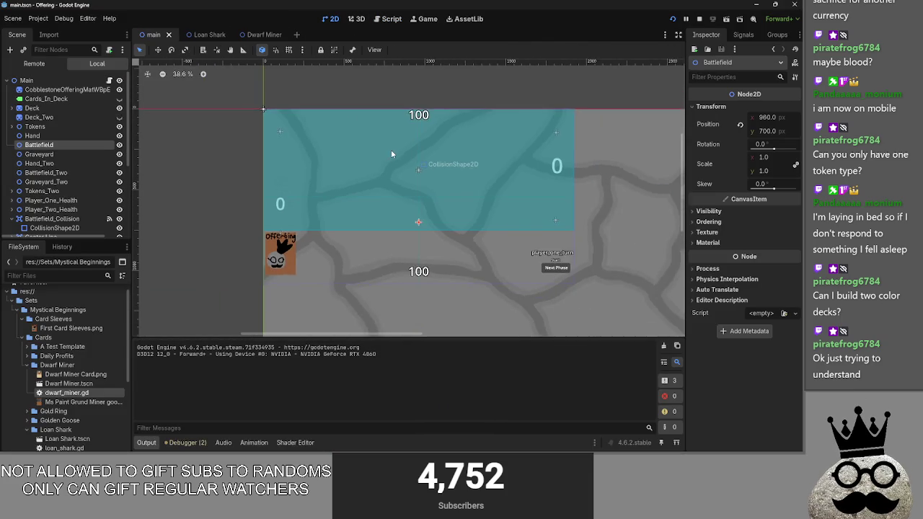
Make the Cancel Button and Confirm Button nodes visible in the Scene tree
{"action": "scroll", "coordinate": [391, 154], "scroll_direction": "down", "scroll_amount": 2}
{"action": "scroll", "coordinate": [60, 206], "scroll_direction": "down", "scroll_amount": 4}
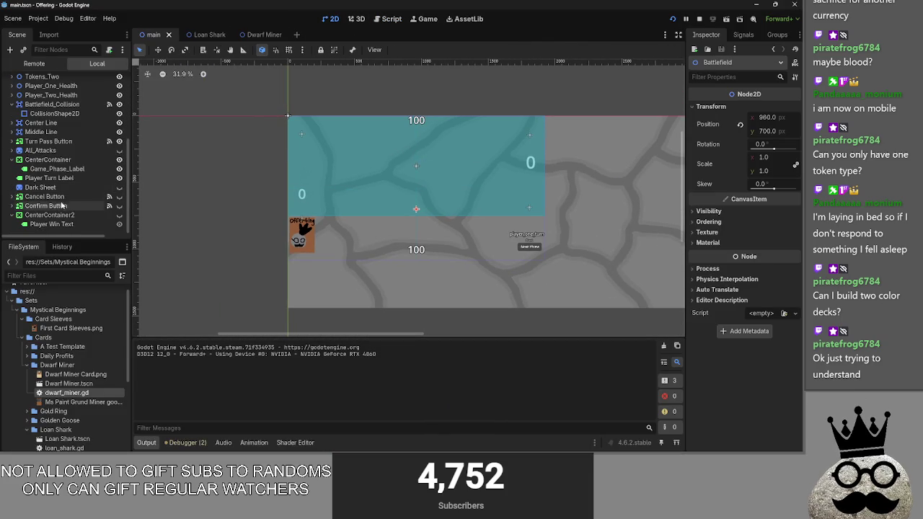
{"action": "left_click", "coordinate": [61, 206]}
{"action": "scroll", "coordinate": [345, 223], "scroll_direction": "up", "scroll_amount": 1}
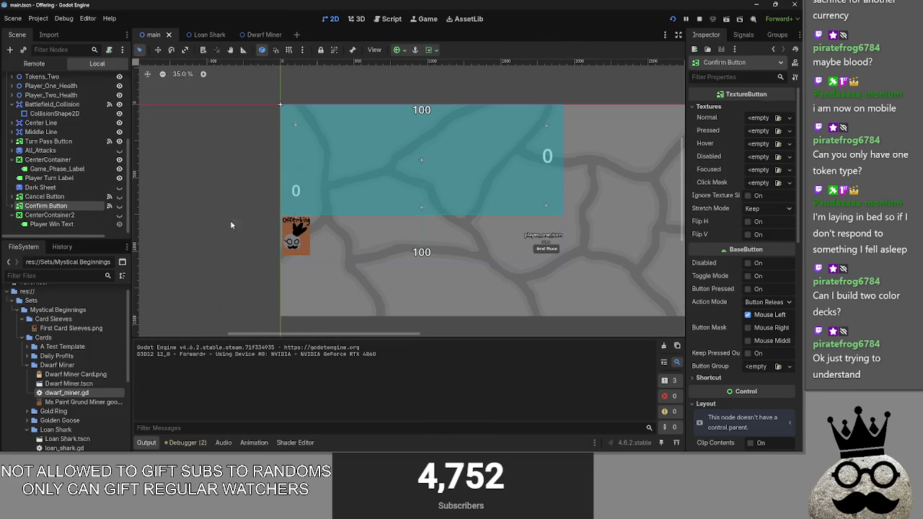
{"action": "scroll", "coordinate": [43, 212], "scroll_direction": "up", "scroll_amount": 1}
{"action": "left_click", "coordinate": [45, 206]}
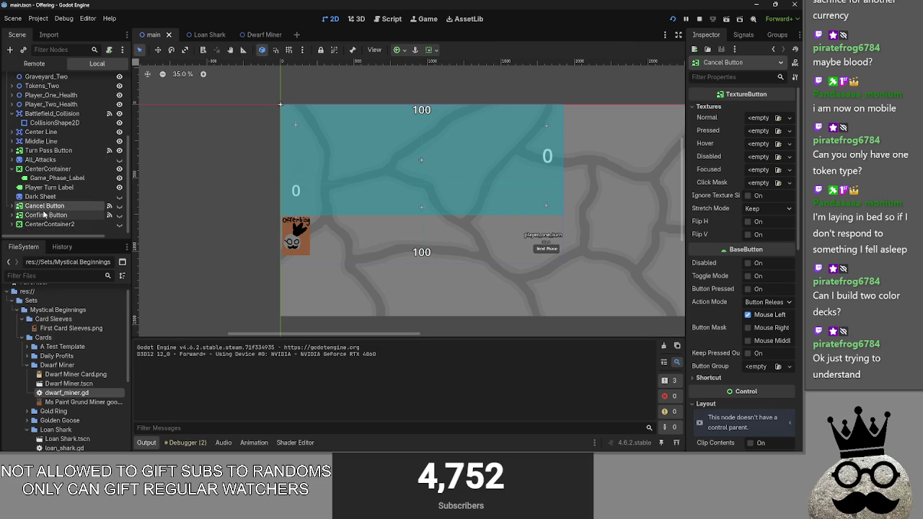
{"action": "left_click_drag", "start_coordinate": [237, 179], "coordinate": [198, 179]}
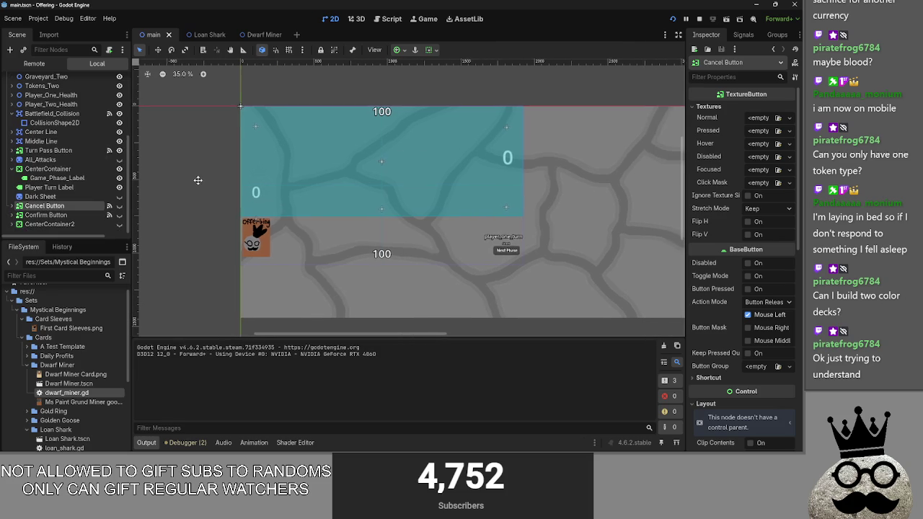
{"action": "left_click", "coordinate": [119, 206]}
{"action": "left_click", "coordinate": [119, 214]}
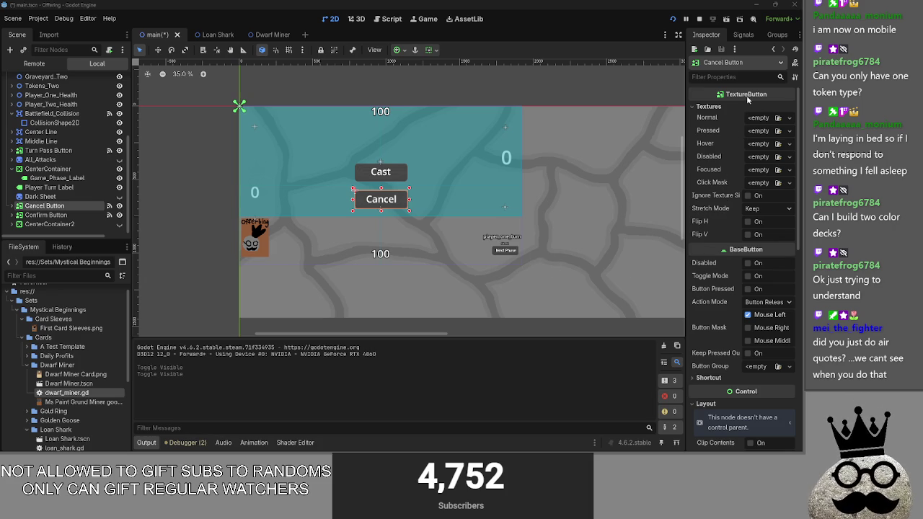
Set the Cancel button's Transform Scale to 0.25
{"action": "scroll", "coordinate": [744, 252], "scroll_direction": "down", "scroll_amount": 5}
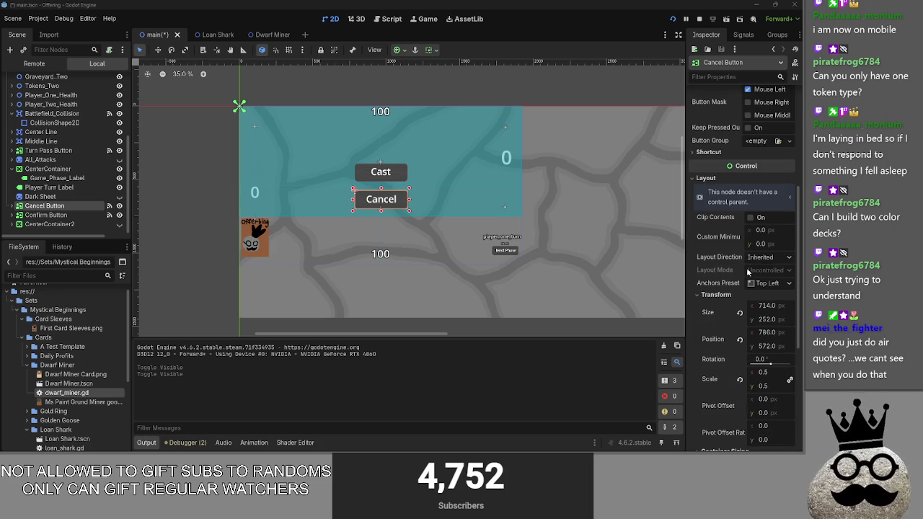
{"action": "left_click", "coordinate": [769, 373]}
{"action": "type", "text": "0.25"}
{"action": "key", "text": "Return"}
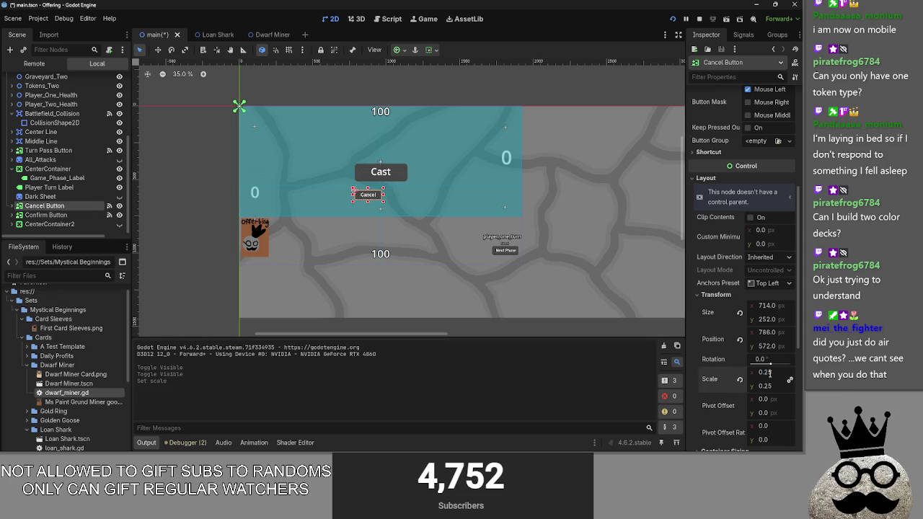
Select the Confirm Button node and set the Cast button's scale to 0.25 too
{"action": "left_click", "coordinate": [384, 171]}
{"action": "left_click", "coordinate": [391, 176]}
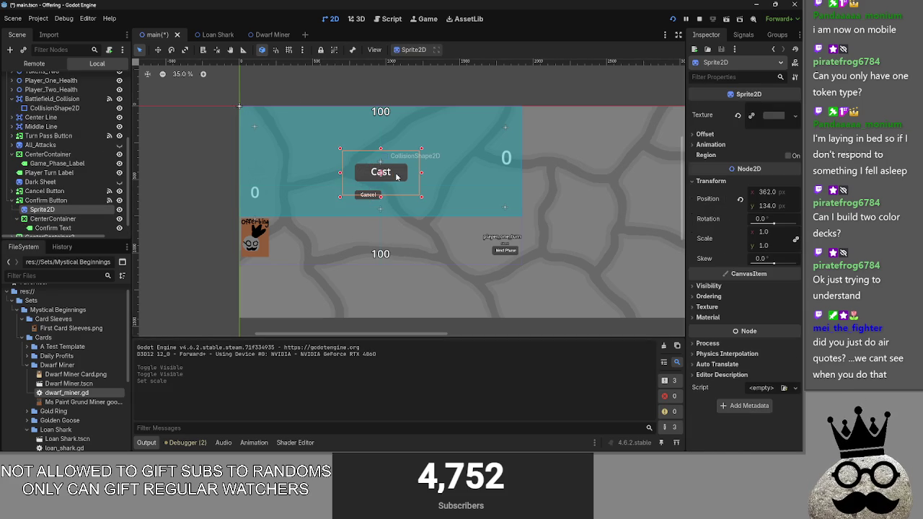
{"action": "left_click", "coordinate": [40, 201]}
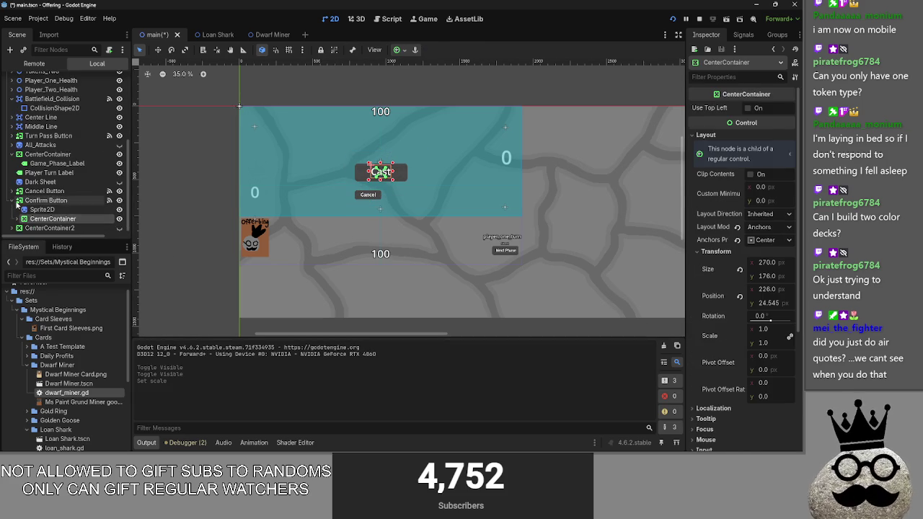
{"action": "left_click", "coordinate": [13, 202]}
{"action": "left_click", "coordinate": [36, 206]}
{"action": "left_click", "coordinate": [36, 207]}
{"action": "left_click", "coordinate": [43, 215]}
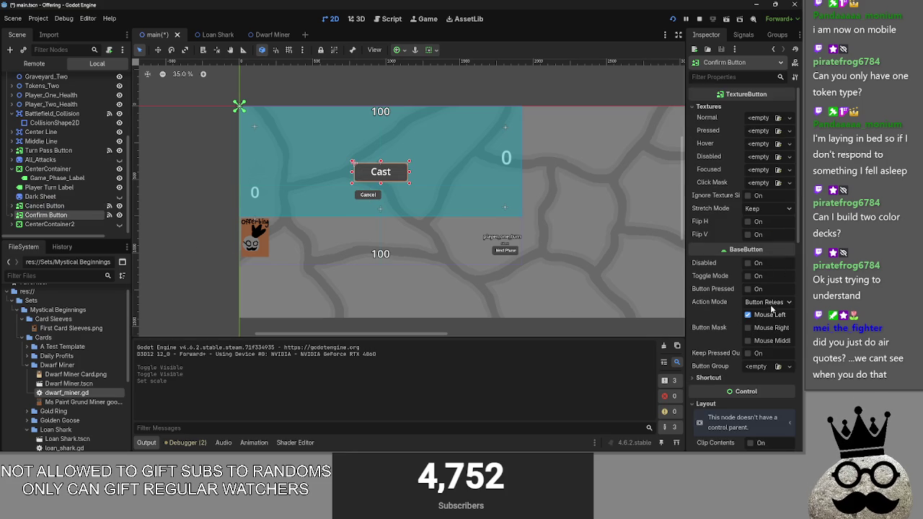
{"action": "scroll", "coordinate": [772, 295], "scroll_direction": "down", "scroll_amount": 5}
{"action": "left_click", "coordinate": [761, 384]}
{"action": "type", "text": "0.25"}
{"action": "key", "text": "Return"}
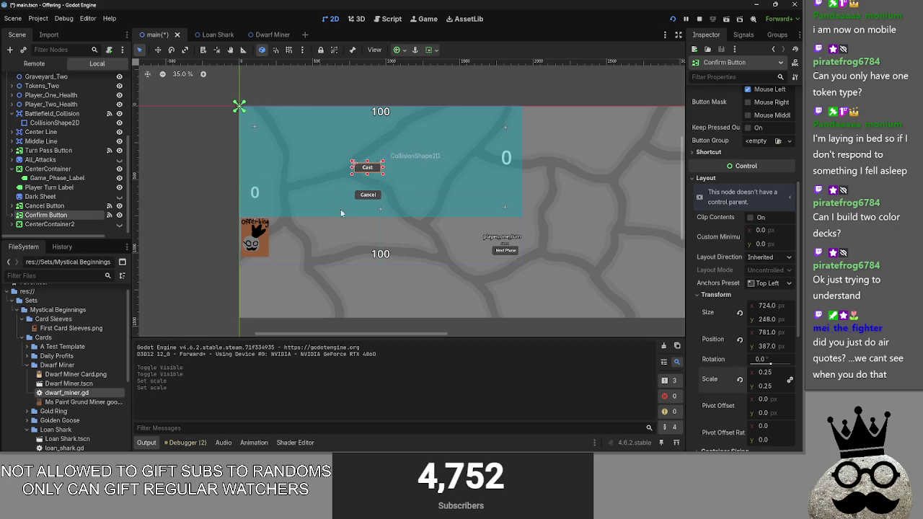
{"action": "scroll", "coordinate": [406, 210], "scroll_direction": "up", "scroll_amount": 3}
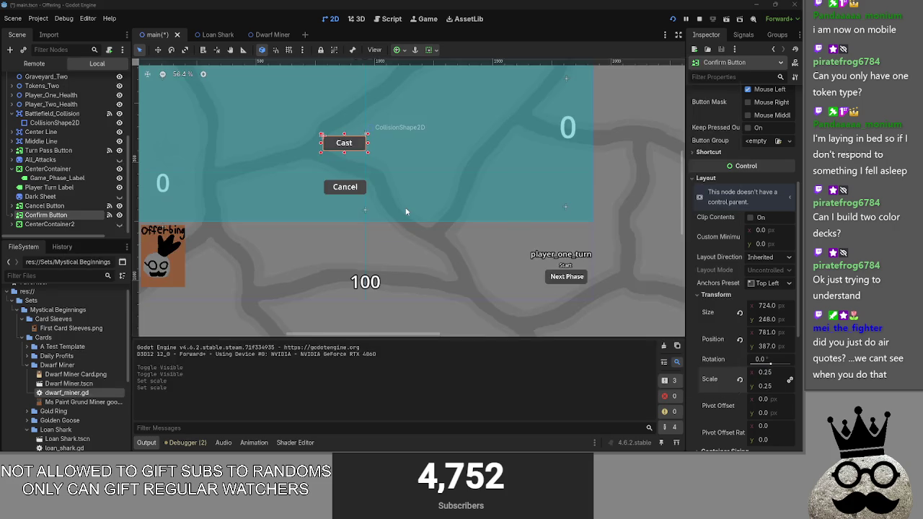
Re-trigger the shark card's sacrifice prompt in the running game to compare button placement
{"action": "key", "text": "alt+Tab"}
{"action": "key", "text": "alt+Tab"}
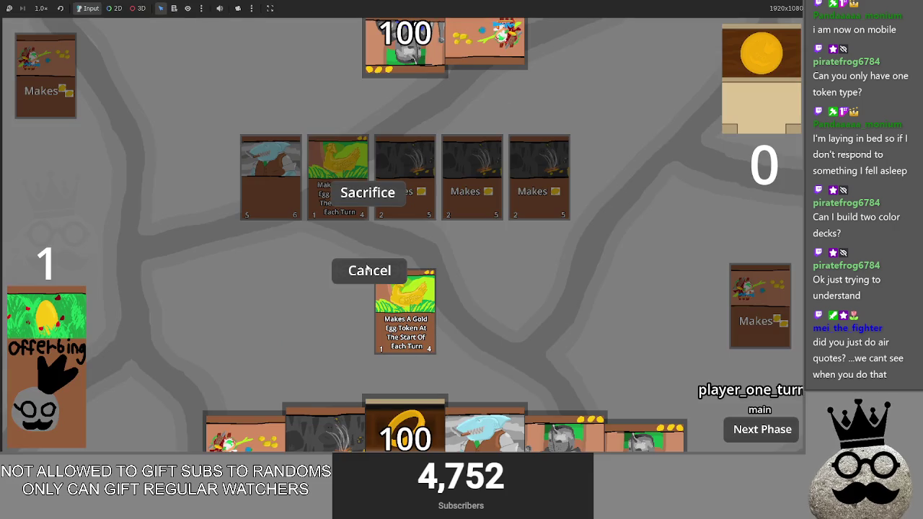
{"action": "left_click", "coordinate": [366, 268]}
{"action": "left_click", "coordinate": [486, 429]}
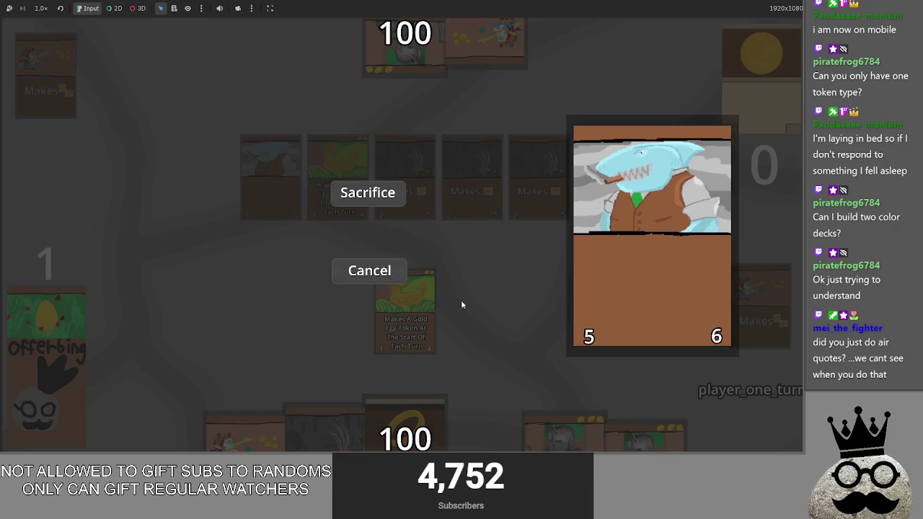
{"action": "key", "text": "alt+Tab"}
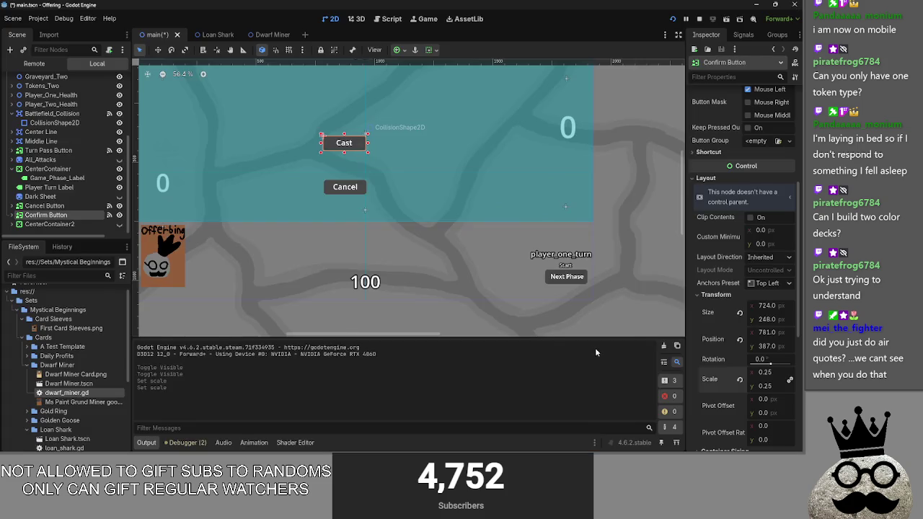
{"action": "key", "text": "alt+Tab"}
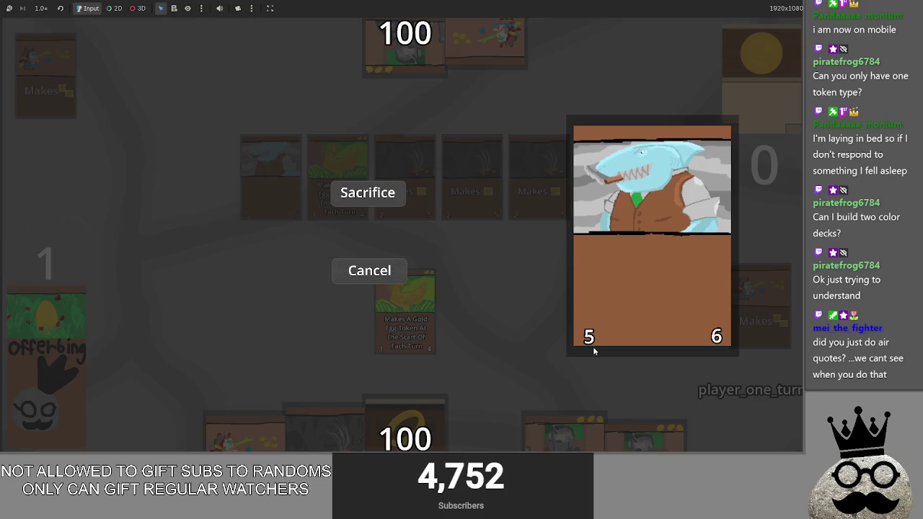
{"action": "key", "text": "alt+Tab"}
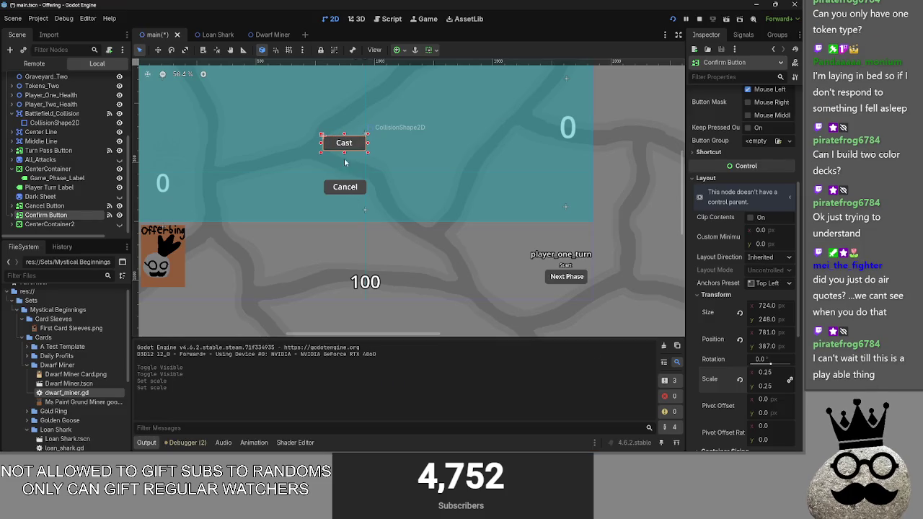
Select the Confirm Button node, undoing accidental nudges to the Cast button
{"action": "left_click_drag", "start_coordinate": [360, 147], "coordinate": [362, 155]}
{"action": "key", "text": "ctrl+z"}
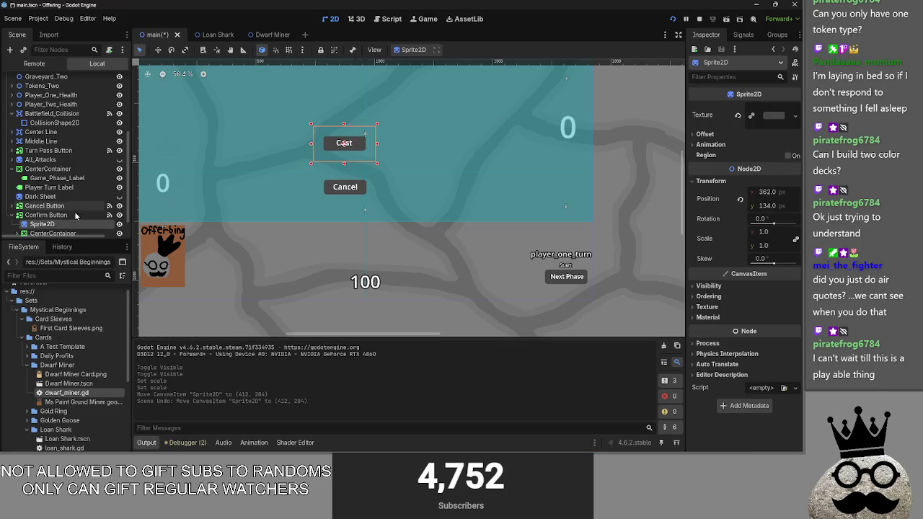
{"action": "left_click", "coordinate": [12, 215]}
{"action": "left_click", "coordinate": [43, 215]}
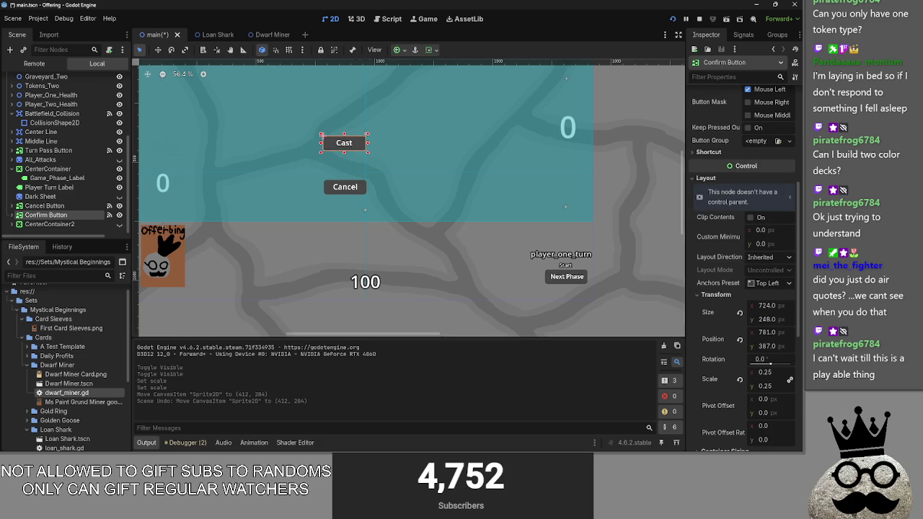
{"action": "mouse_move", "coordinate": [768, 324]}
{"action": "left_mouse_down"}
{"action": "mouse_move", "coordinate": [779, 324]}
{"action": "mouse_move", "coordinate": [772, 352]}
{"action": "mouse_move", "coordinate": [799, 346]}
{"action": "left_mouse_up"}
{"action": "key", "text": "ctrl+z"}
Set the Cast button's position y to 850, shift it right, and open loan_shark.gd
{"action": "key", "text": "alt+Tab"}
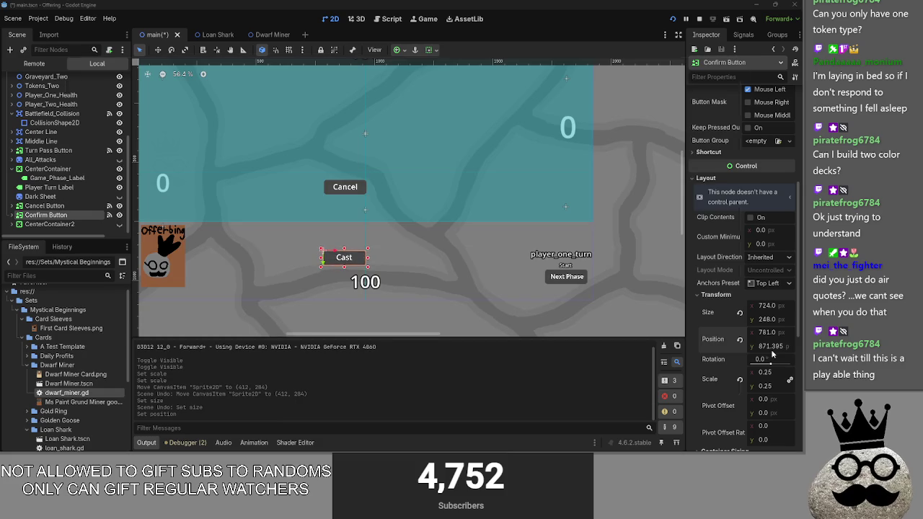
{"action": "key", "text": "alt+Tab"}
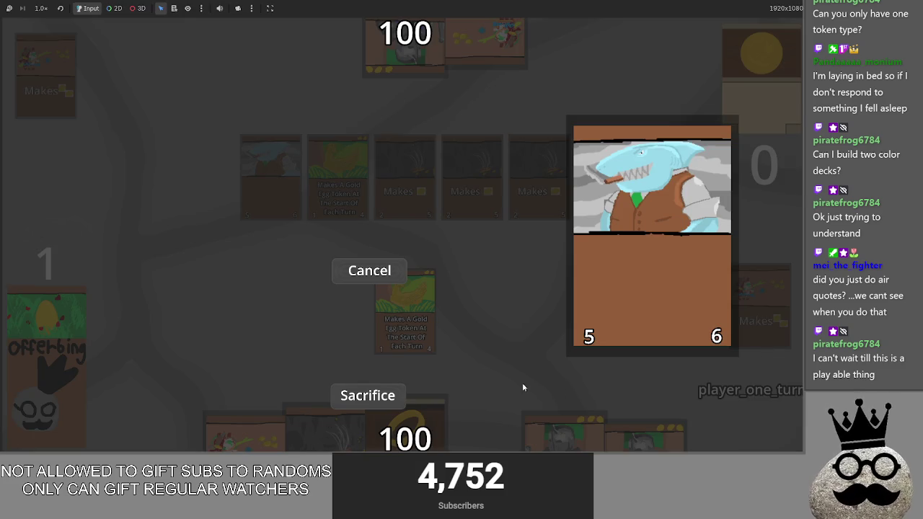
{"action": "key", "text": "alt+Tab"}
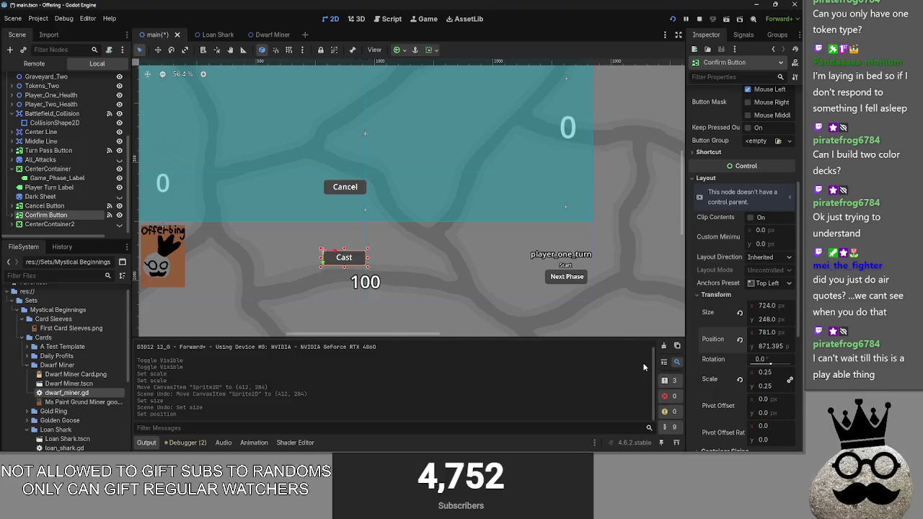
{"action": "left_click_drag", "start_coordinate": [763, 346], "coordinate": [405, 229]}
{"action": "left_click", "coordinate": [762, 349]}
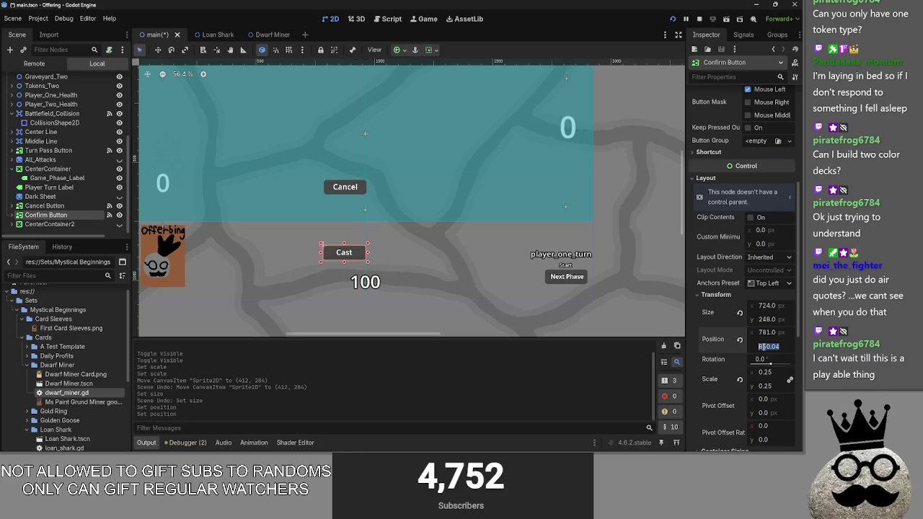
{"action": "type", "text": "850"}
{"action": "key", "text": "Return"}
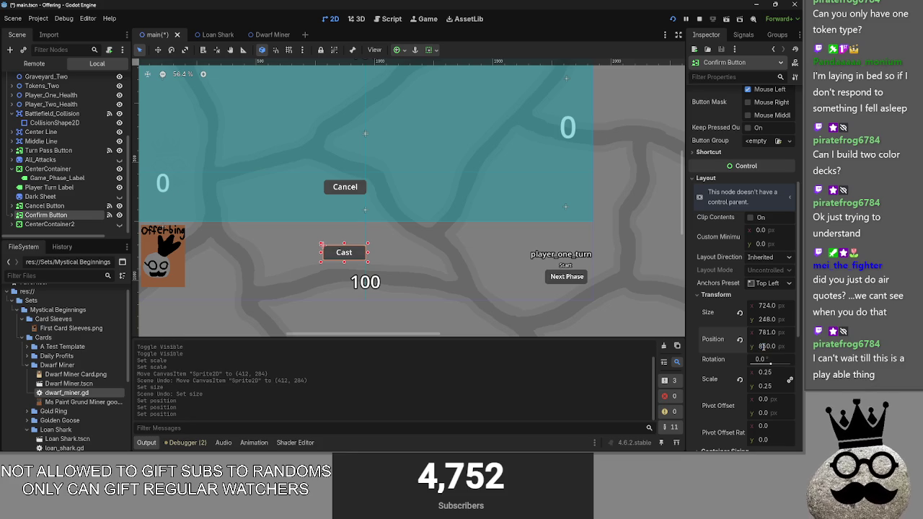
{"action": "left_click_drag", "start_coordinate": [768, 332], "coordinate": [833, 333]}
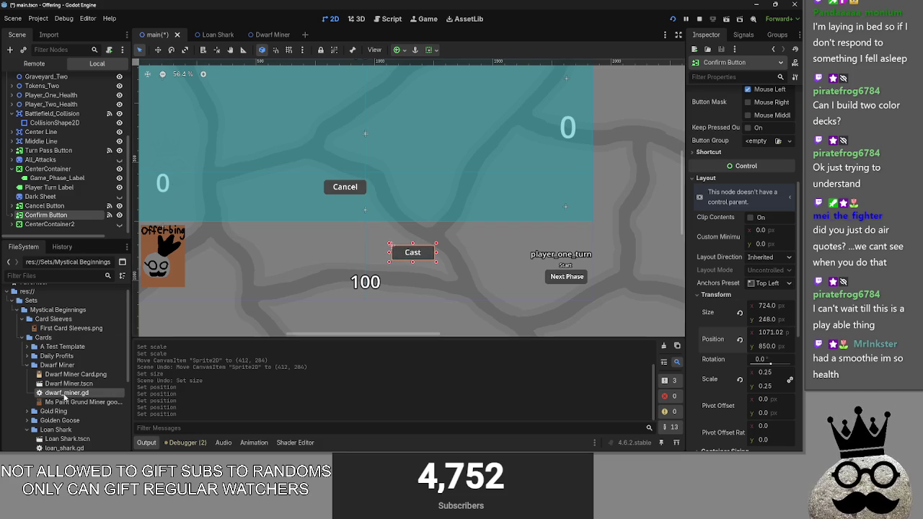
{"action": "double_click", "coordinate": [70, 447]}
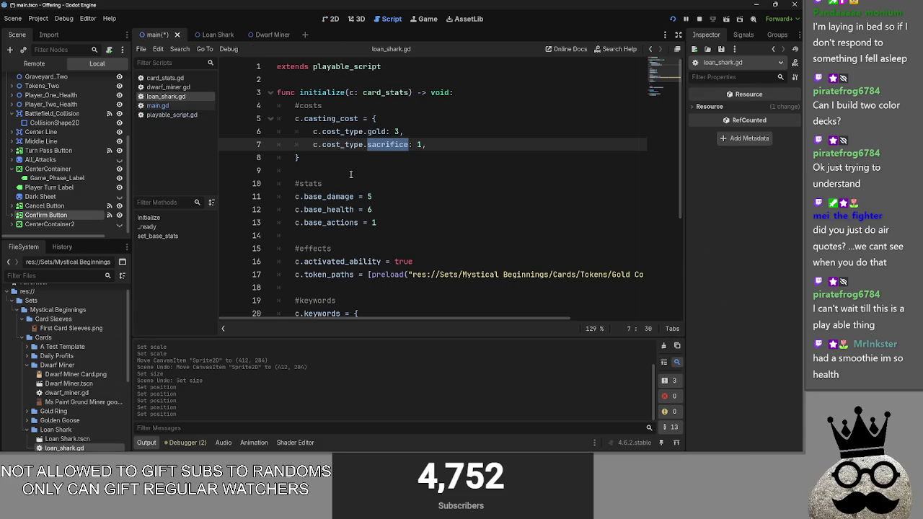
Look over the sacrifice cost line and main.gd, then return to the 2D view
{"action": "left_click_drag", "start_coordinate": [426, 144], "coordinate": [314, 144]}
{"action": "left_click", "coordinate": [458, 141]}
{"action": "left_click", "coordinate": [169, 105]}
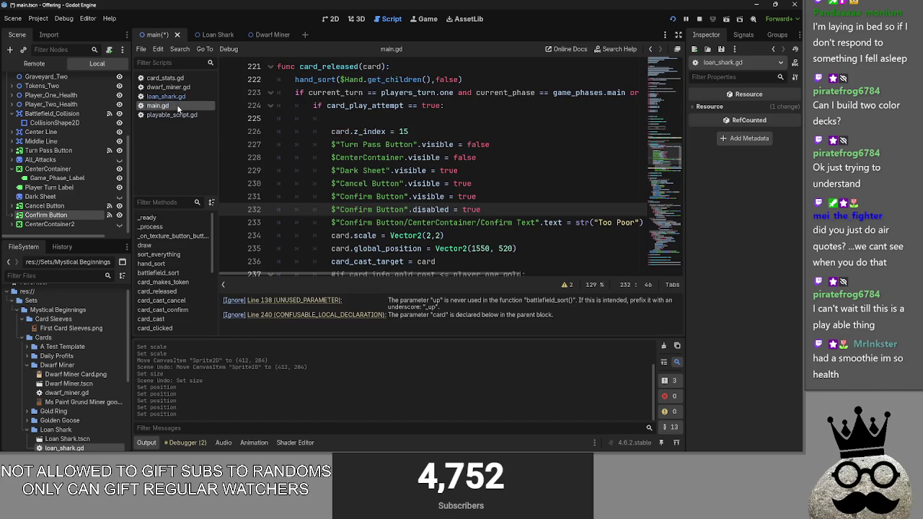
{"action": "left_click", "coordinate": [331, 19]}
{"action": "key", "text": "alt+Tab"}
{"action": "left_click", "coordinate": [447, 134]}
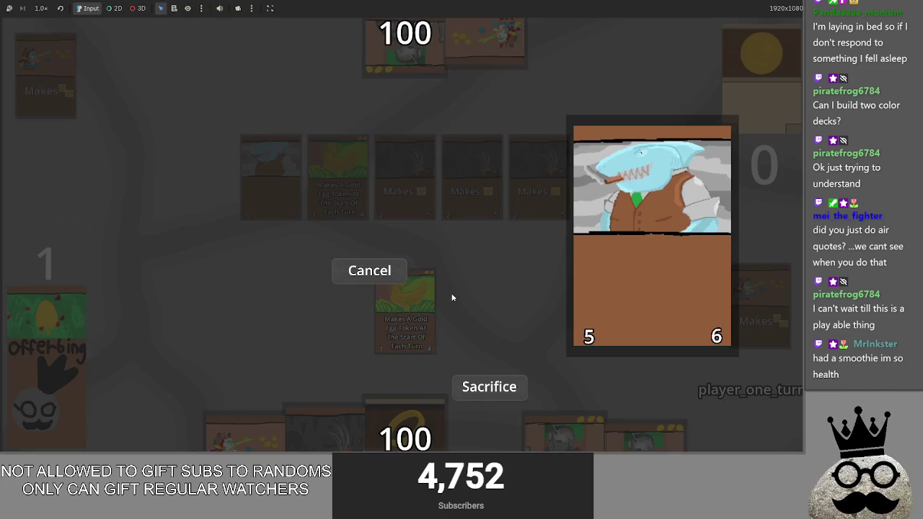
{"action": "key", "text": "alt+Tab"}
{"action": "key", "text": "Tab"}
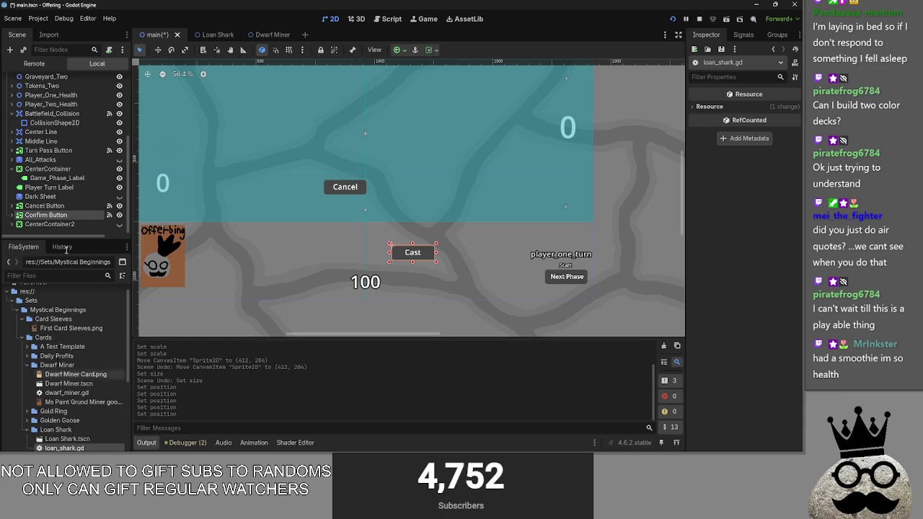
Move the Cast button right beside the player turn label, near position 1450, 840
{"action": "left_click", "coordinate": [43, 215]}
{"action": "key", "text": "alt+Tab"}
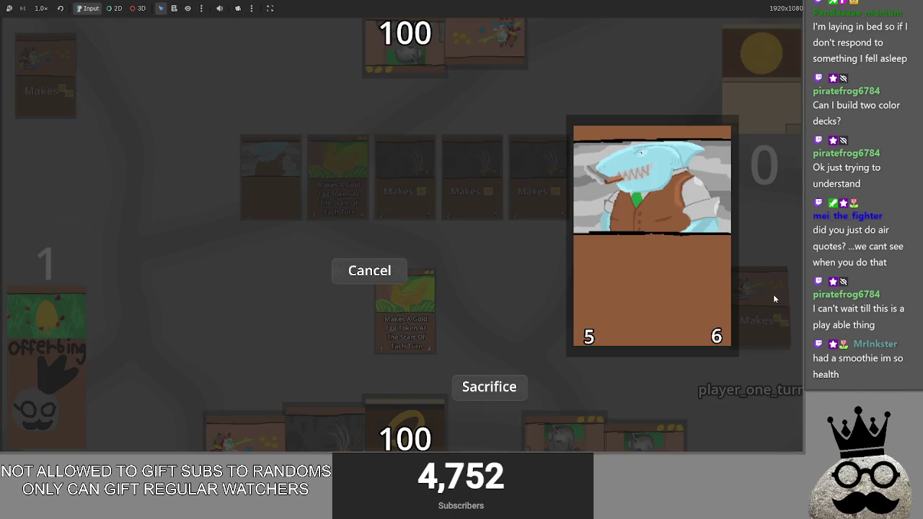
{"action": "key", "text": "alt+Tab"}
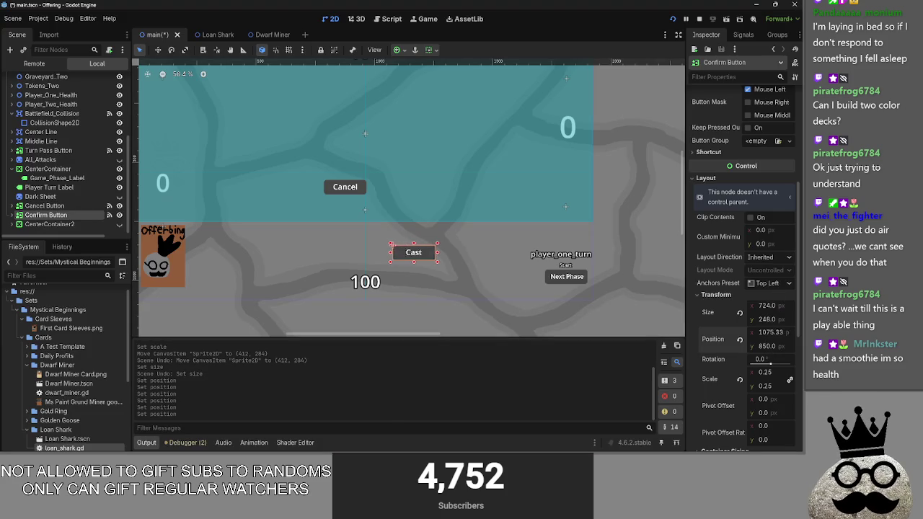
{"action": "left_click_drag", "start_coordinate": [417, 252], "coordinate": [473, 252]}
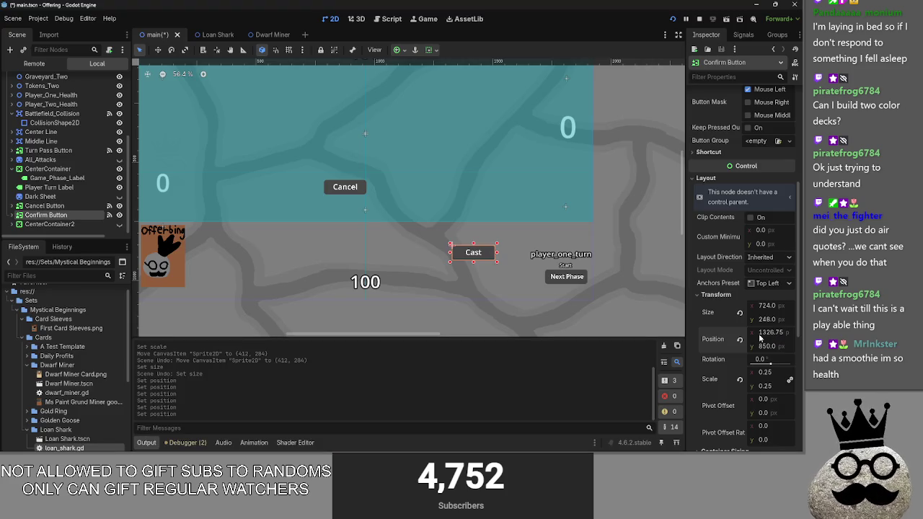
{"action": "left_click_drag", "start_coordinate": [759, 338], "coordinate": [781, 331]}
Check placement in the running game, raise the Cast button slightly, and lift the Brace 1 card
{"action": "key", "text": "F5"}
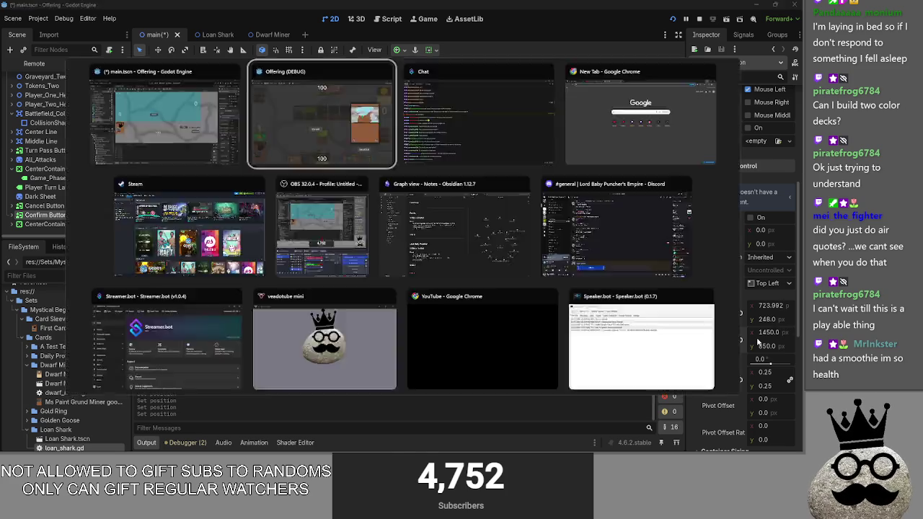
{"action": "key", "text": "F8"}
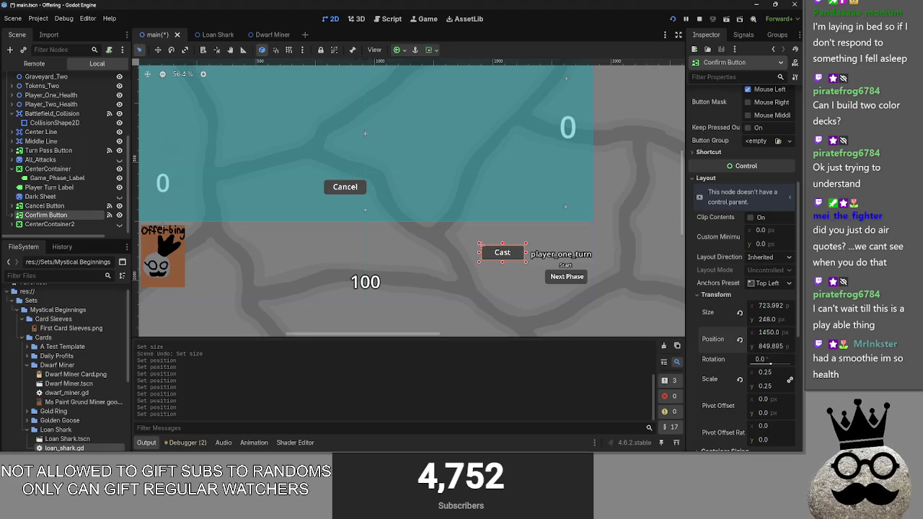
{"action": "left_click_drag", "start_coordinate": [780, 346], "coordinate": [772, 346]}
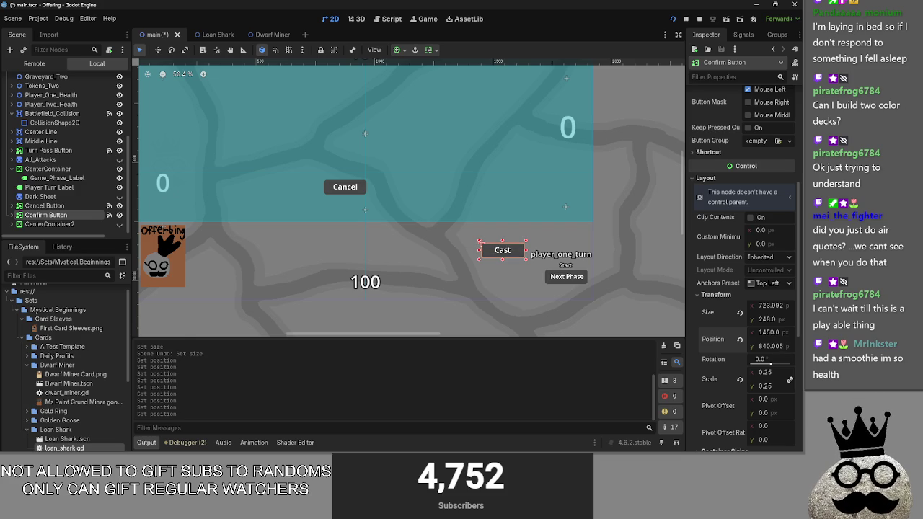
{"action": "key", "text": "F5"}
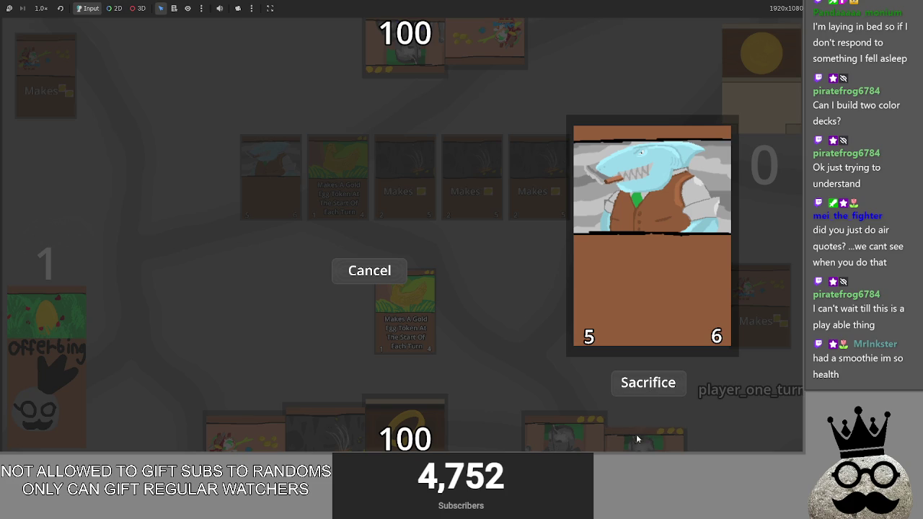
{"action": "mouse_move", "coordinate": [576, 427]}
{"action": "left_mouse_down"}
{"action": "mouse_move", "coordinate": [467, 274]}
{"action": "mouse_move", "coordinate": [455, 282]}
{"action": "mouse_move", "coordinate": [475, 324]}
{"action": "left_mouse_up"}
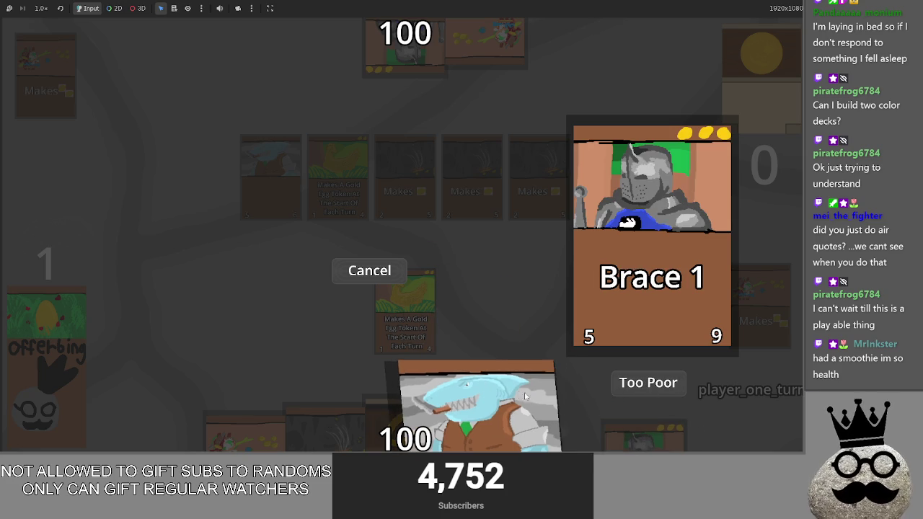
Cancel the Brace 1 card, restart the game, and pick a coin-making card from the hand
{"action": "left_click", "coordinate": [340, 270]}
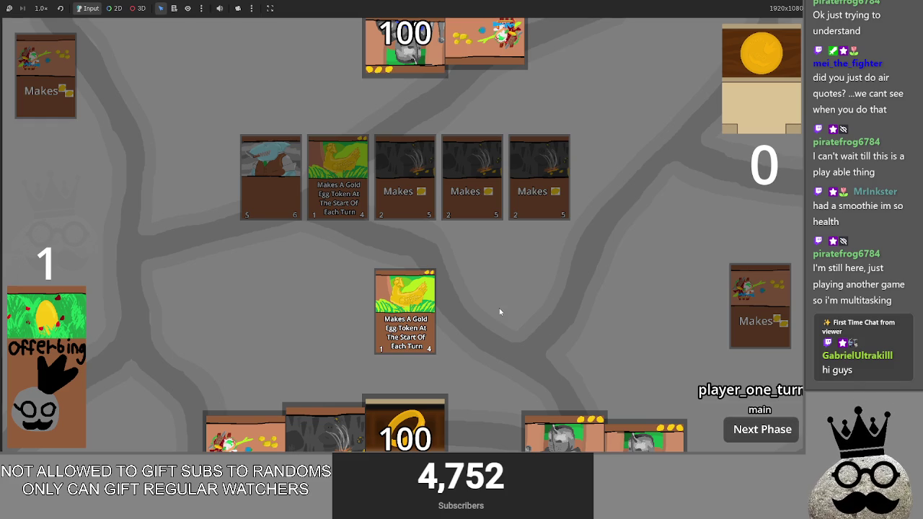
{"action": "key", "text": "F8"}
{"action": "left_click", "coordinate": [671, 20]}
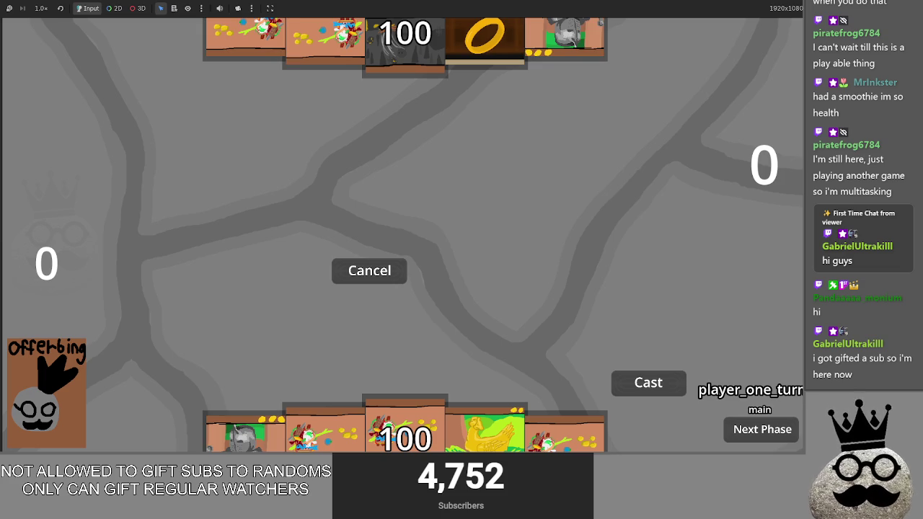
{"action": "left_click", "coordinate": [425, 422]}
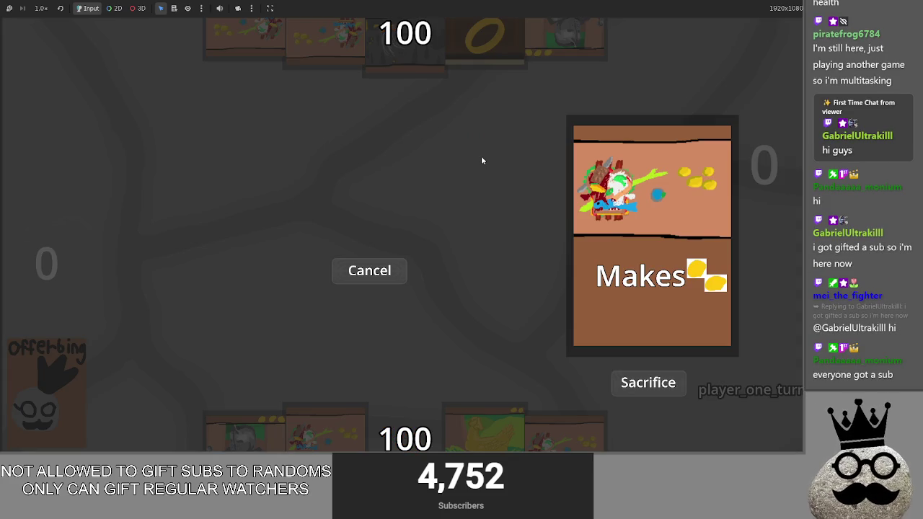
Cycle through open windows to view the enlarged card with its Sacrifice option
{"action": "key", "text": "alt+Tab"}
{"action": "key", "text": "alt+Tab"}
{"action": "key", "text": "alt+Tab"}
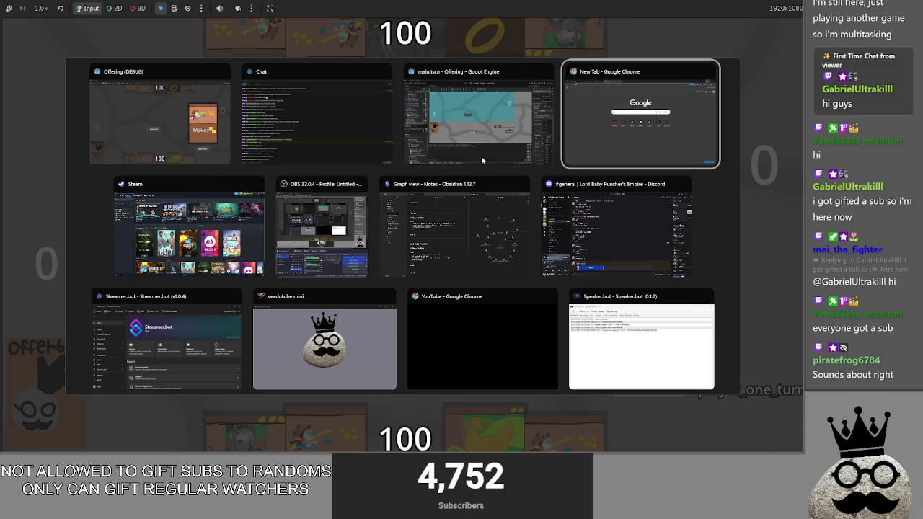
{"action": "left_click", "coordinate": [481, 155]}
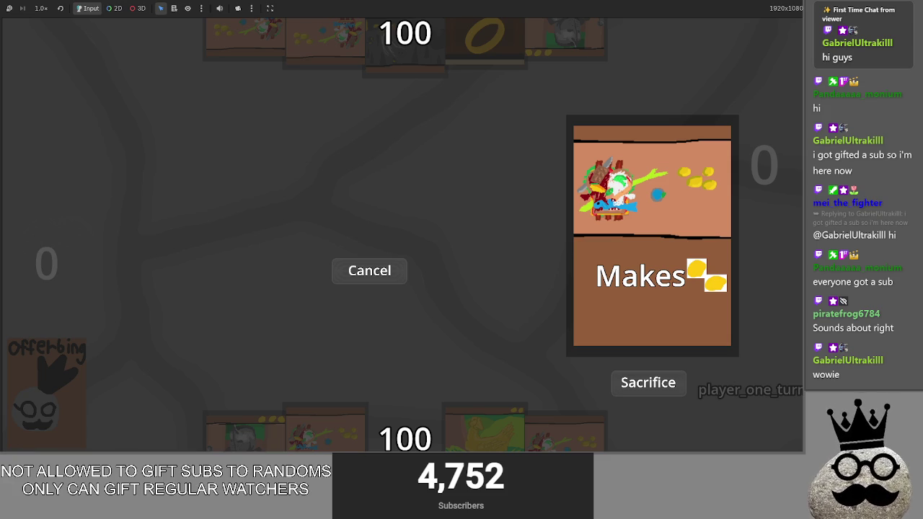
{"action": "key", "text": "alt+Tab"}
{"action": "key", "text": "alt+Tab"}
{"action": "key", "text": "alt+Tab"}
{"action": "key", "text": "alt+Tab"}
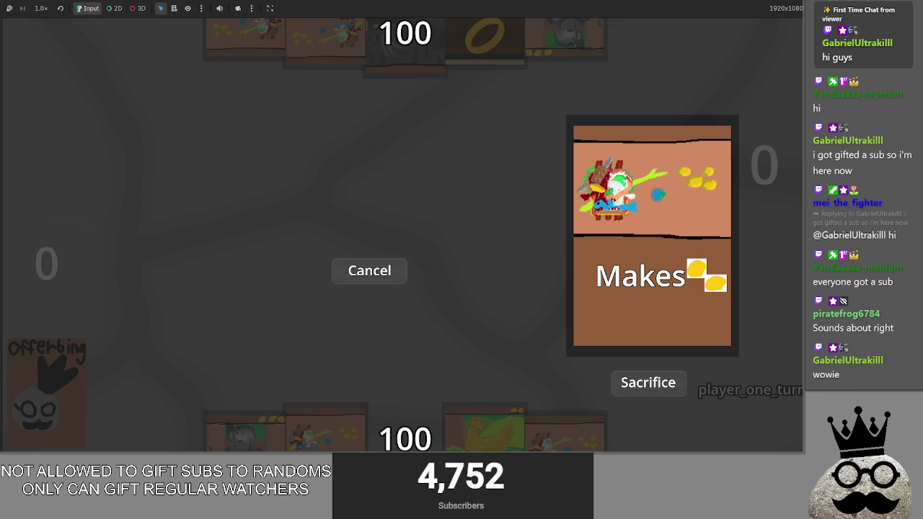
{"action": "key", "text": "alt+Tab"}
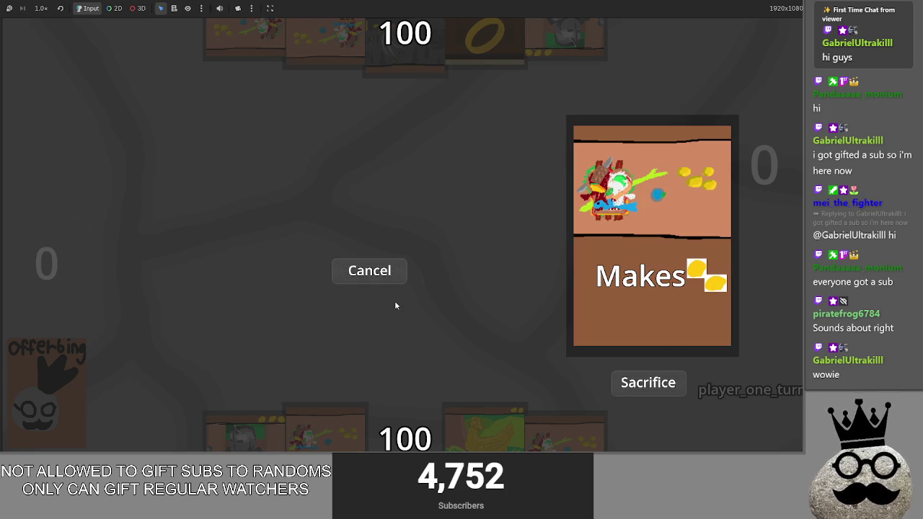
{"action": "key", "text": "alt+Tab"}
{"action": "key", "text": "Tab"}
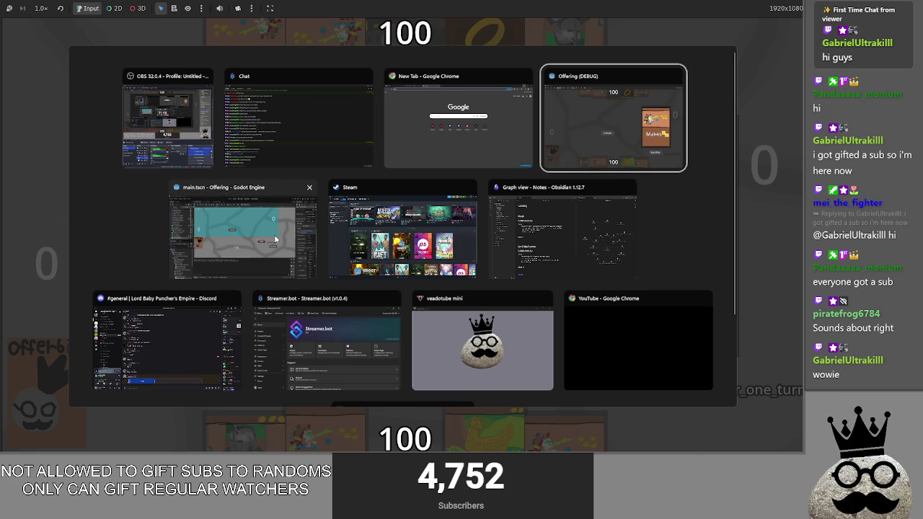
Select the Cancel Button node and inspect its Sprite2D transform values
{"action": "left_click", "coordinate": [274, 240]}
{"action": "left_click", "coordinate": [76, 220]}
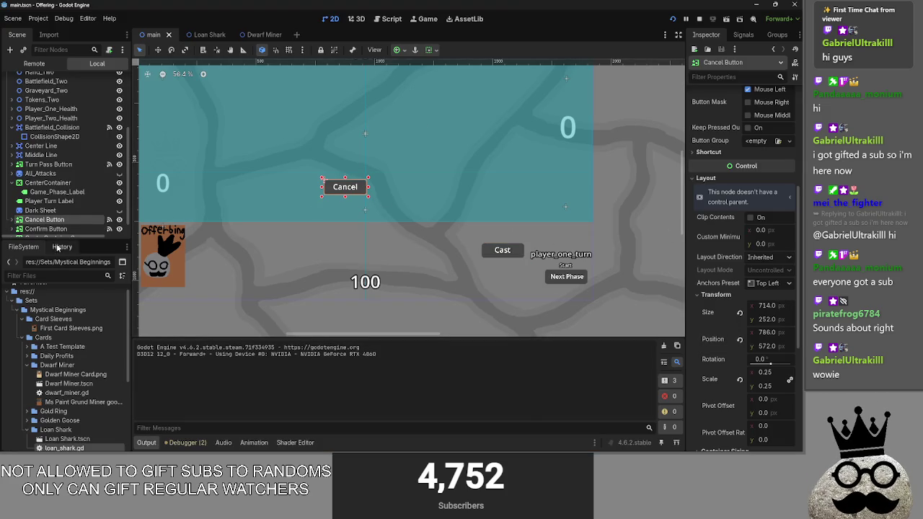
{"action": "left_click", "coordinate": [12, 220]}
{"action": "left_click", "coordinate": [86, 216]}
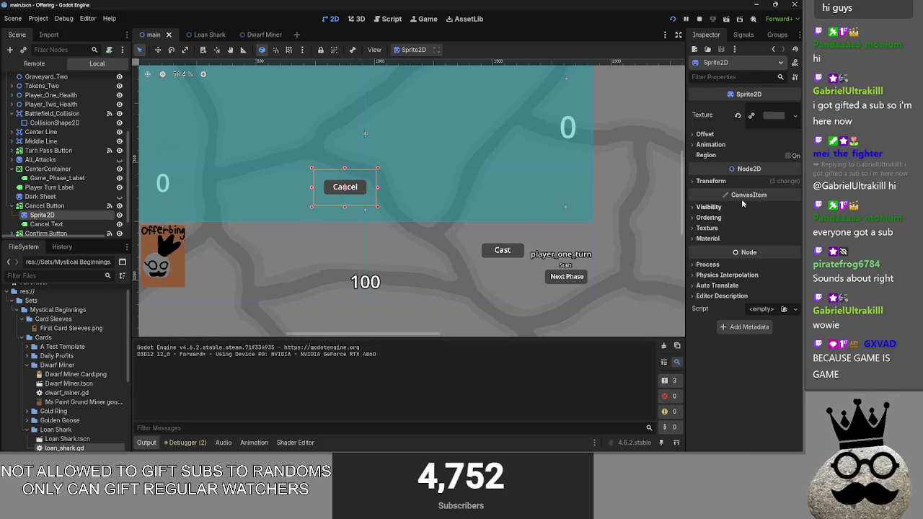
{"action": "left_click", "coordinate": [710, 181]}
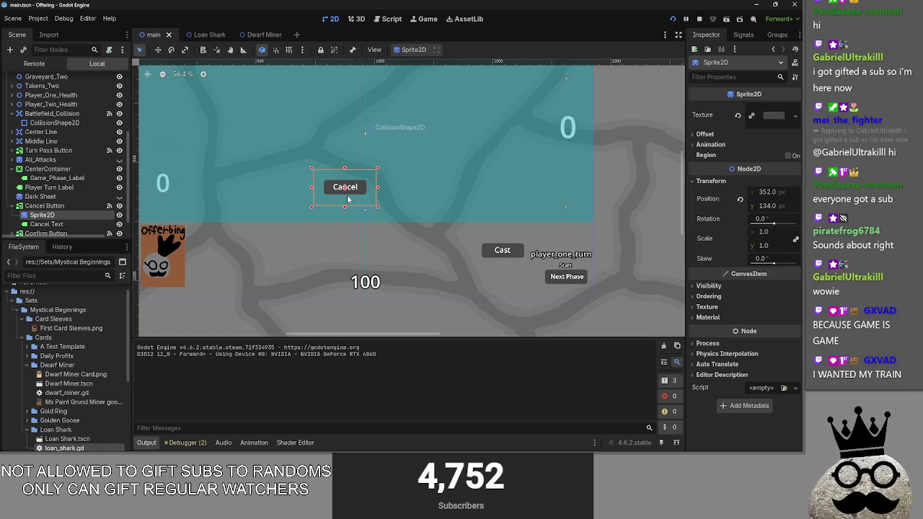
{"action": "left_click", "coordinate": [43, 207]}
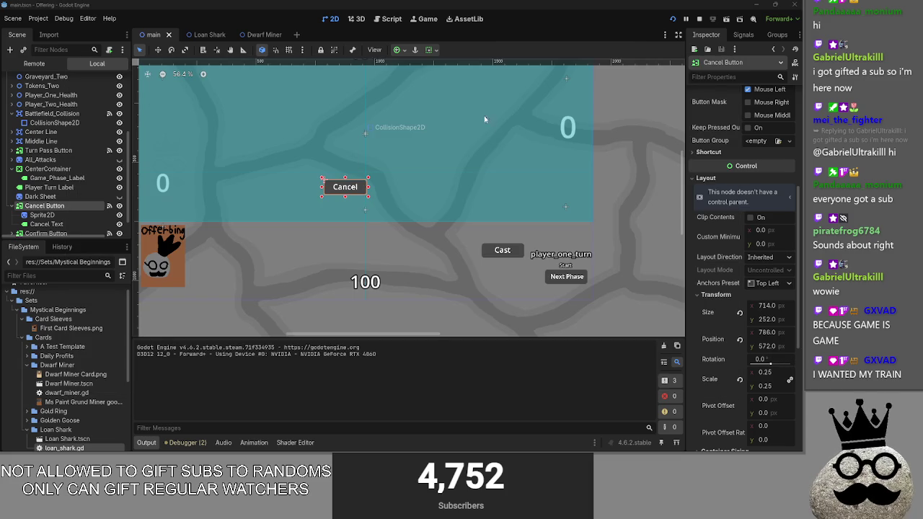
Copy the Cast button's x value and paste 1450 as the Cancel button's x position
{"action": "scroll", "coordinate": [43, 216], "scroll_direction": "down", "scroll_amount": 1}
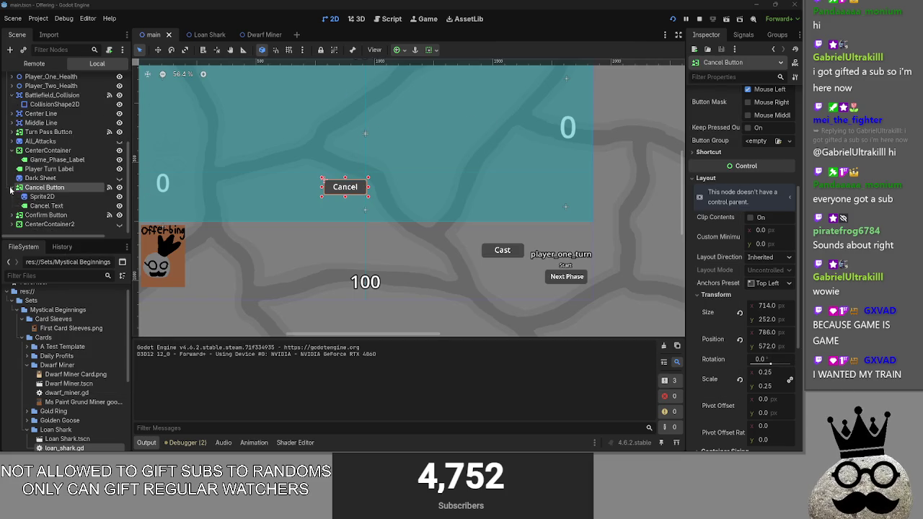
{"action": "left_click", "coordinate": [46, 214]}
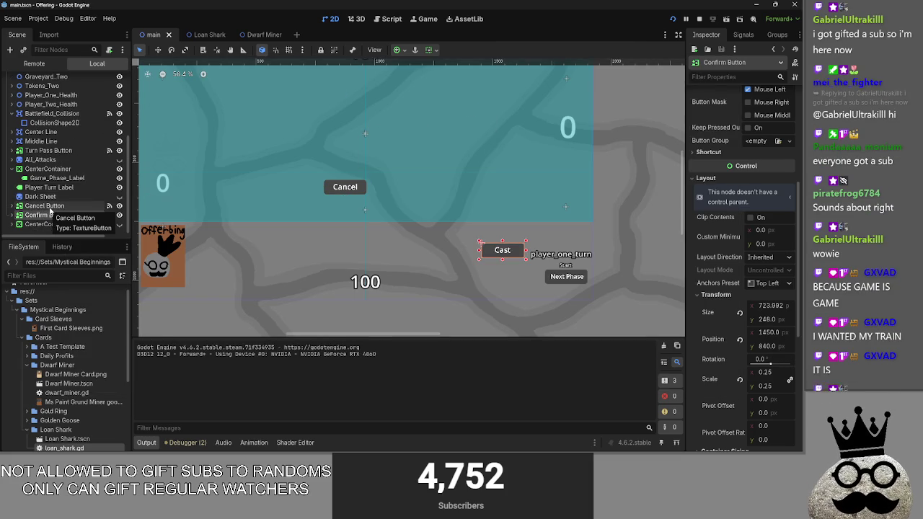
{"action": "left_click", "coordinate": [769, 332]}
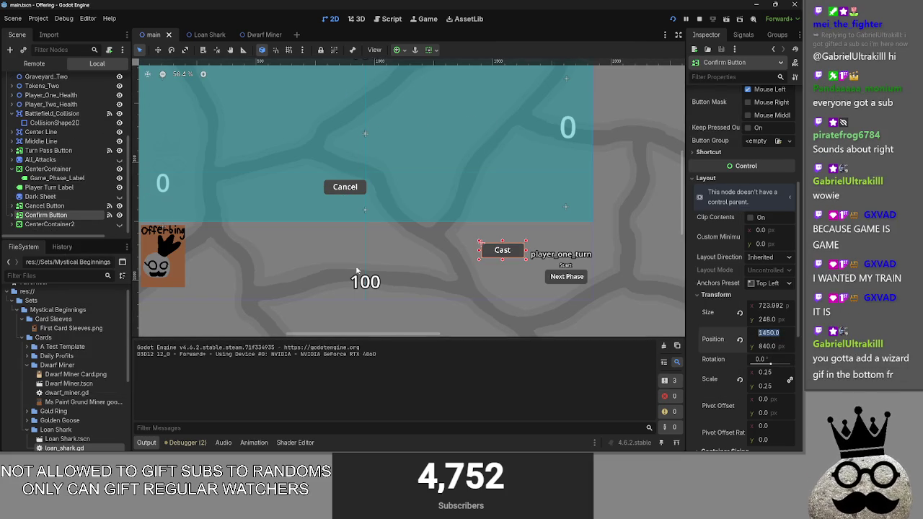
{"action": "left_click", "coordinate": [45, 205]}
{"action": "left_click", "coordinate": [768, 332]}
{"action": "type", "text": "1450.0"}
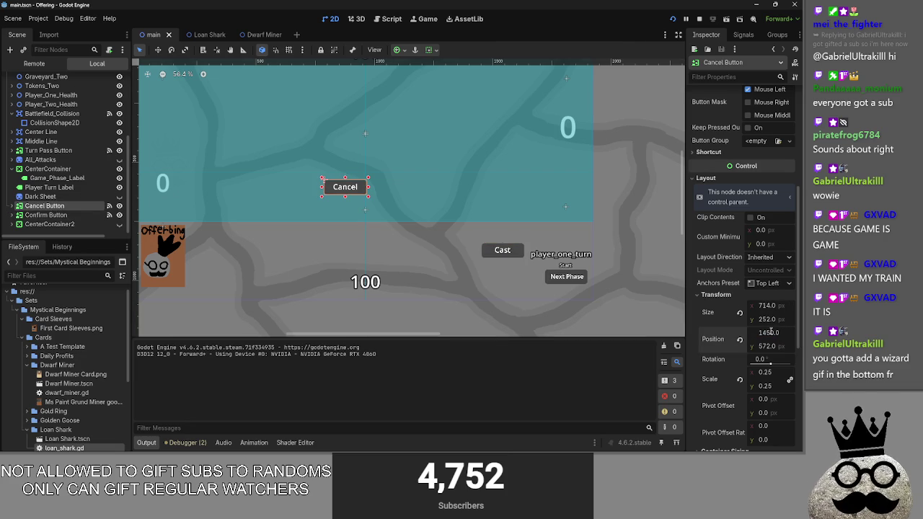
{"action": "key", "text": "Return"}
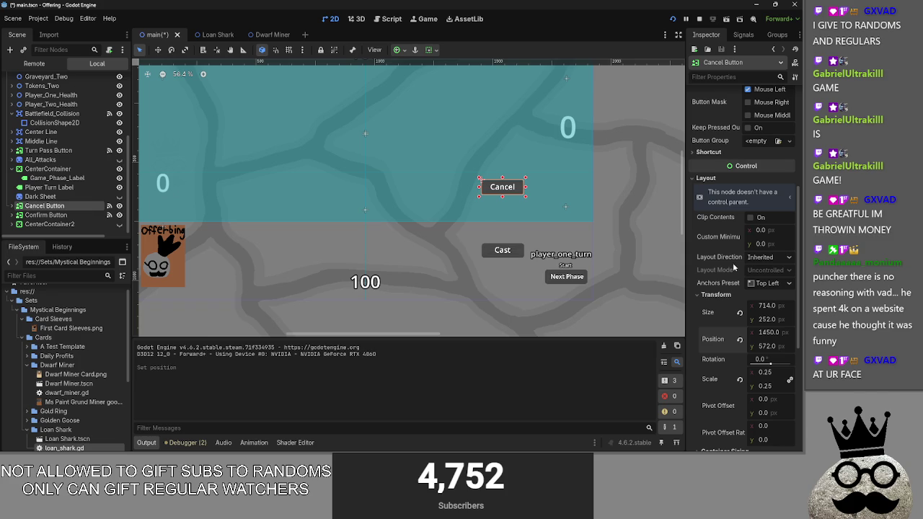
Set the Cancel button's y position to 920 and run the game
{"action": "left_click_drag", "start_coordinate": [771, 346], "coordinate": [792, 346]}
{"action": "left_click", "coordinate": [759, 347]}
{"action": "type", "text": "920"}
{"action": "key", "text": "Return"}
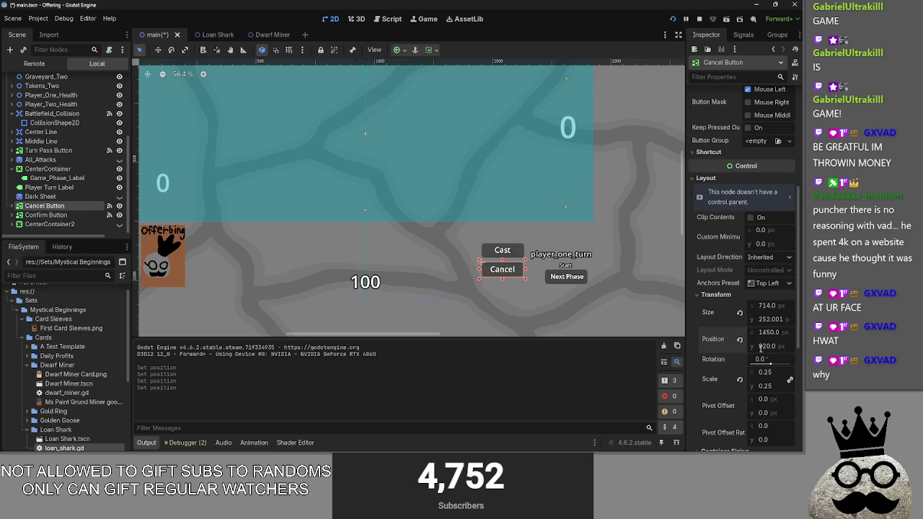
{"action": "key", "text": "F5"}
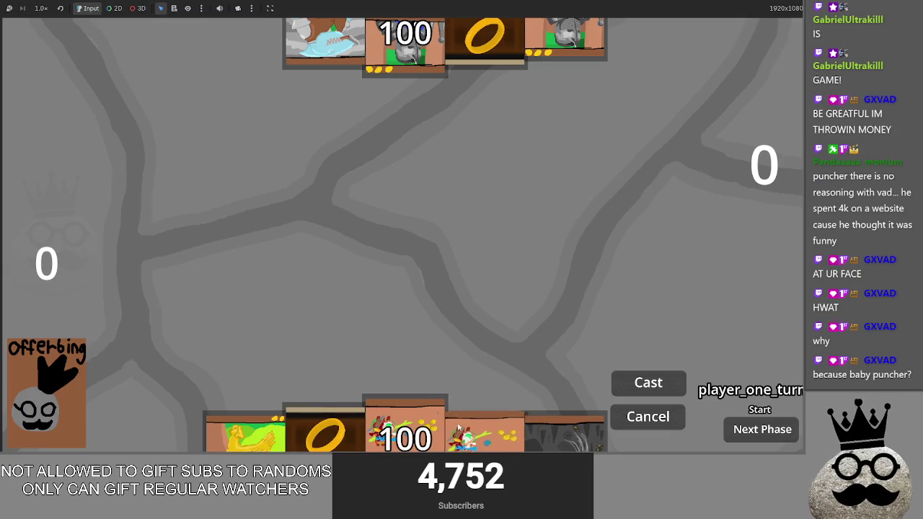
Sacrifice a card, cancel the Gold Egg card, and open a Makes card in the game
{"action": "left_click", "coordinate": [535, 423]}
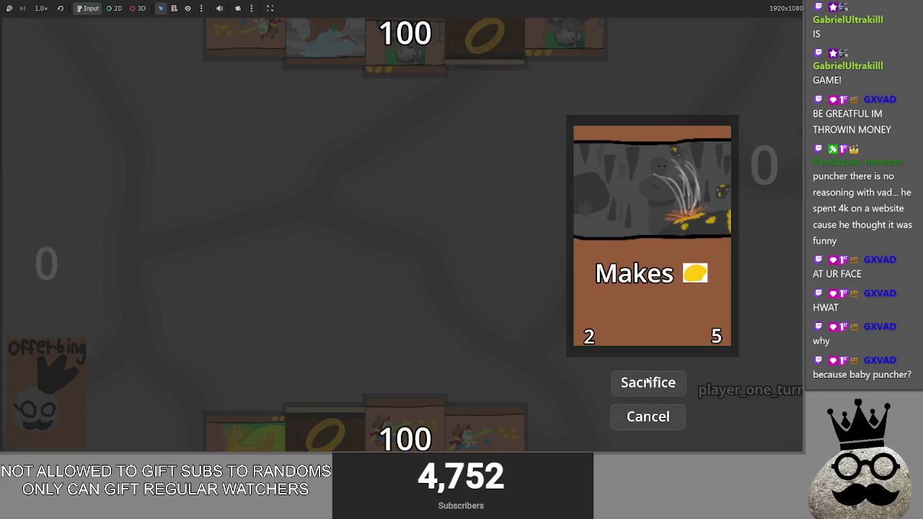
{"action": "left_click", "coordinate": [647, 381]}
{"action": "left_click", "coordinate": [565, 393]}
{"action": "left_click", "coordinate": [647, 417]}
{"action": "left_click", "coordinate": [539, 325]}
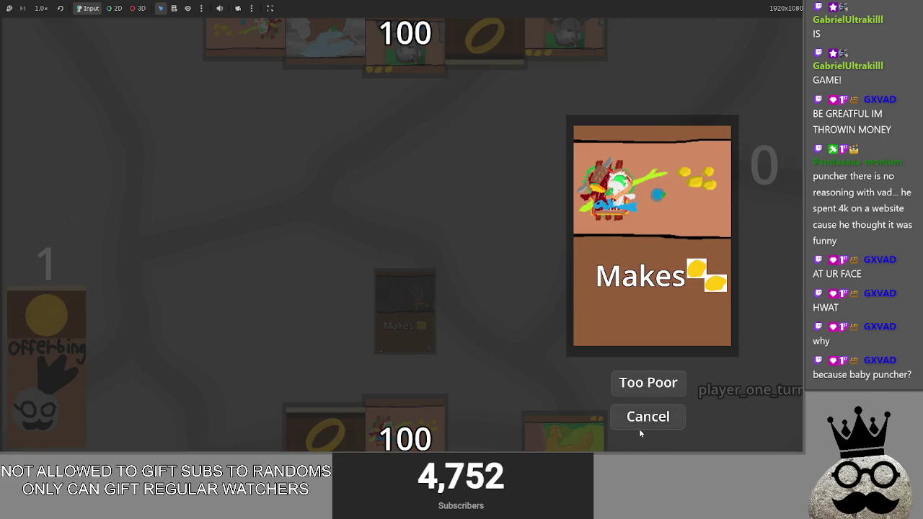
Close the game and view main.gd's card_released code in the script editor
{"action": "key", "text": "F8"}
{"action": "left_click", "coordinate": [379, 18]}
{"action": "scroll", "coordinate": [638, 195], "scroll_direction": "down", "scroll_amount": 2}
{"action": "scroll", "coordinate": [637, 195], "scroll_direction": "up", "scroll_amount": 1}
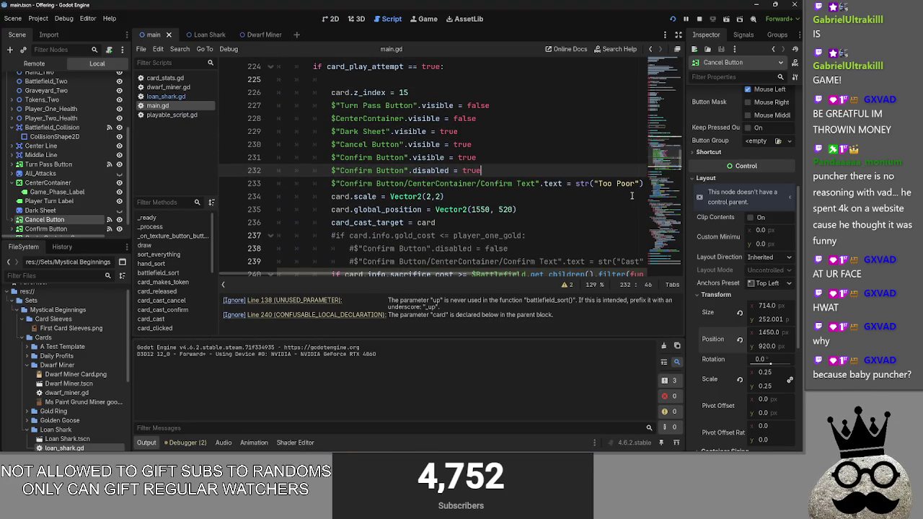
{"action": "scroll", "coordinate": [632, 195], "scroll_direction": "up", "scroll_amount": 3}
{"action": "left_click_drag", "start_coordinate": [626, 223], "coordinate": [582, 228]}
{"action": "type", "text": "Cast"}
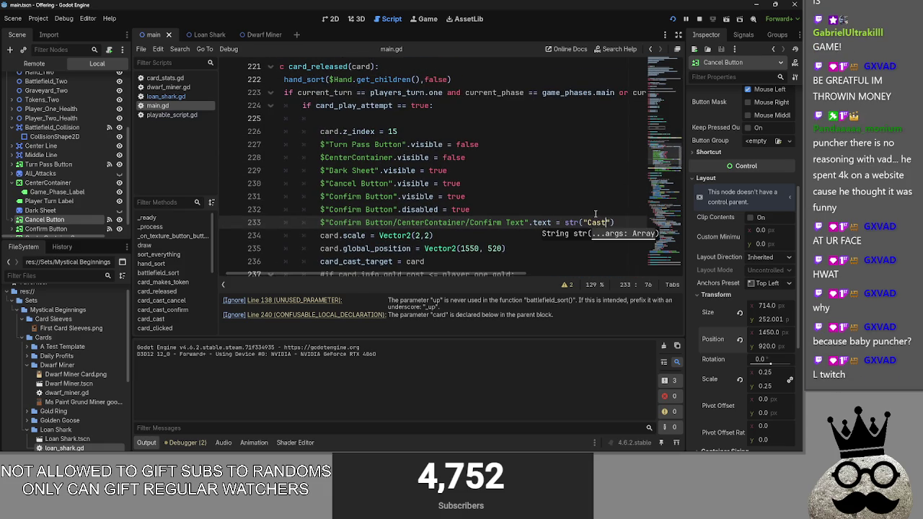
{"action": "left_click", "coordinate": [595, 211]}
{"action": "left_click", "coordinate": [693, 22]}
{"action": "key", "text": "alt+Tab"}
{"action": "left_click_drag", "start_coordinate": [331, 118], "coordinate": [215, 121]}
{"action": "key", "text": "BackSpace"}
{"action": "key", "text": "BackSpace"}
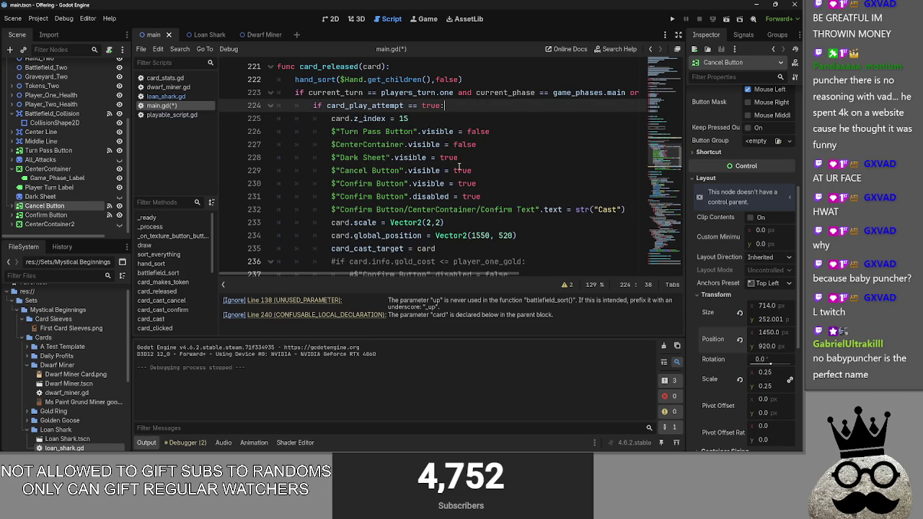
{"action": "key", "text": "alt+Tab"}
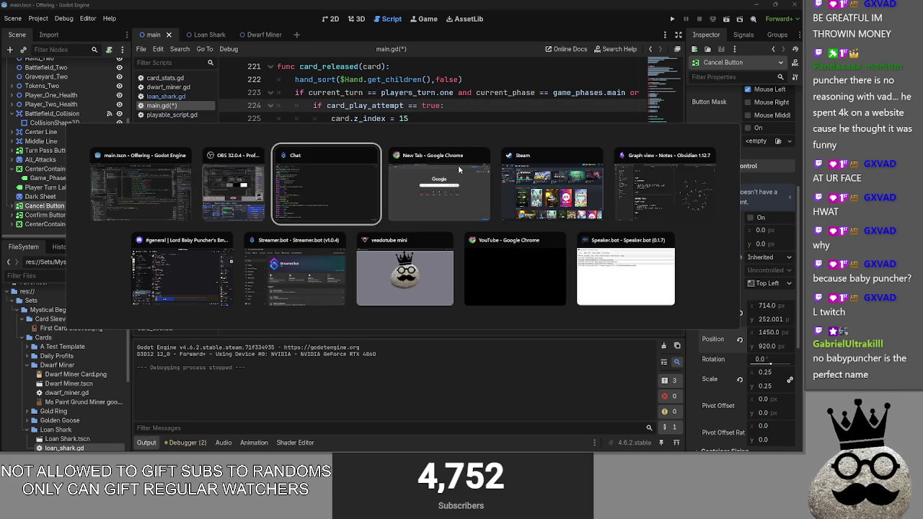
{"action": "left_click", "coordinate": [671, 20]}
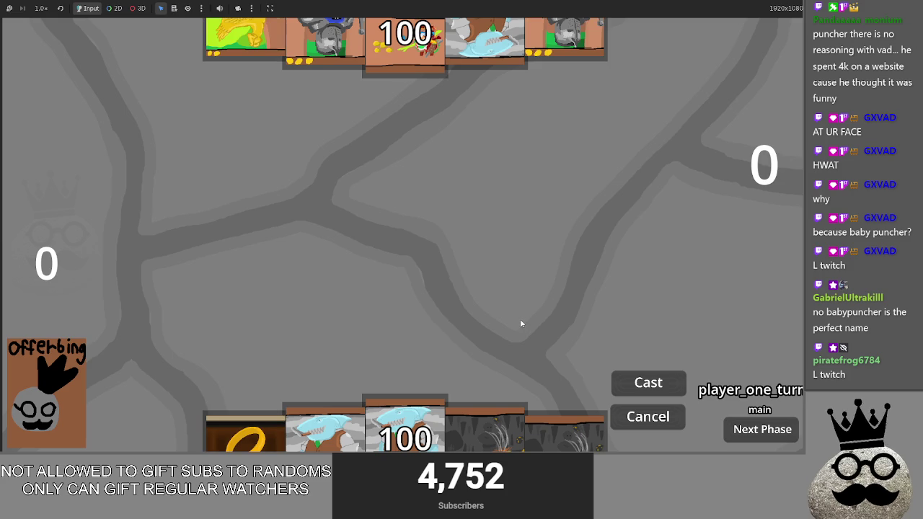
Drag the cave card to open its Sacrifice/Cancel popup, then return to the 2D layout
{"action": "left_click_drag", "start_coordinate": [483, 404], "coordinate": [500, 252]}
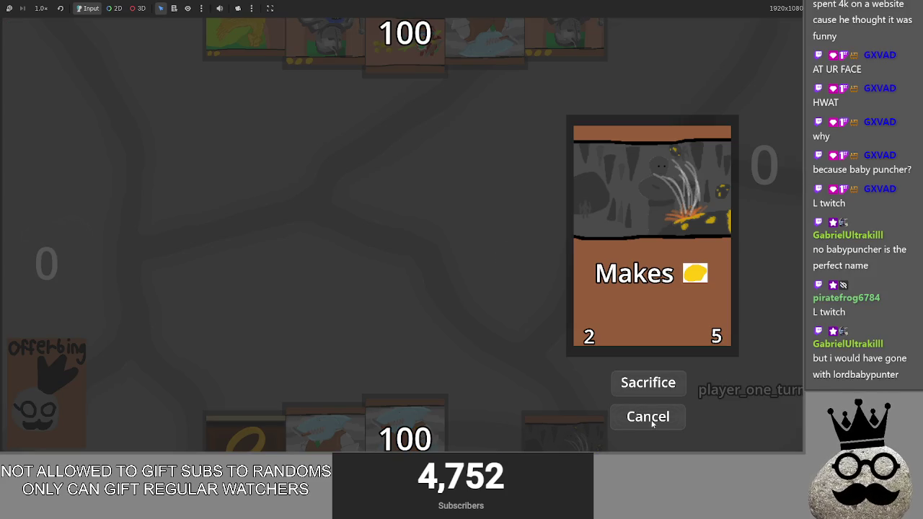
{"action": "key", "text": "alt+Tab"}
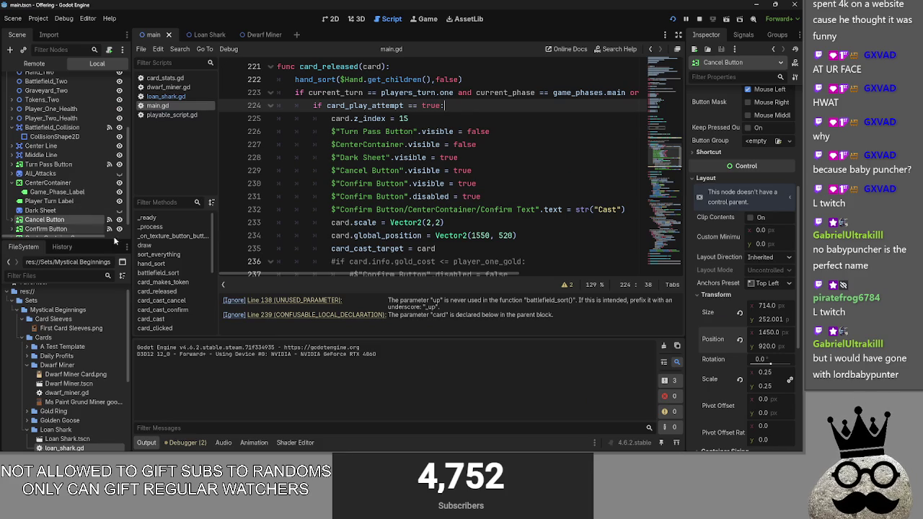
{"action": "left_click", "coordinate": [331, 19]}
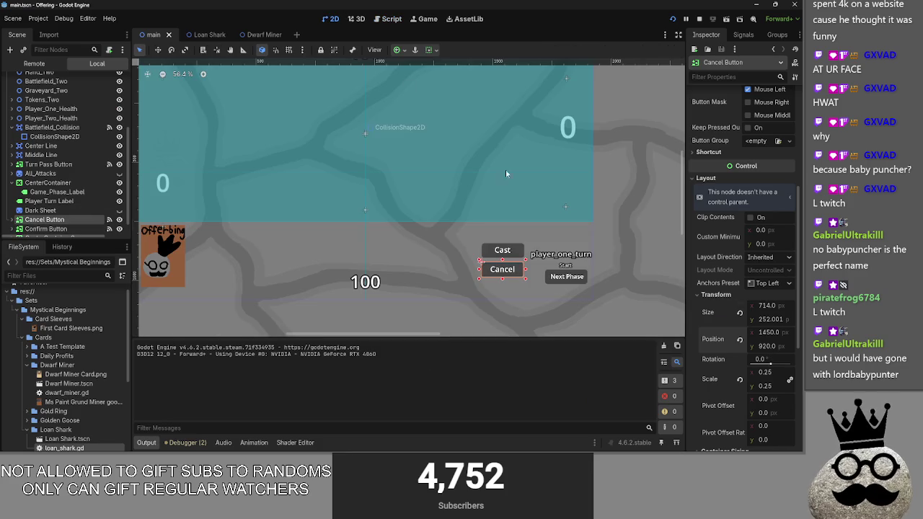
Set the Cast button's position y to 820, select Cancel Button, and relaunch the game
{"action": "left_click", "coordinate": [40, 228]}
{"action": "left_click_drag", "start_coordinate": [770, 346], "coordinate": [764, 345]}
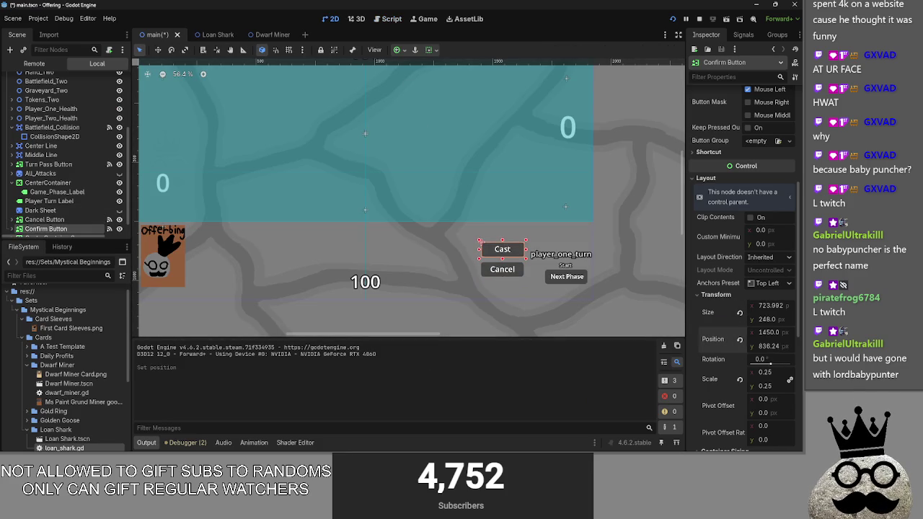
{"action": "type", "text": "820"}
{"action": "key", "text": "Return"}
{"action": "scroll", "coordinate": [55, 220], "scroll_direction": "down", "scroll_amount": 1}
{"action": "left_click", "coordinate": [44, 206]}
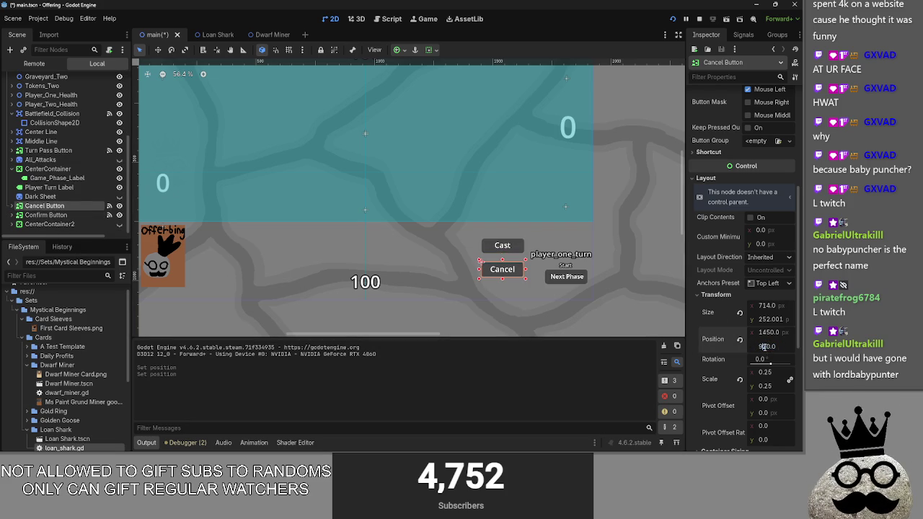
{"action": "left_click", "coordinate": [699, 18]}
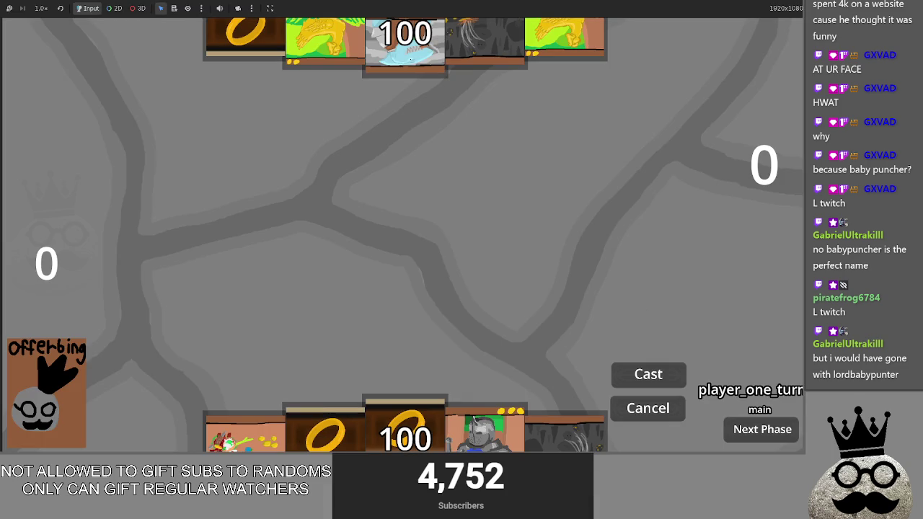
Lift the ring card to open its cast popup and cancel it twice
{"action": "mouse_move", "coordinate": [405, 425]}
{"action": "left_mouse_down"}
{"action": "mouse_move", "coordinate": [430, 224]}
{"action": "mouse_move", "coordinate": [447, 281]}
{"action": "left_mouse_up"}
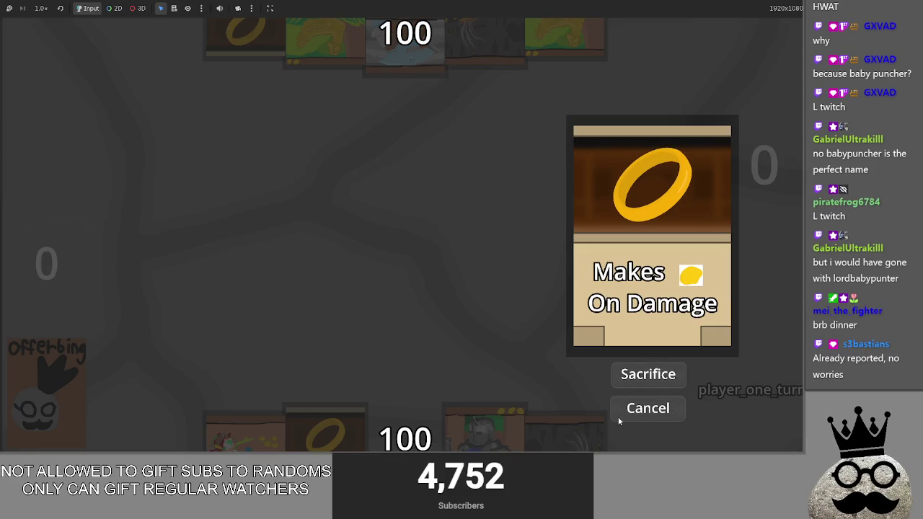
{"action": "key", "text": "alt+Tab"}
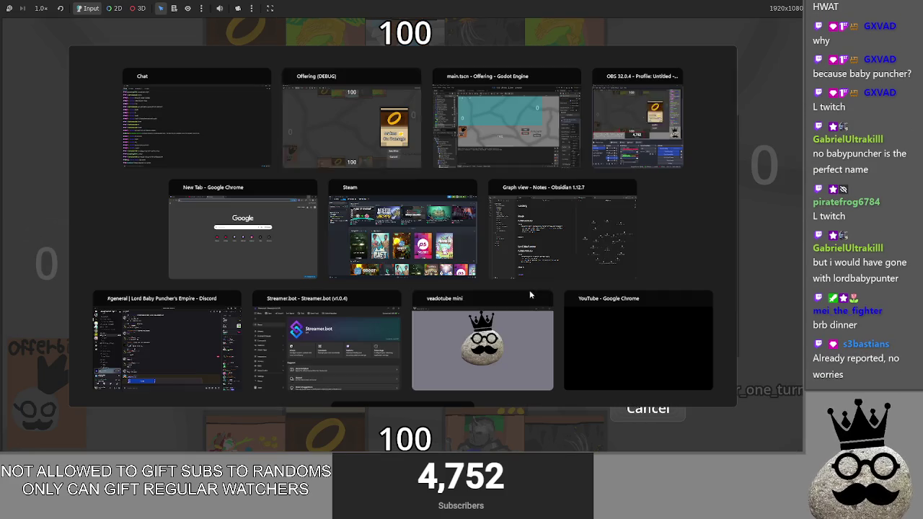
{"action": "key", "text": "Tab"}
{"action": "key", "text": "alt+shift+Tab"}
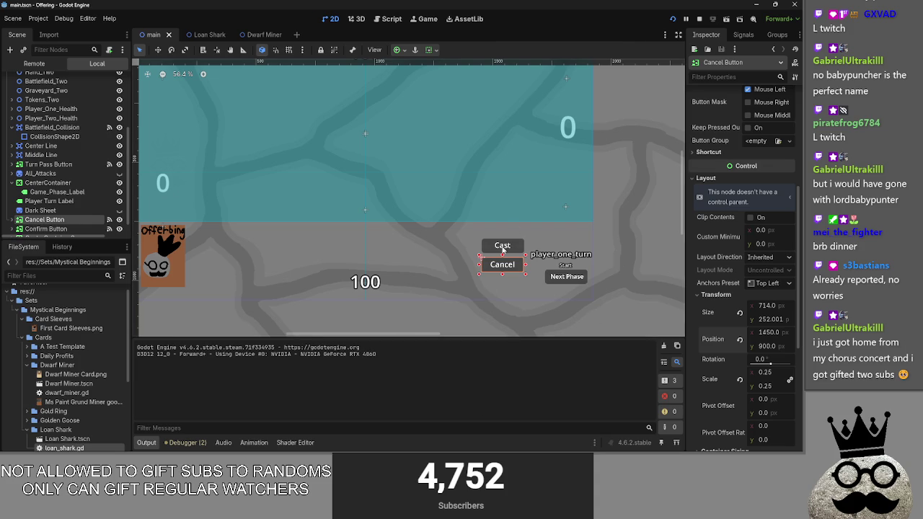
{"action": "key", "text": "alt+Tab"}
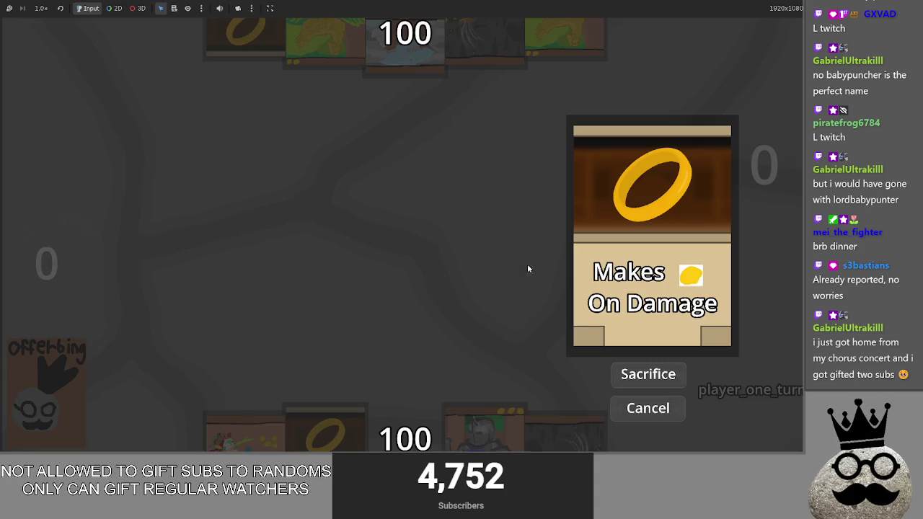
{"action": "left_click", "coordinate": [638, 409]}
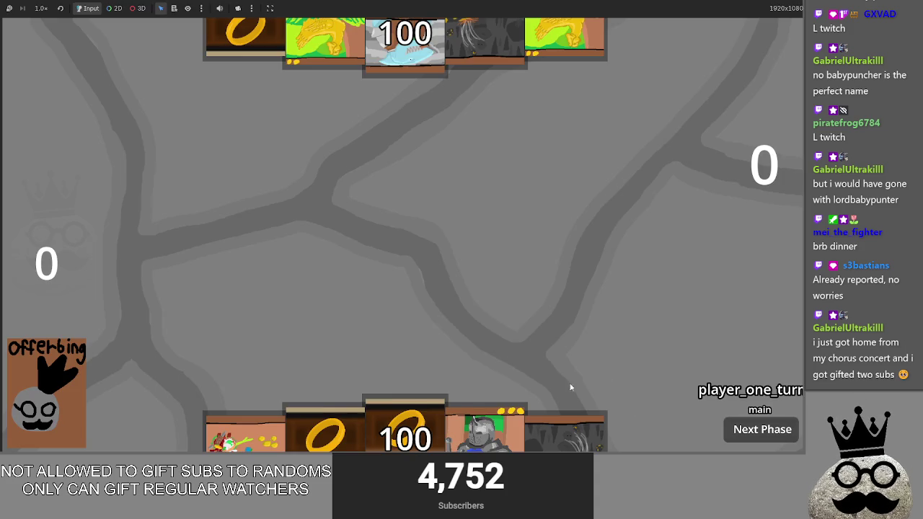
{"action": "left_click", "coordinate": [406, 429]}
{"action": "left_click", "coordinate": [647, 408]}
Open and cancel the cave and ring cards' cast popups repeatedly, then stop the game
{"action": "left_click", "coordinate": [564, 433]}
{"action": "left_click", "coordinate": [647, 408]}
{"action": "key", "text": "alt+Tab"}
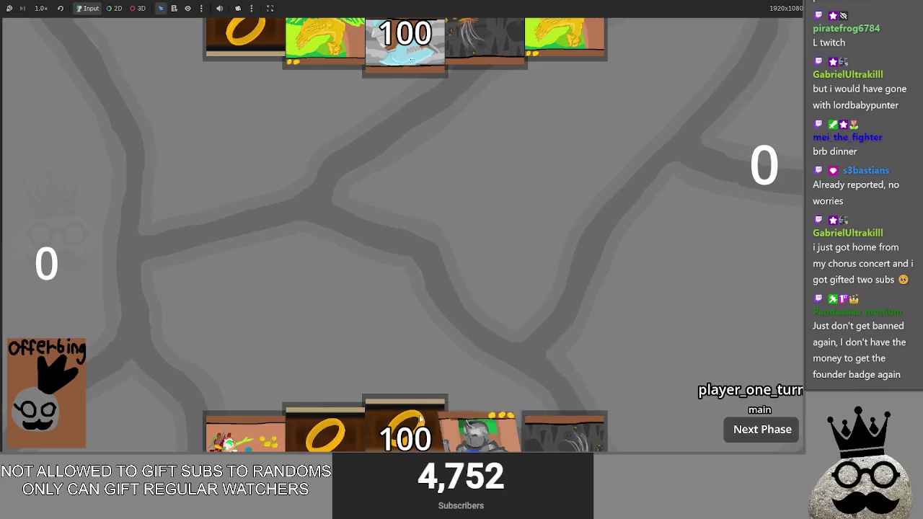
{"action": "left_click", "coordinate": [405, 429]}
{"action": "left_click", "coordinate": [656, 416]}
{"action": "left_click", "coordinate": [405, 429]}
{"action": "left_click", "coordinate": [614, 411]}
{"action": "left_click", "coordinate": [584, 427]}
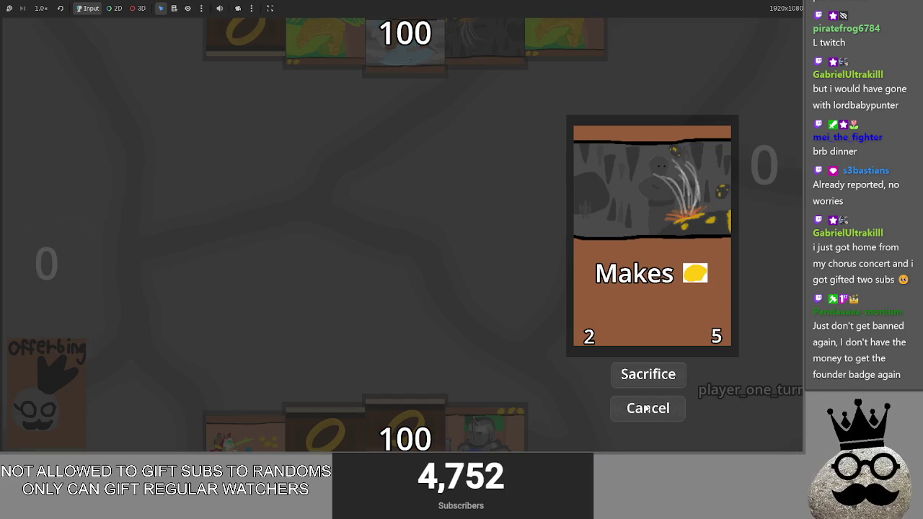
{"action": "left_click", "coordinate": [647, 408]}
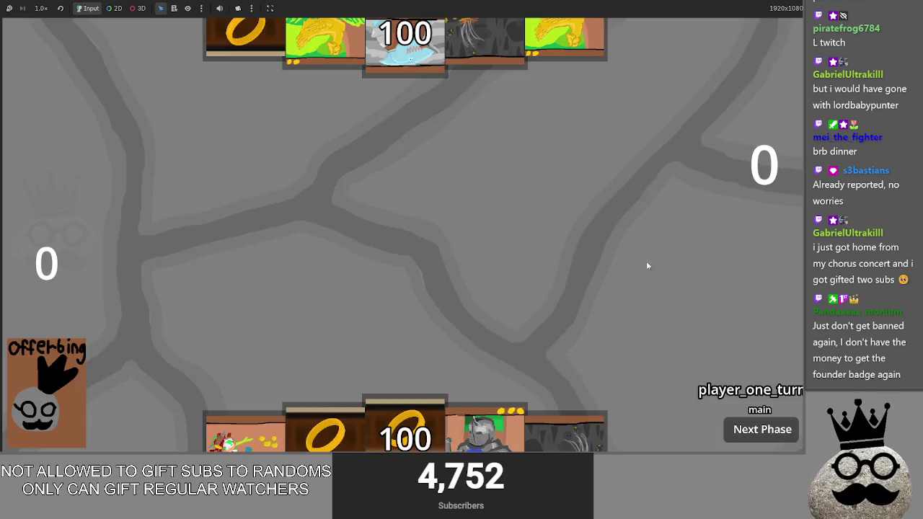
{"action": "key", "text": "F8"}
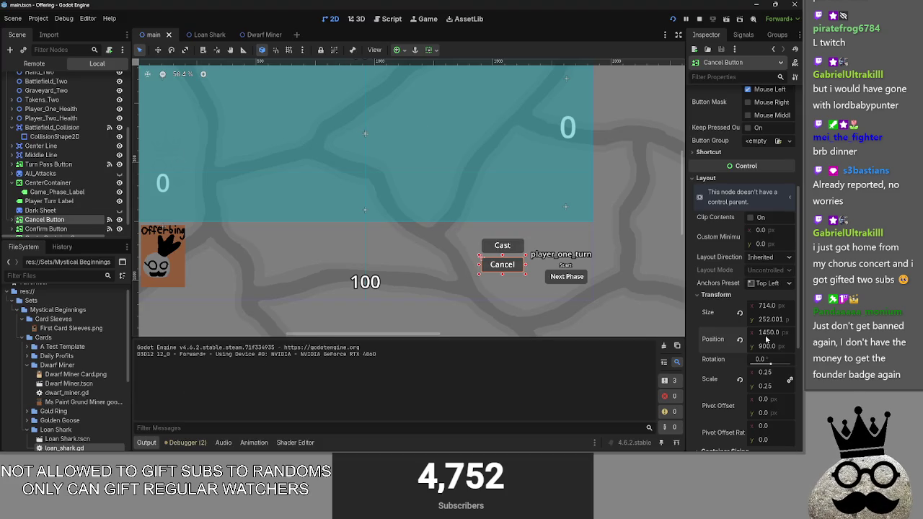
Set the Cancel Button's Inspector Position x to 1535
{"action": "left_click_drag", "start_coordinate": [771, 340], "coordinate": [799, 340]}
{"action": "left_click", "coordinate": [775, 337]}
{"action": "type", "text": "1535"}
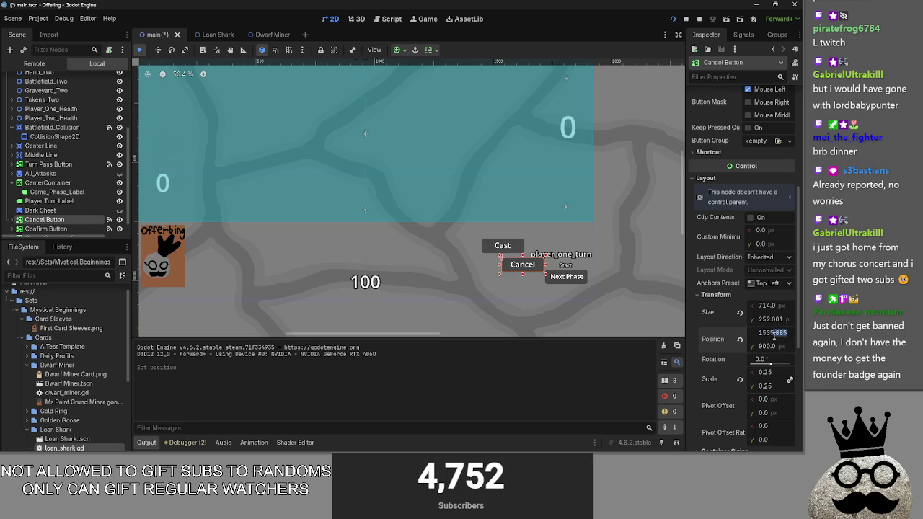
{"action": "key", "text": "Return"}
Select the Confirm Button and try an x position of 1350 for it
{"action": "left_click", "coordinate": [502, 246]}
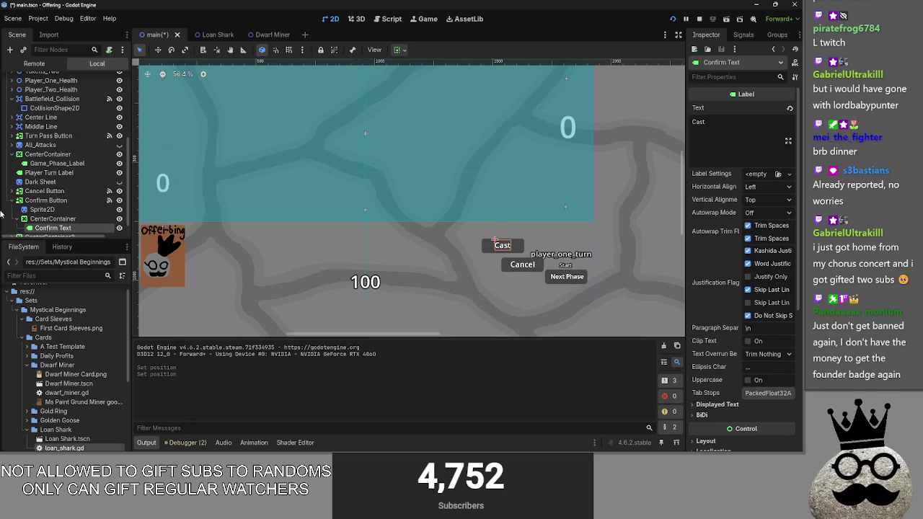
{"action": "left_click", "coordinate": [43, 200]}
{"action": "left_click", "coordinate": [776, 334]}
{"action": "type", "text": "135"}
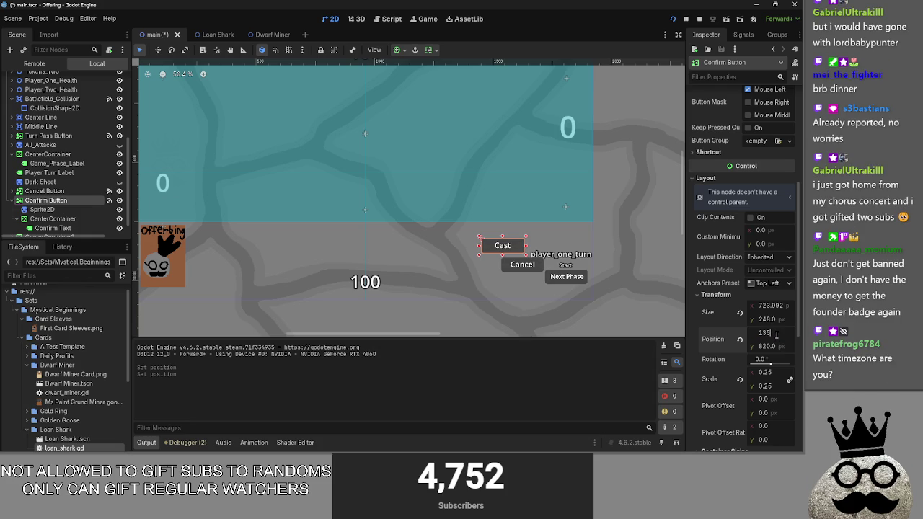
{"action": "key", "text": "Return"}
{"action": "left_click", "coordinate": [775, 333]}
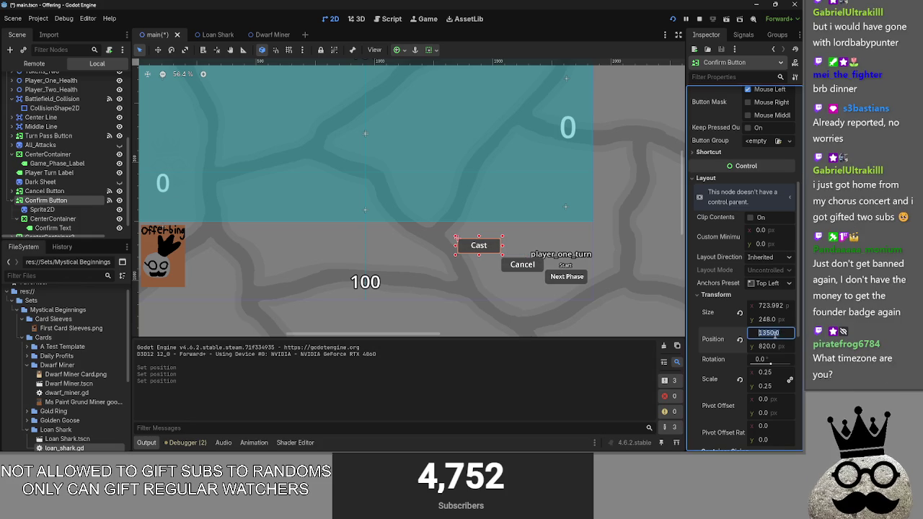
Compare it with the Cancel Button, set the Confirm Button's x to 1535, and run the game
{"action": "left_click", "coordinate": [72, 221]}
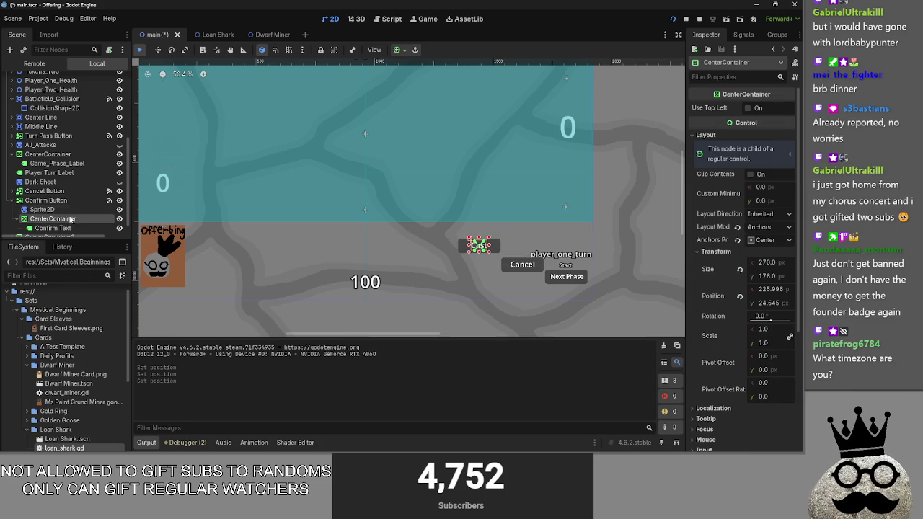
{"action": "left_click", "coordinate": [13, 200]}
{"action": "left_click", "coordinate": [40, 206]}
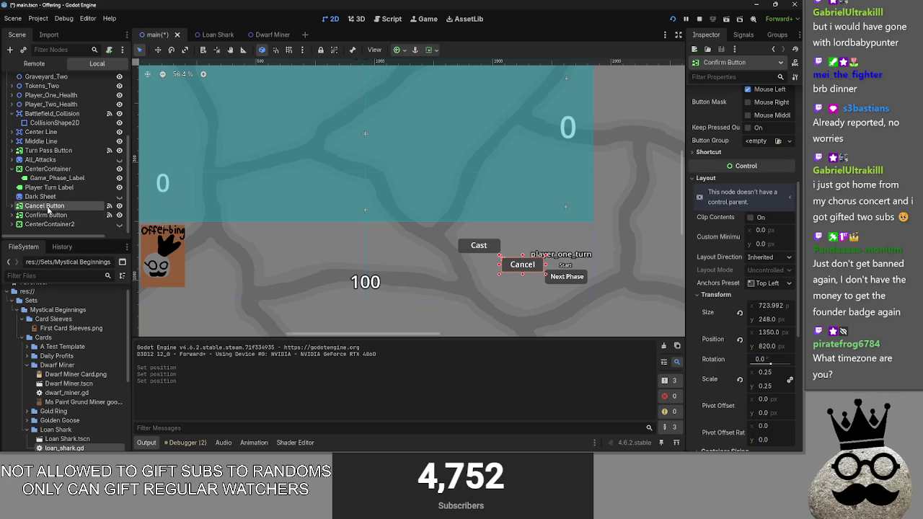
{"action": "left_click", "coordinate": [45, 215]}
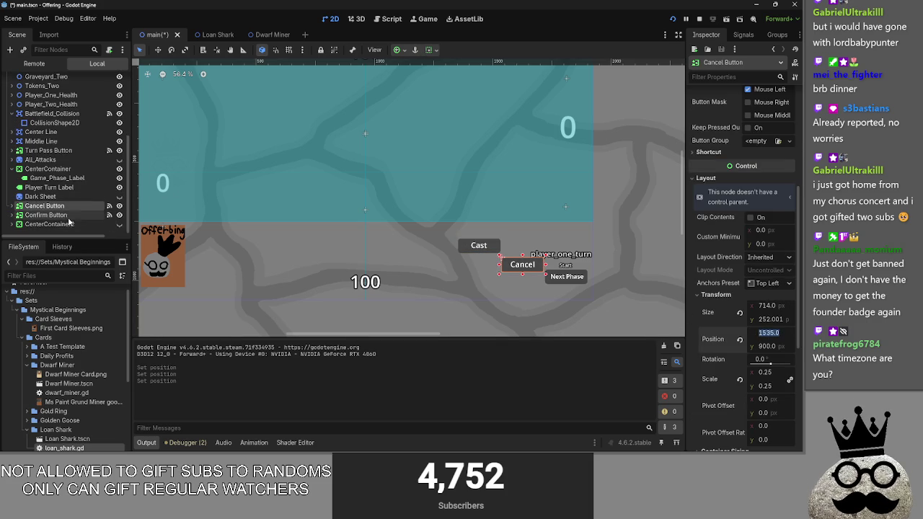
{"action": "left_click", "coordinate": [768, 333]}
{"action": "type", "text": "1535"}
{"action": "key", "text": "Return"}
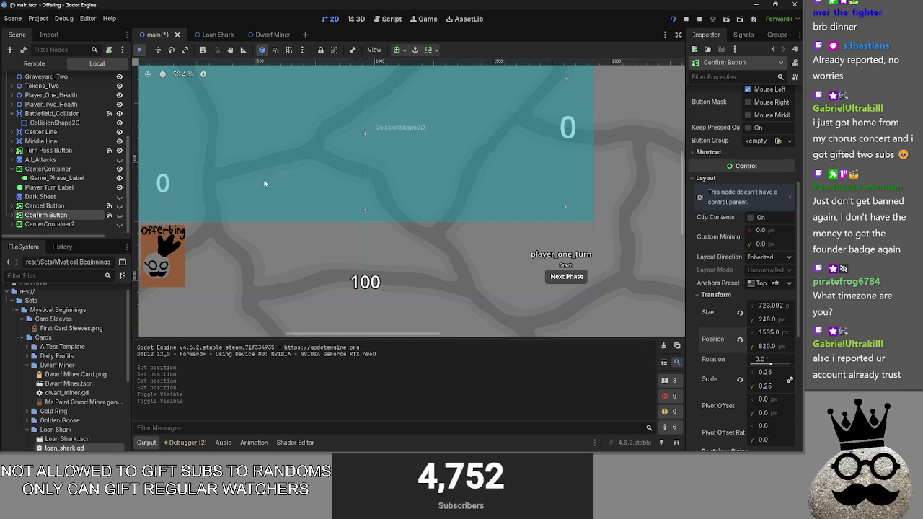
{"action": "key", "text": "F5"}
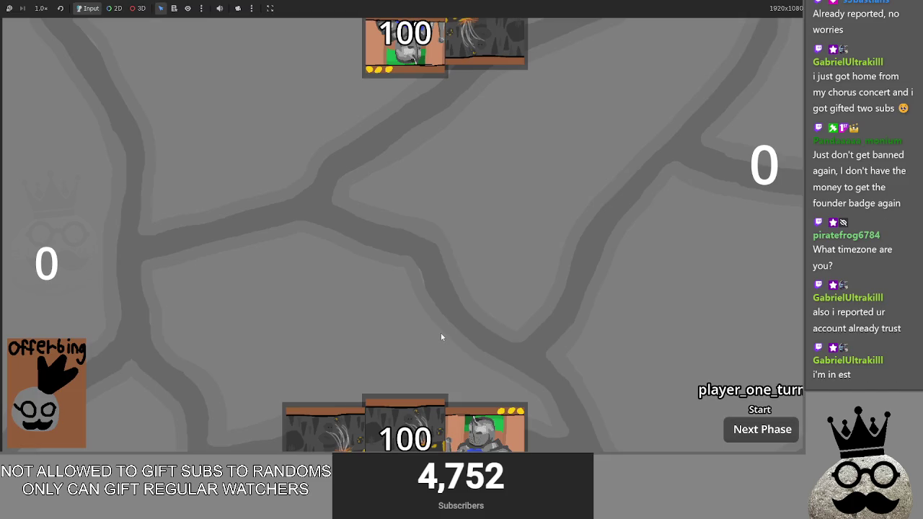
Open the centre hand card's cast popup in the game, then view the editor's Remote scene tree
{"action": "left_click", "coordinate": [402, 406]}
{"action": "key", "text": "alt+Tab"}
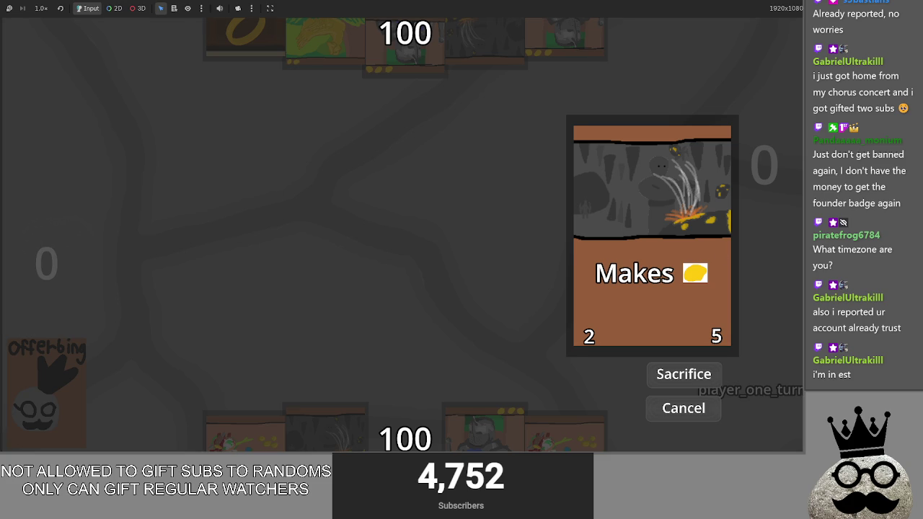
{"action": "key", "text": "alt+Tab"}
{"action": "key", "text": "alt+Tab"}
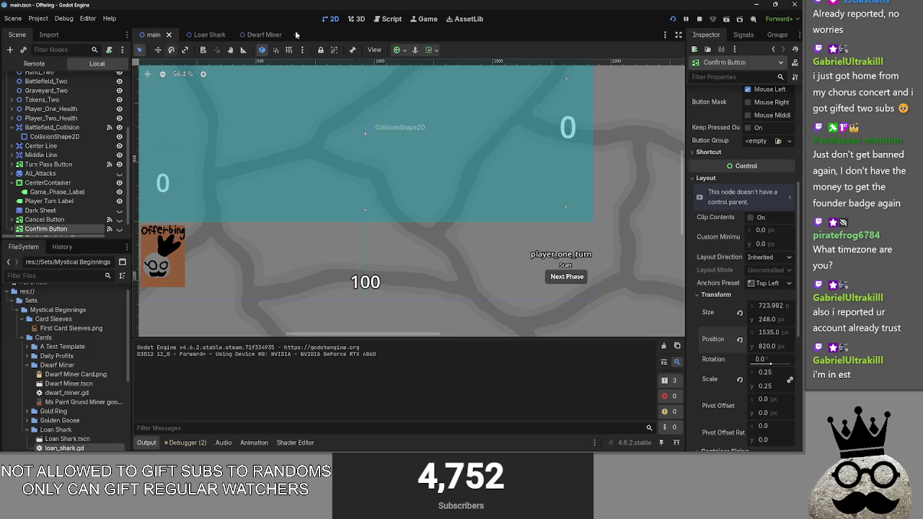
{"action": "left_click", "coordinate": [46, 66]}
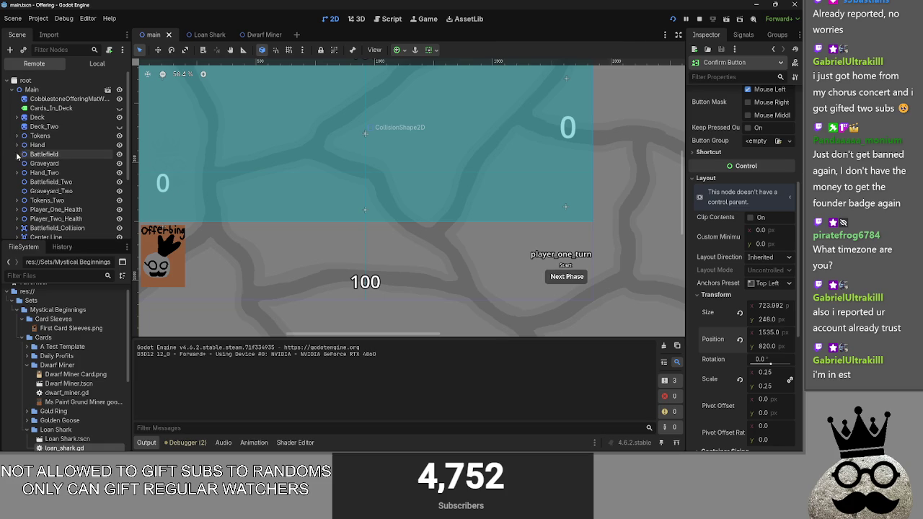
Expand Hand in the Remote tree and inspect its cards' art sprites against the game
{"action": "left_click", "coordinate": [19, 146]}
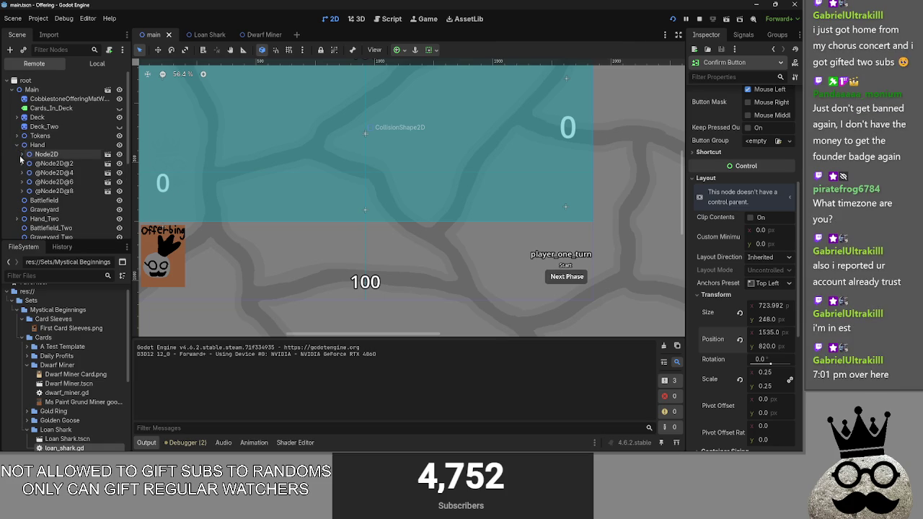
{"action": "left_click", "coordinate": [65, 191]}
{"action": "key", "text": "alt+Tab"}
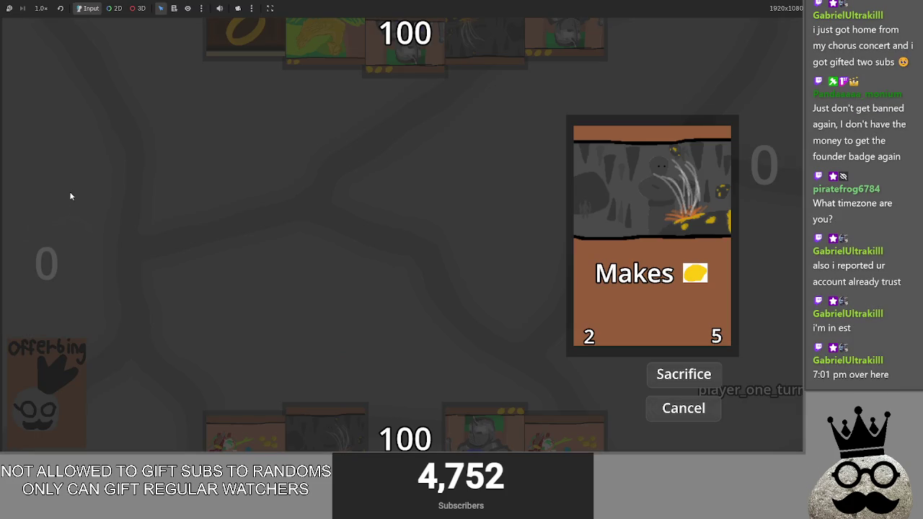
{"action": "key", "text": "alt+Tab"}
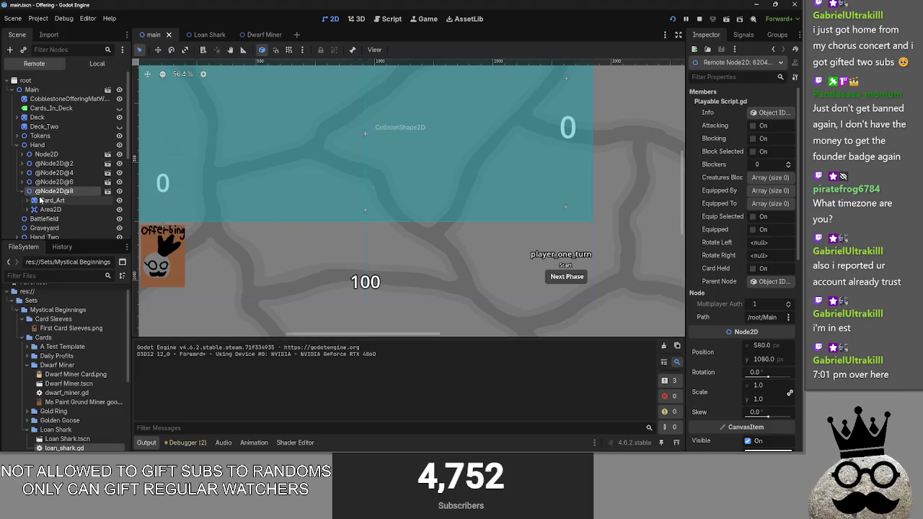
{"action": "left_click", "coordinate": [40, 200]}
{"action": "key", "text": "alt+Tab"}
{"action": "key", "text": "alt+Tab"}
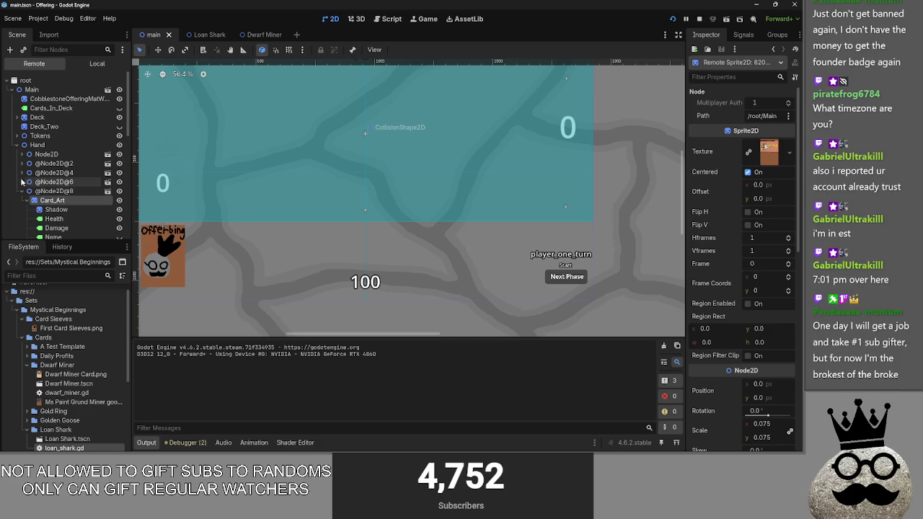
{"action": "left_click", "coordinate": [29, 182]}
{"action": "left_click", "coordinate": [33, 191]}
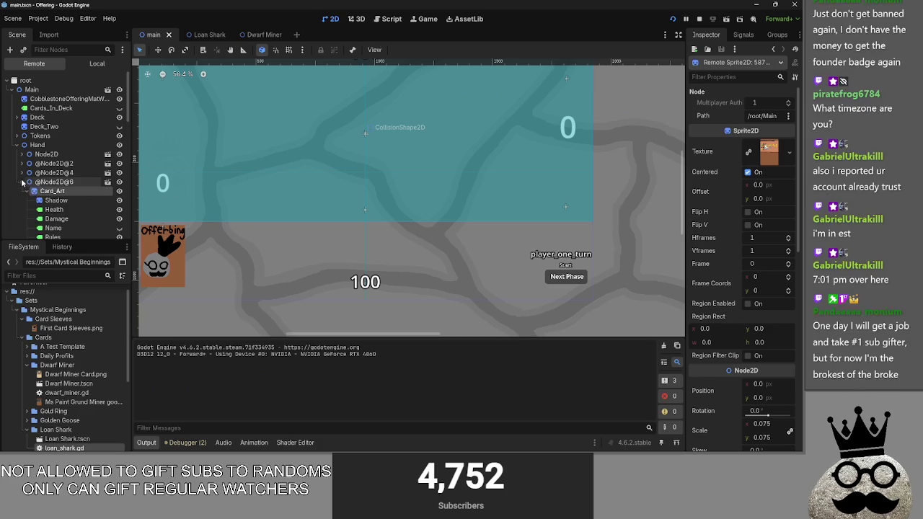
{"action": "left_click", "coordinate": [26, 172]}
{"action": "left_click", "coordinate": [43, 181]}
{"action": "left_click", "coordinate": [24, 164]}
{"action": "left_click", "coordinate": [26, 173]}
{"action": "left_click", "coordinate": [37, 144]}
{"action": "left_click", "coordinate": [29, 162]}
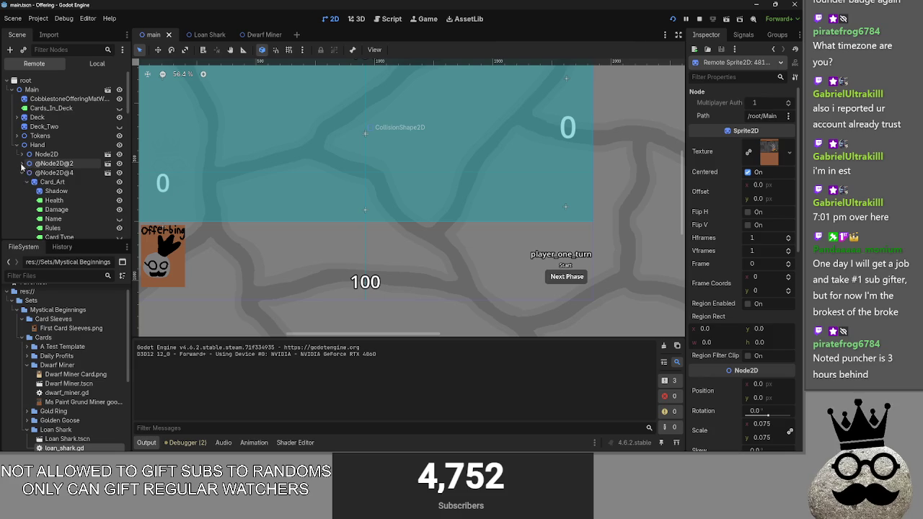
{"action": "left_click", "coordinate": [21, 164]}
{"action": "left_click", "coordinate": [49, 174]}
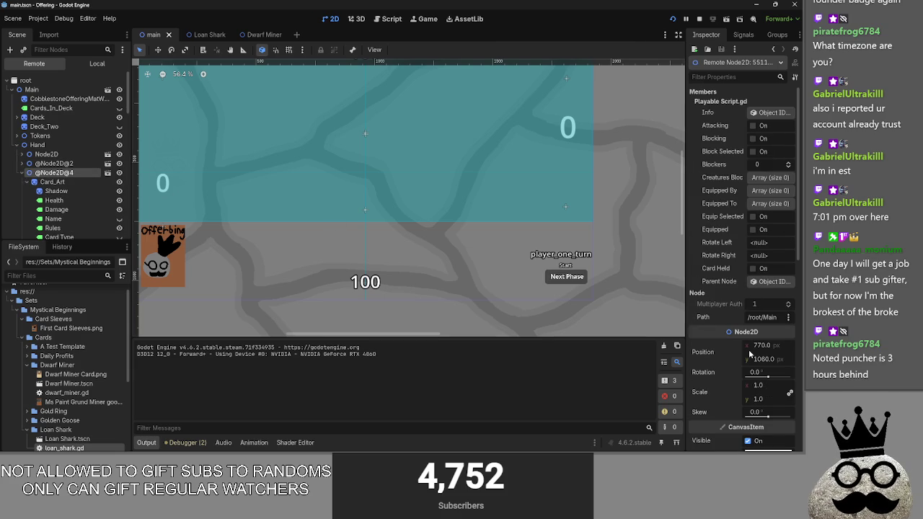
{"action": "left_click", "coordinate": [45, 156]}
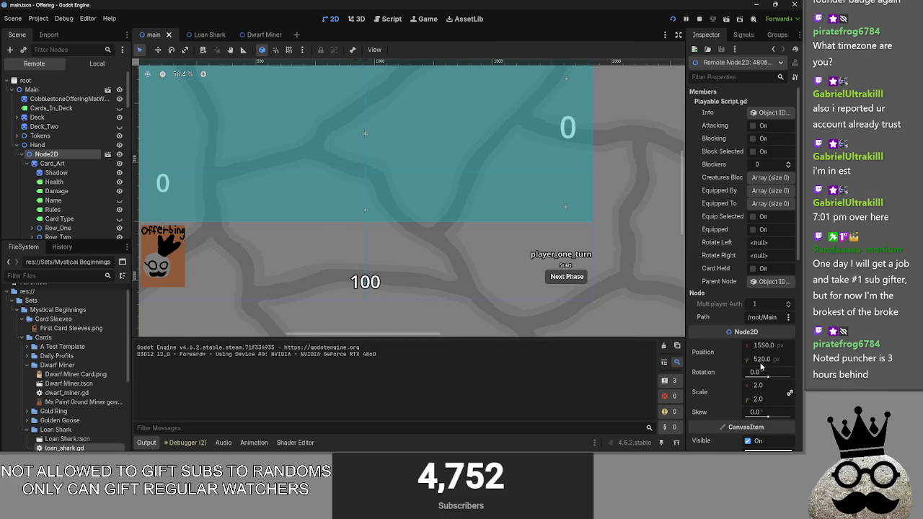
Drag the cast card's Position x from 1550 to about 1710, undoing a stray vertical change
{"action": "left_click_drag", "start_coordinate": [762, 363], "coordinate": [764, 363]}
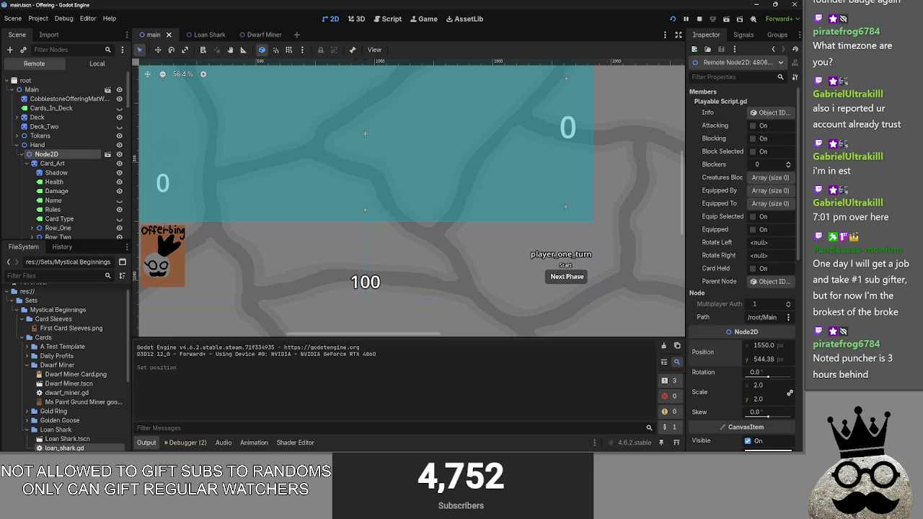
{"action": "key", "text": "alt+Tab"}
{"action": "key", "text": "alt+Tab"}
{"action": "key", "text": "ctrl+z"}
{"action": "left_click_drag", "start_coordinate": [766, 346], "coordinate": [777, 346]}
{"action": "key", "text": "super"}
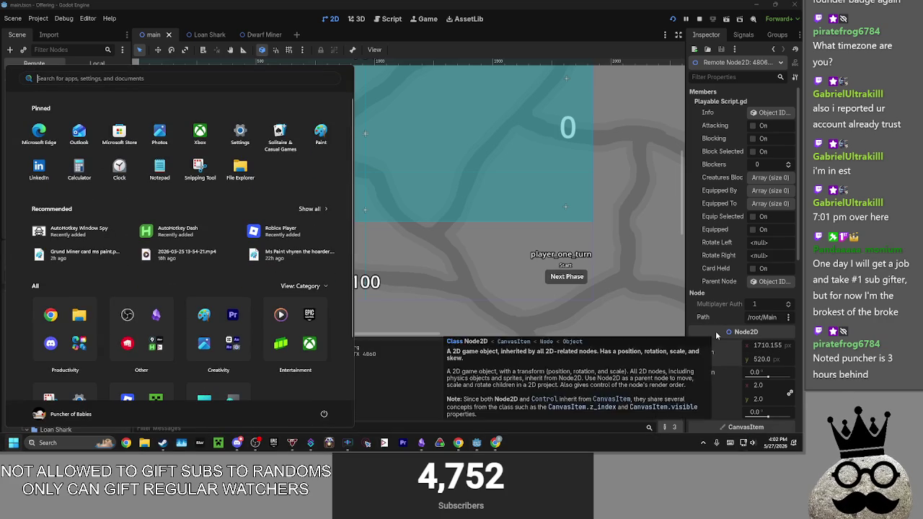
{"action": "key", "text": "Escape"}
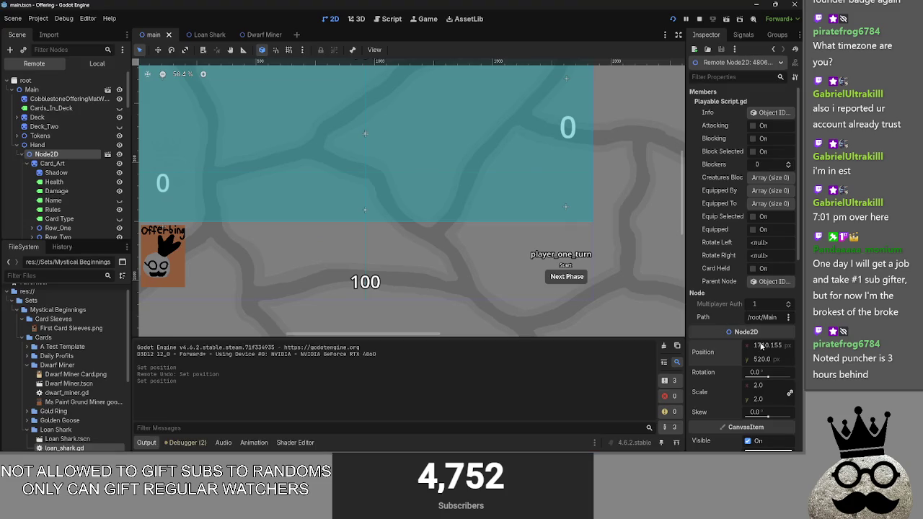
Nudge the cast card's x position back and forth, then settle it at 1685
{"action": "left_click_drag", "start_coordinate": [765, 344], "coordinate": [760, 345]}
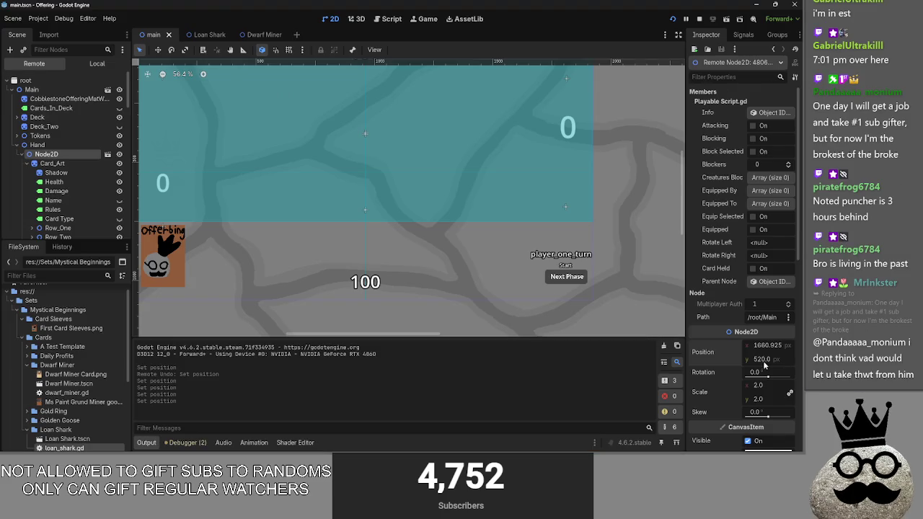
{"action": "left_click_drag", "start_coordinate": [761, 344], "coordinate": [767, 344]}
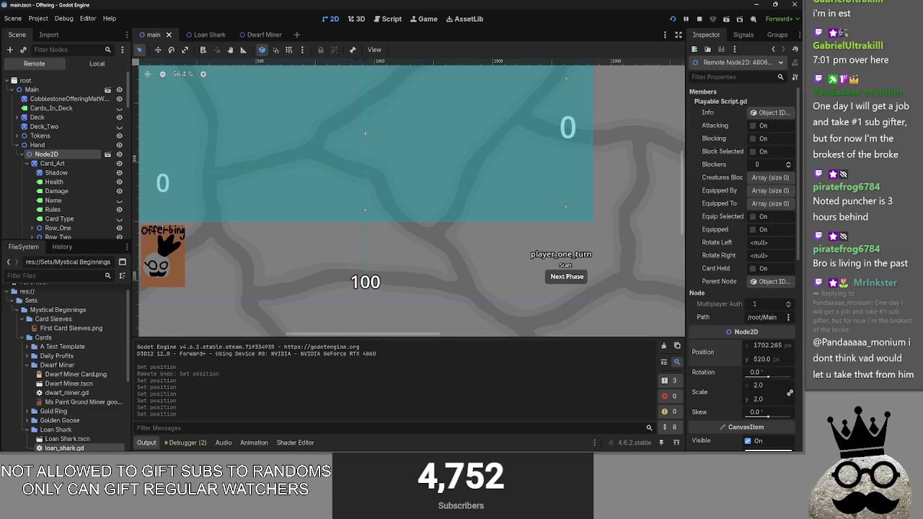
{"action": "left_click_drag", "start_coordinate": [761, 345], "coordinate": [760, 346]}
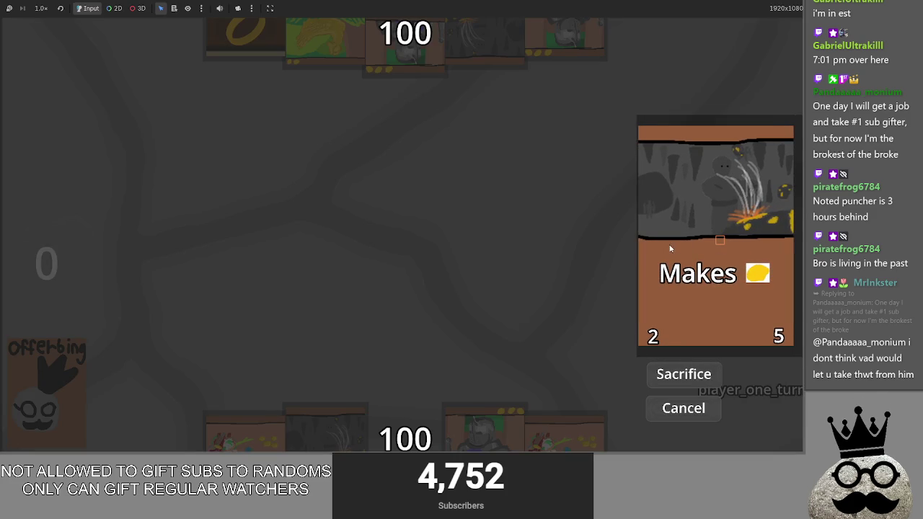
{"action": "key", "text": "alt+Tab"}
{"action": "left_click", "coordinate": [765, 346]}
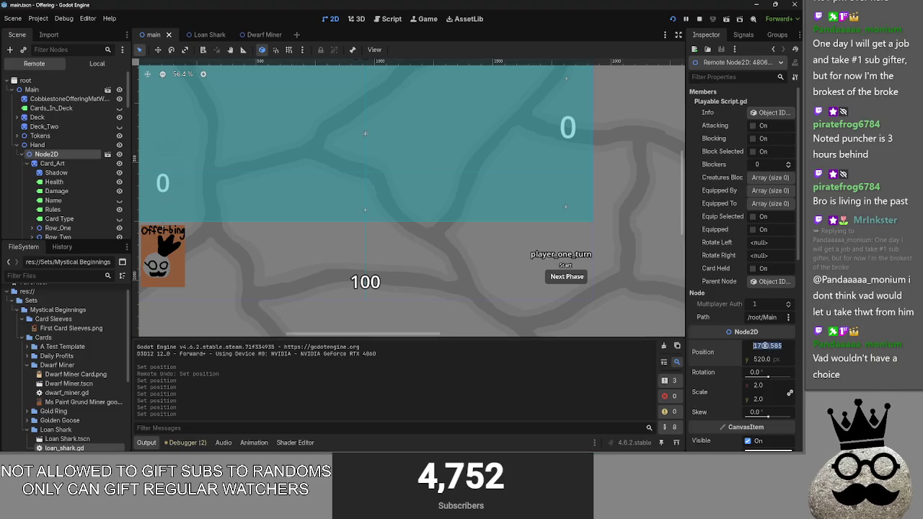
{"action": "type", "text": "168"}
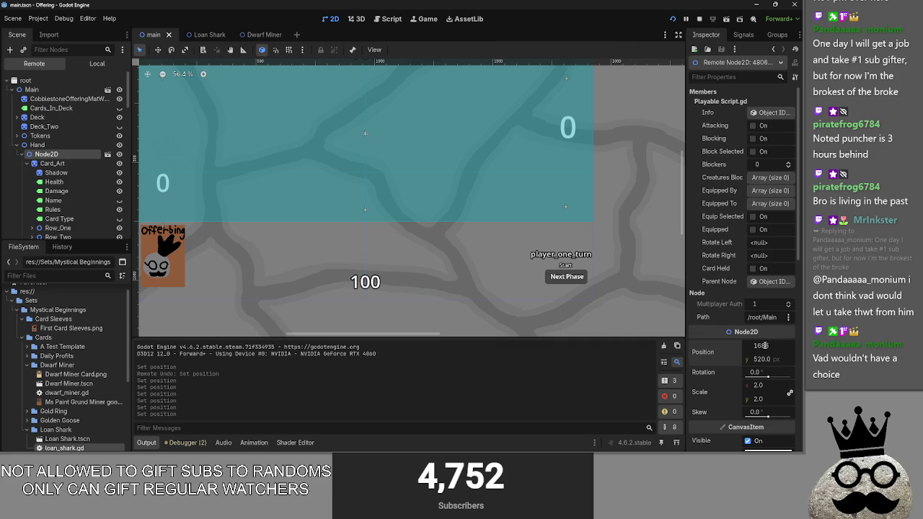
{"action": "key", "text": "Return"}
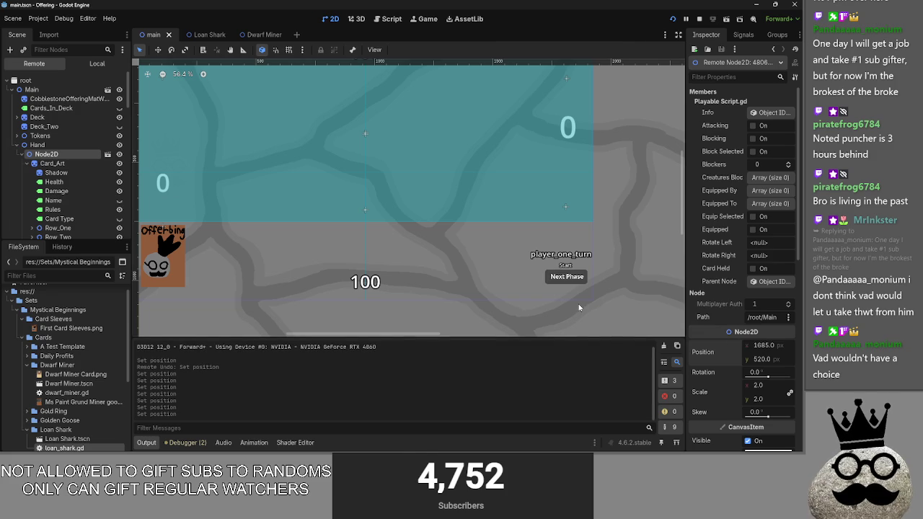
Check the card's placement in the game, then switch the Scene dock back to Local
{"action": "key", "text": "alt+Tab"}
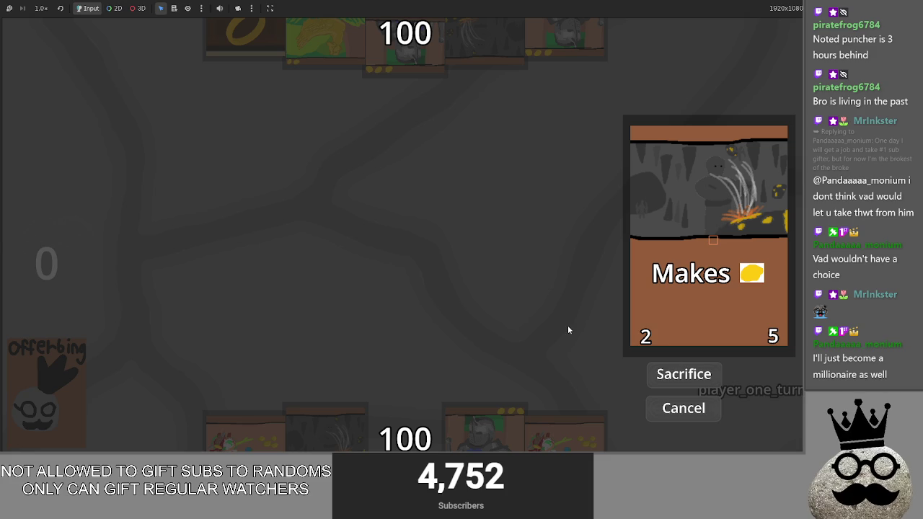
{"action": "key", "text": "alt+Tab"}
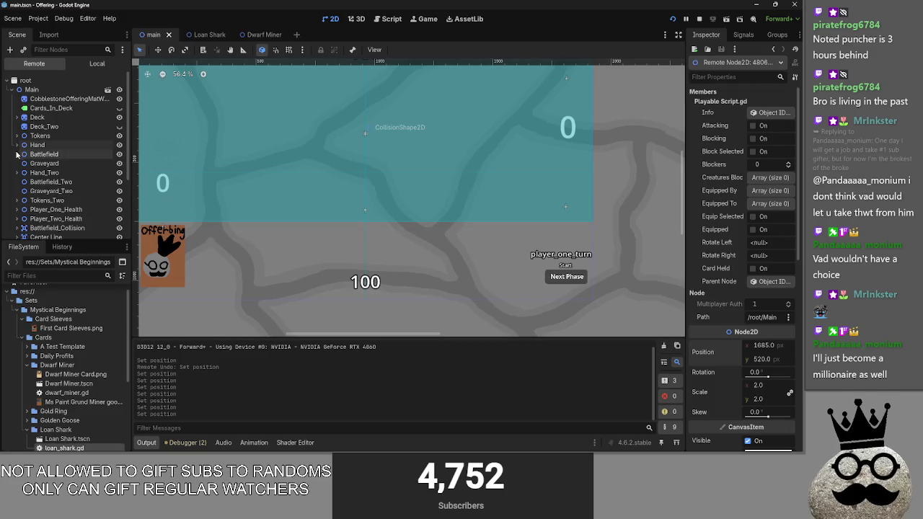
{"action": "left_click", "coordinate": [84, 66]}
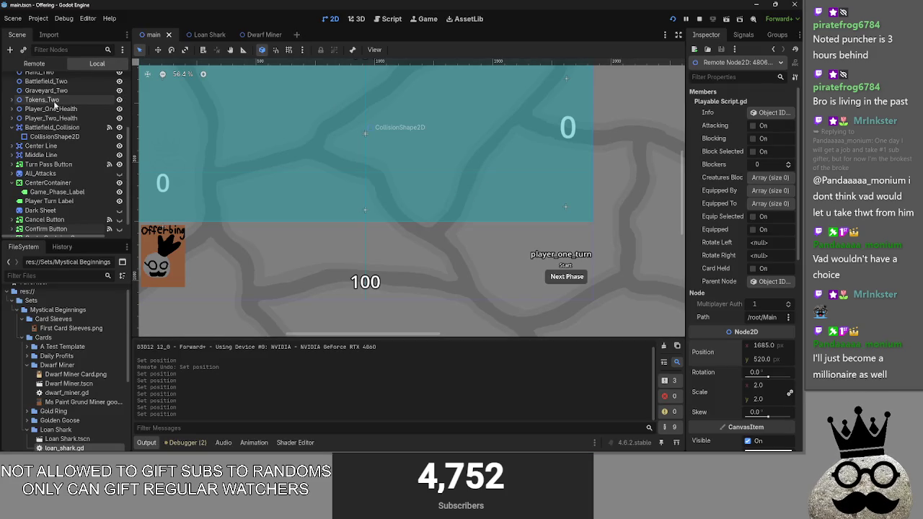
{"action": "left_click", "coordinate": [396, 19]}
Change main.gd's cast card position from 1550 to Vector2(1685, 520) and relaunch the game
{"action": "key", "text": "alt+Tab"}
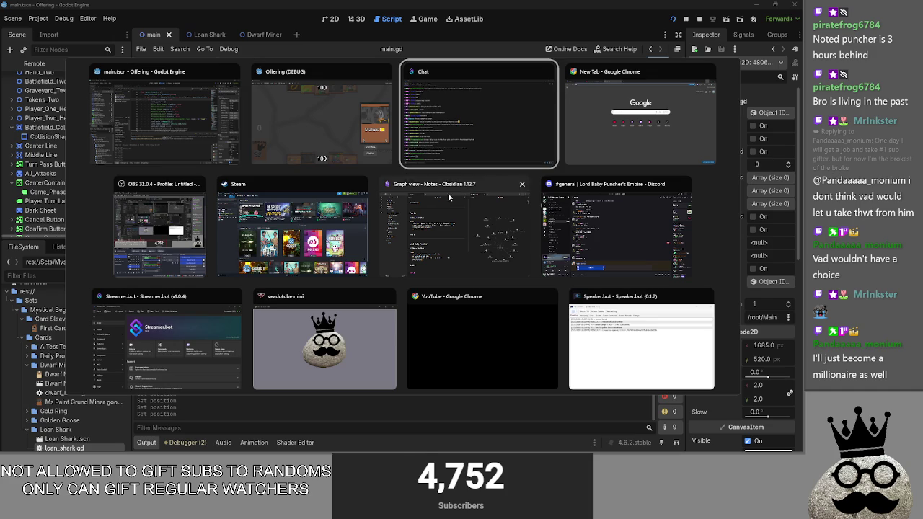
{"action": "left_click", "coordinate": [354, 142]}
{"action": "key", "text": "alt+Tab"}
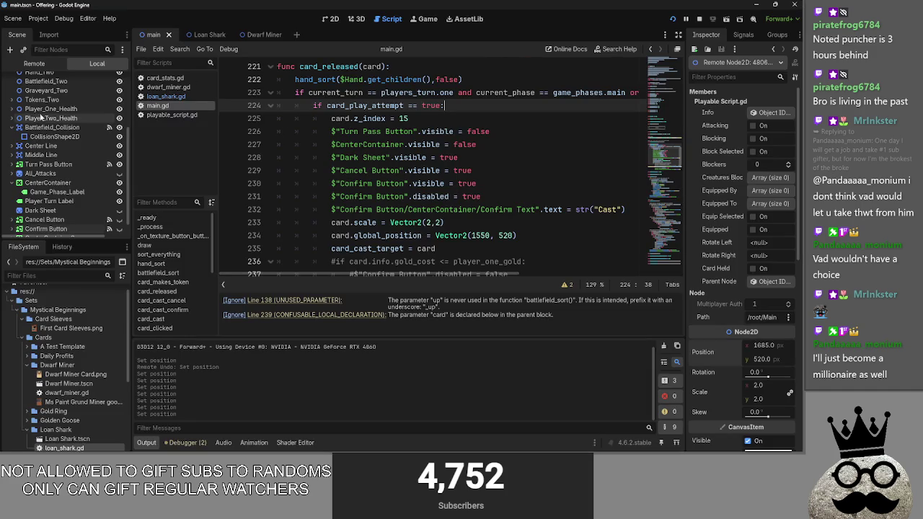
{"action": "scroll", "coordinate": [439, 120], "scroll_direction": "down", "scroll_amount": 1}
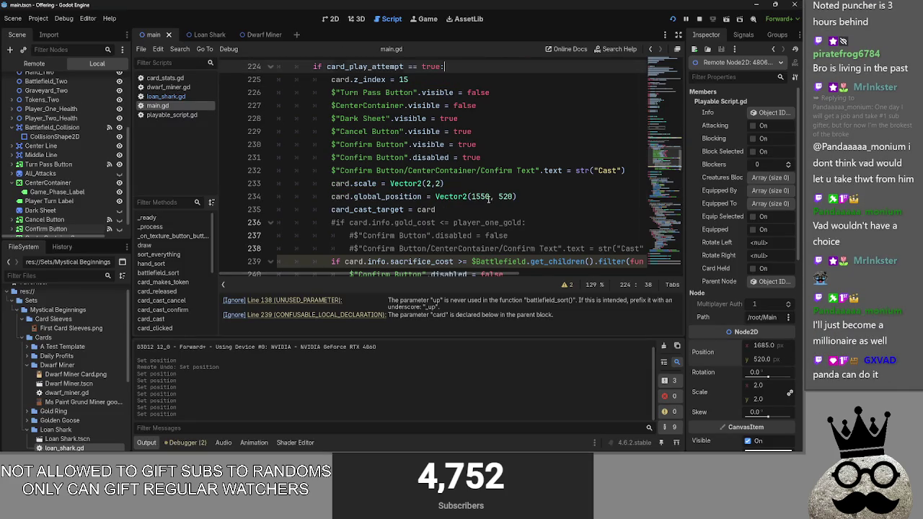
{"action": "left_click_drag", "start_coordinate": [490, 196], "coordinate": [475, 196]}
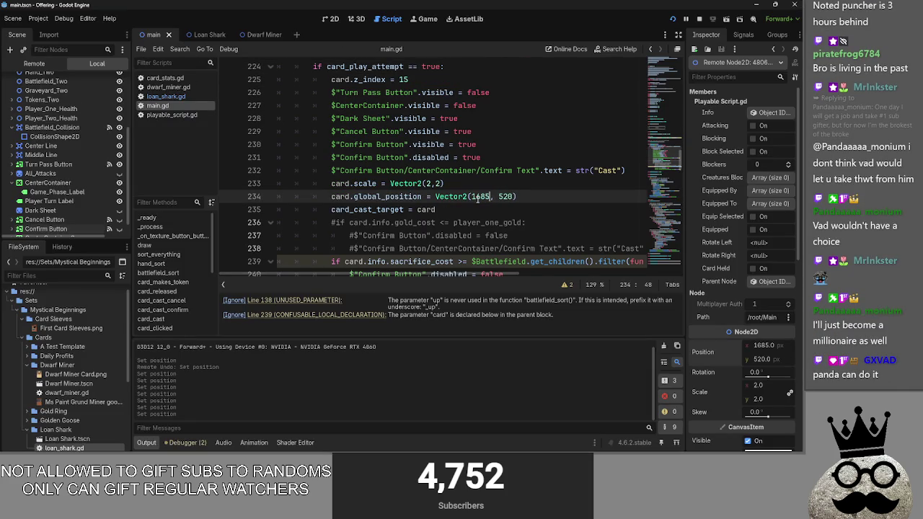
{"action": "left_click", "coordinate": [569, 196]}
{"action": "key", "text": "F5"}
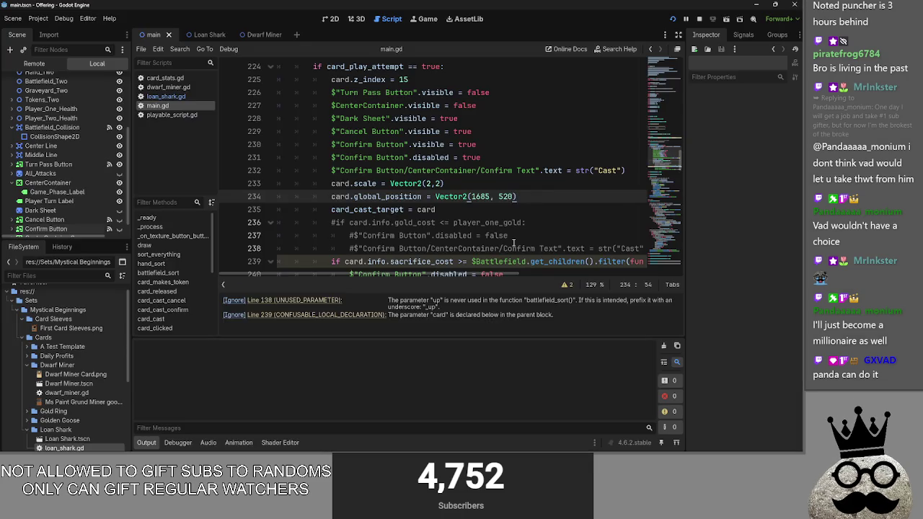
{"action": "key", "text": "alt+Tab"}
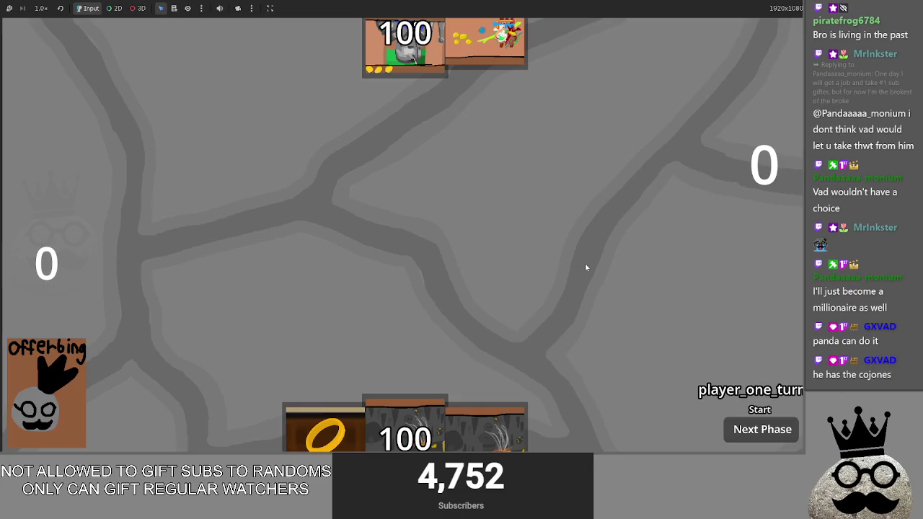
In the 2D scene view, set the Confirm and Cancel Buttons' Position x to 1600
{"action": "key", "text": "alt+Tab"}
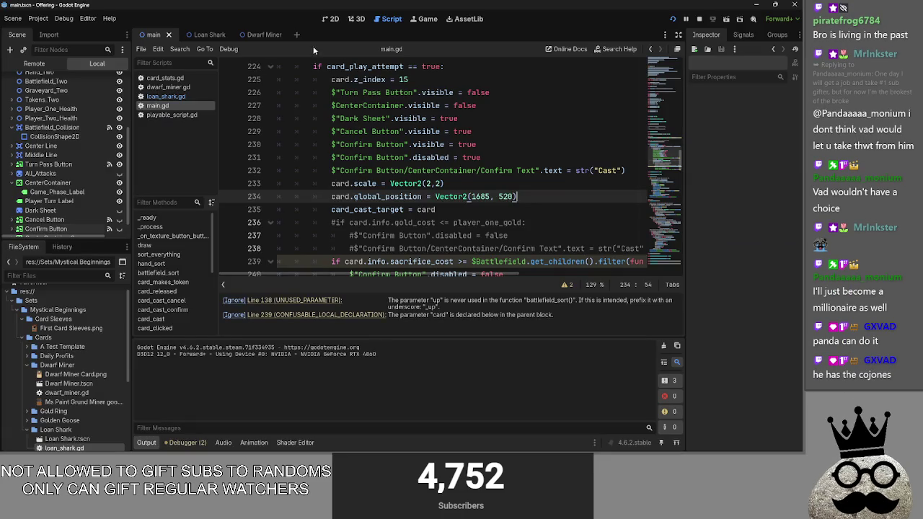
{"action": "left_click", "coordinate": [331, 19]}
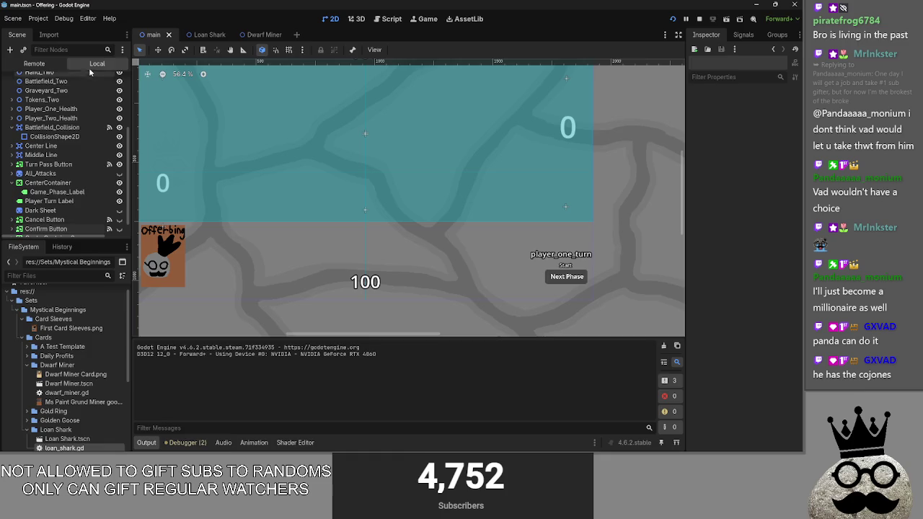
{"action": "key", "text": "alt+Tab"}
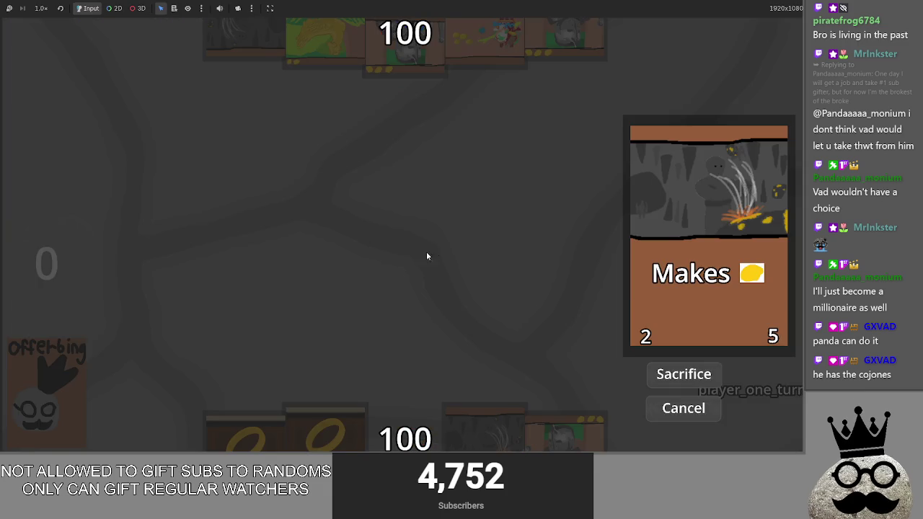
{"action": "key", "text": "alt+Tab"}
{"action": "scroll", "coordinate": [54, 230], "scroll_direction": "down", "scroll_amount": 2}
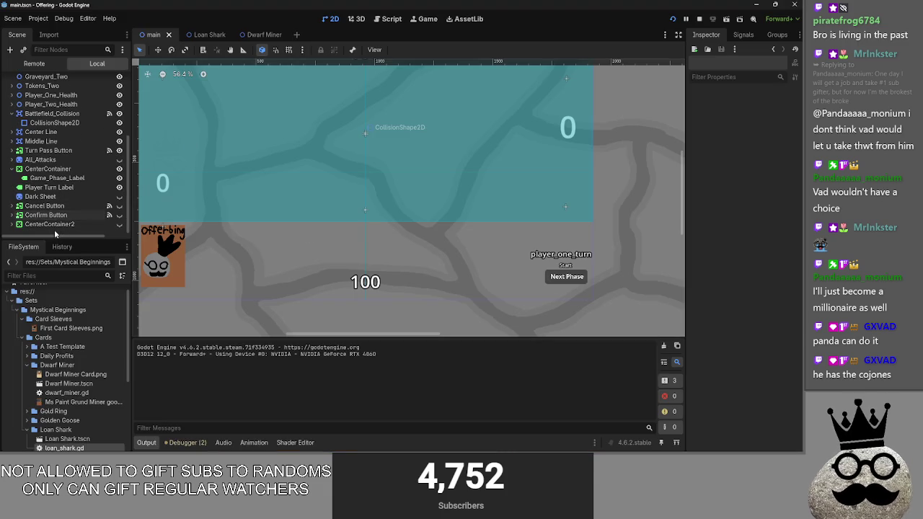
{"action": "left_click", "coordinate": [79, 214]}
{"action": "left_click", "coordinate": [769, 333]}
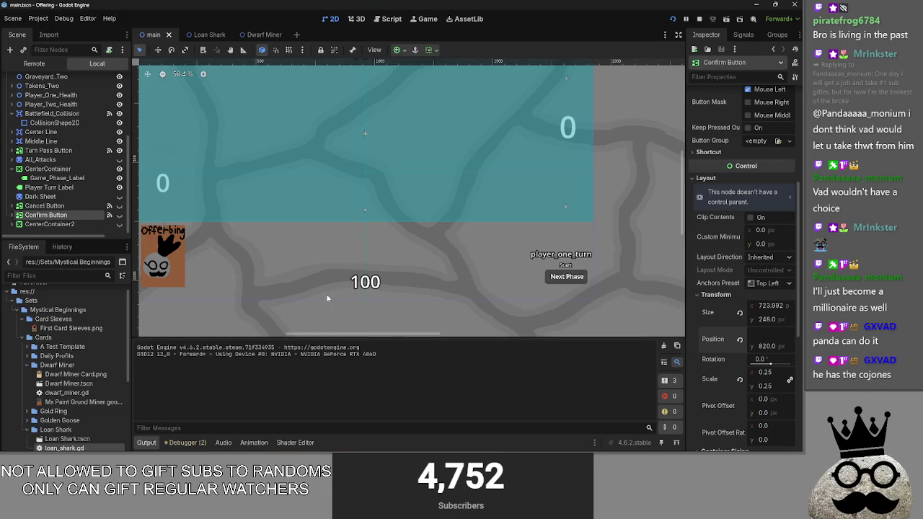
{"action": "type", "text": "1685"}
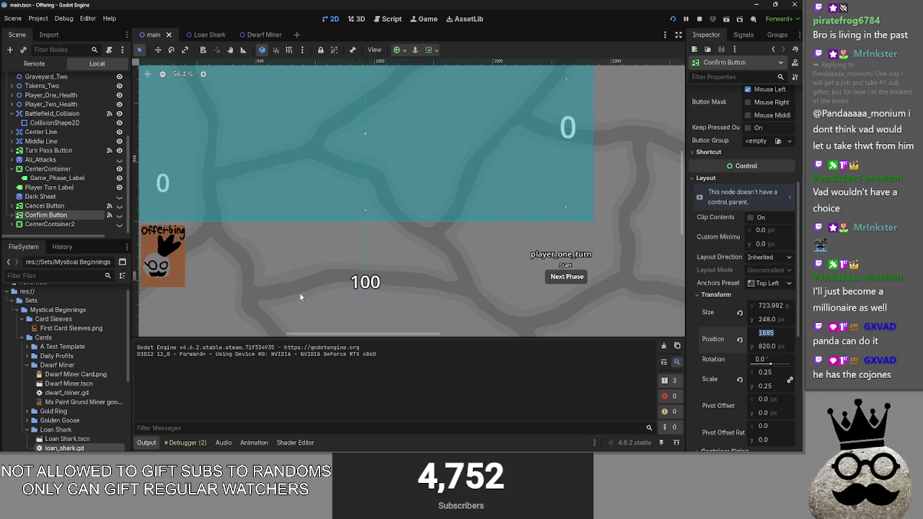
{"action": "left_click", "coordinate": [43, 205]}
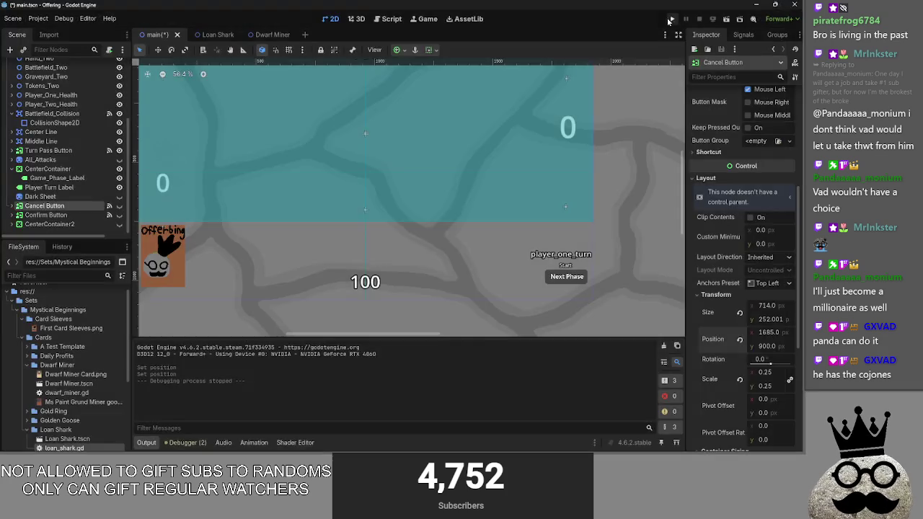
Playtest the button layout across two runs by casting the cave card and cancelling casts
{"action": "left_click", "coordinate": [672, 19]}
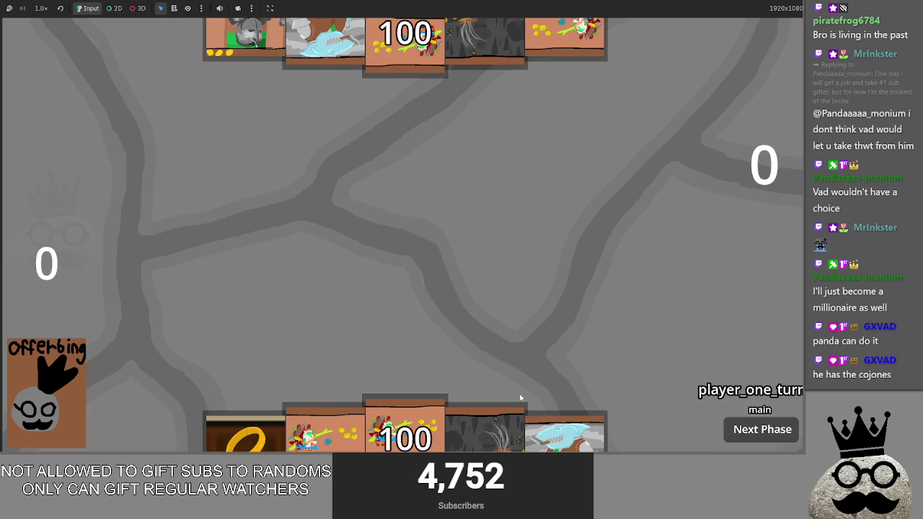
{"action": "left_click", "coordinate": [483, 449]}
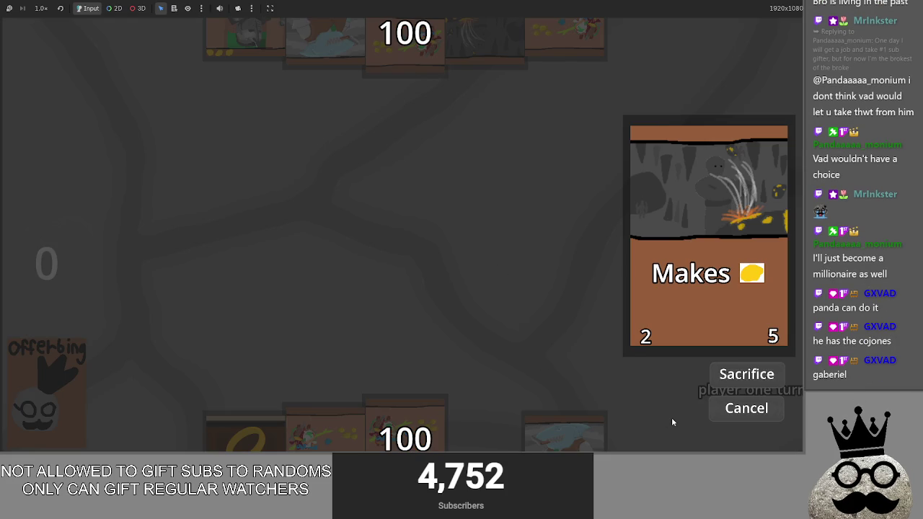
{"action": "key", "text": "ctrl+F1"}
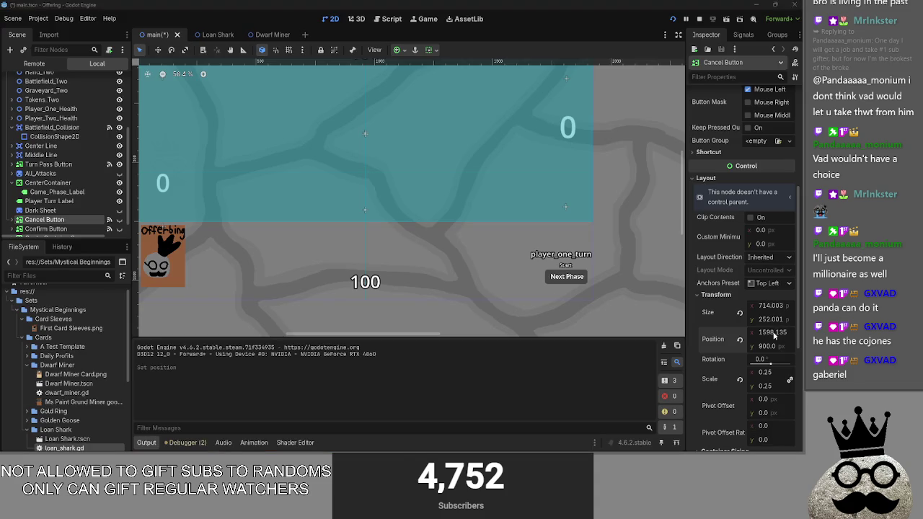
{"action": "key", "text": "alt+Tab"}
{"action": "key", "text": "alt+Tab"}
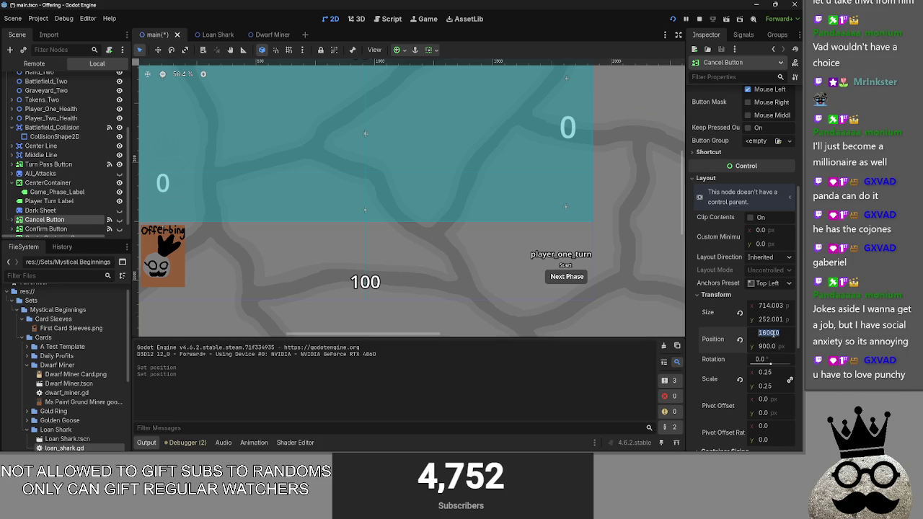
{"action": "left_click", "coordinate": [51, 228]}
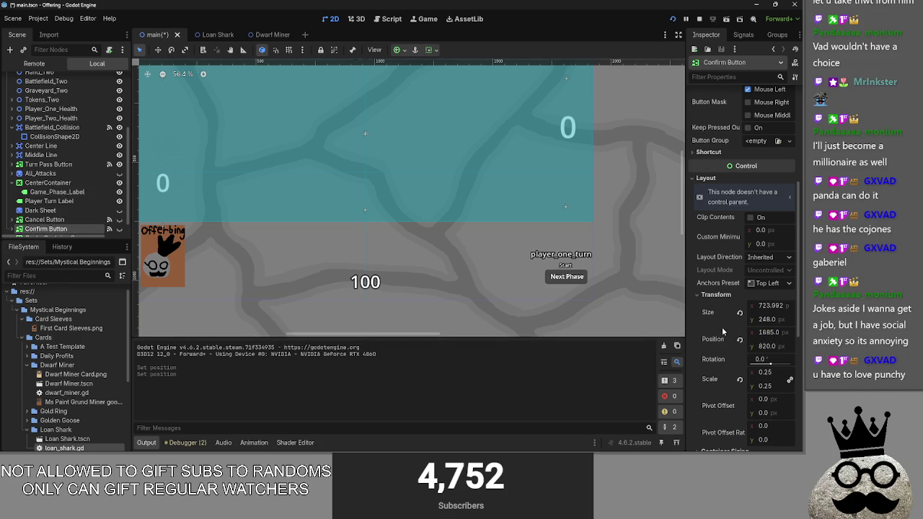
{"action": "key", "text": "F5"}
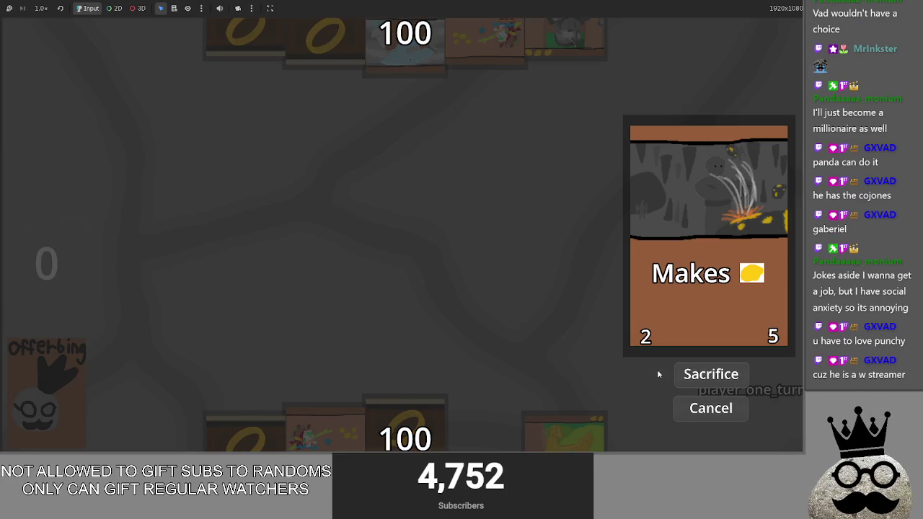
{"action": "left_click", "coordinate": [710, 415]}
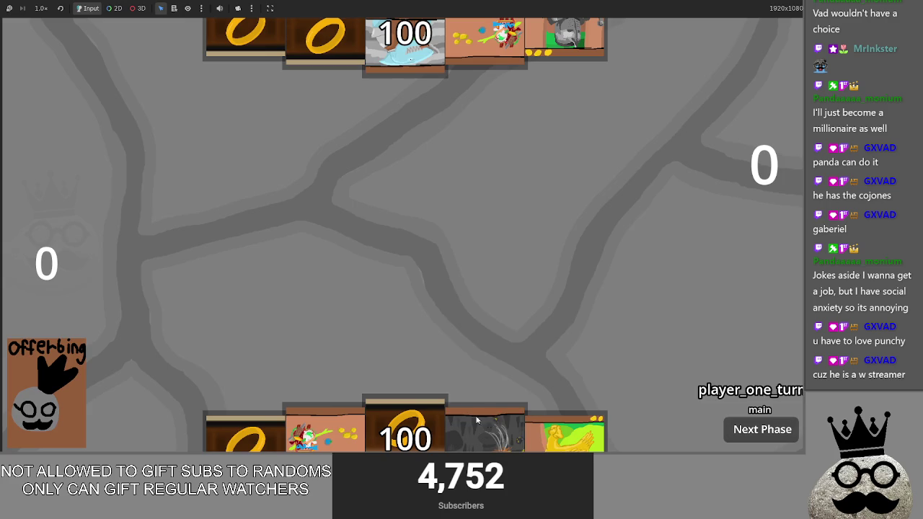
{"action": "left_click", "coordinate": [515, 331]}
{"action": "key", "text": "F8"}
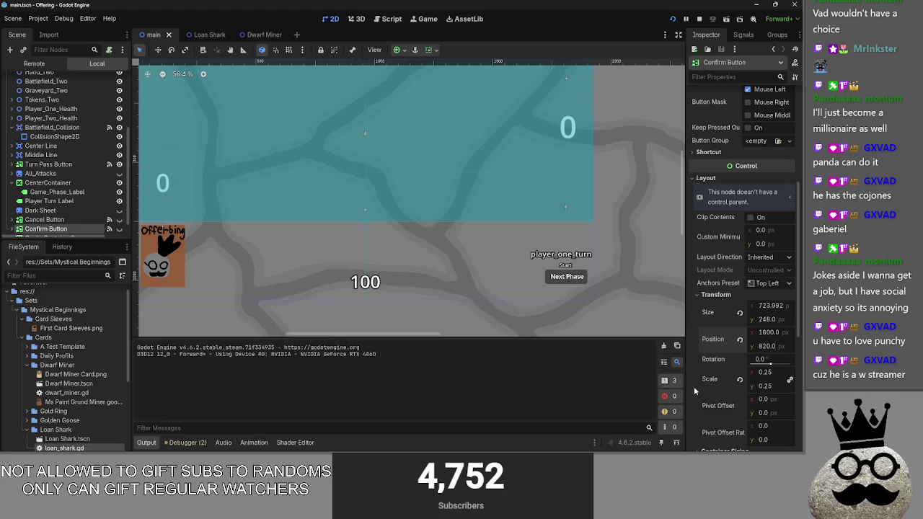
{"action": "left_click", "coordinate": [392, 19]}
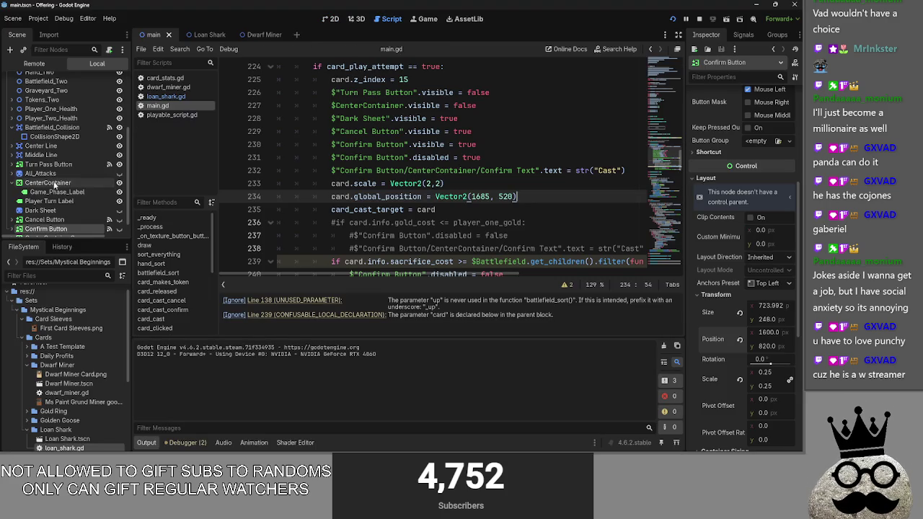
Locate the Player Turn Label node and open a new line 227 in card_released
{"action": "scroll", "coordinate": [45, 162], "scroll_direction": "down", "scroll_amount": 2}
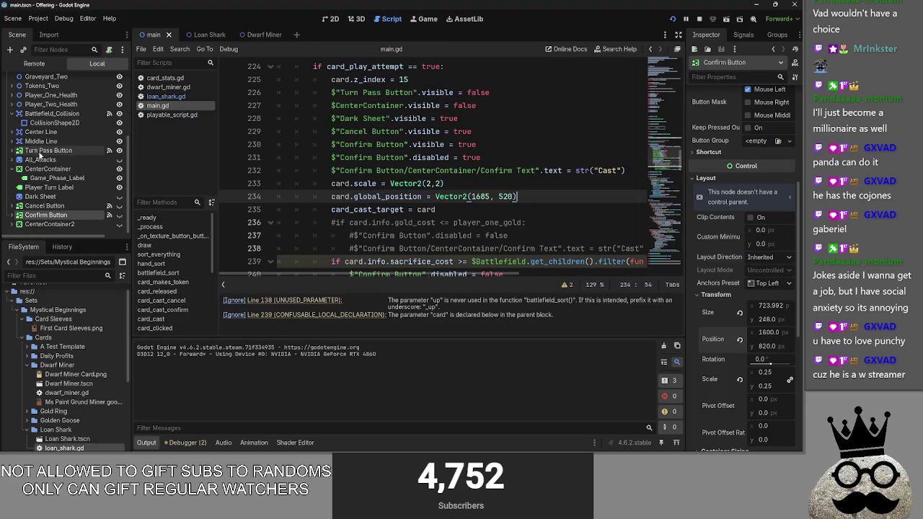
{"action": "left_click", "coordinate": [36, 170]}
{"action": "left_click", "coordinate": [54, 178]}
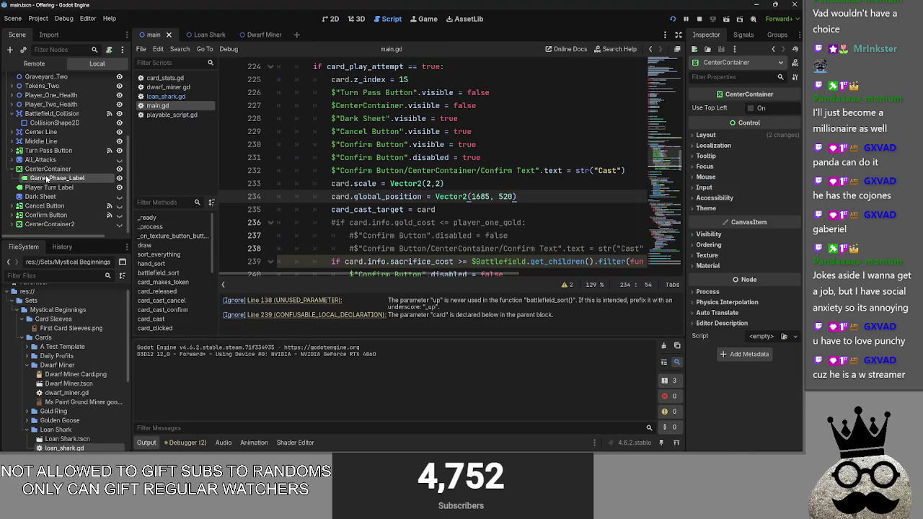
{"action": "left_click", "coordinate": [330, 20]}
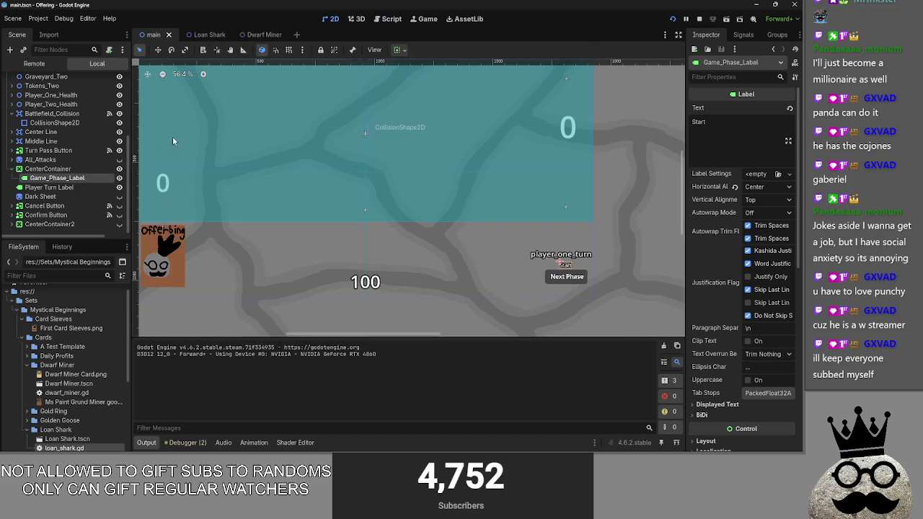
{"action": "left_click", "coordinate": [49, 188]}
{"action": "left_click", "coordinate": [393, 20]}
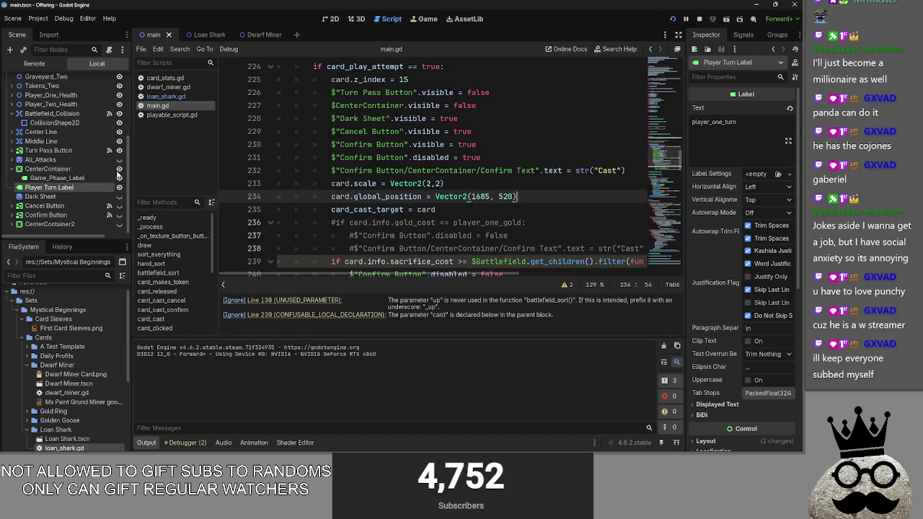
{"action": "mouse_move", "coordinate": [68, 188]}
{"action": "left_mouse_down"}
{"action": "mouse_move", "coordinate": [68, 175]}
{"action": "mouse_move", "coordinate": [67, 186]}
{"action": "left_mouse_up"}
{"action": "scroll", "coordinate": [465, 187], "scroll_direction": "up", "scroll_amount": 1}
{"action": "left_click", "coordinate": [508, 133]}
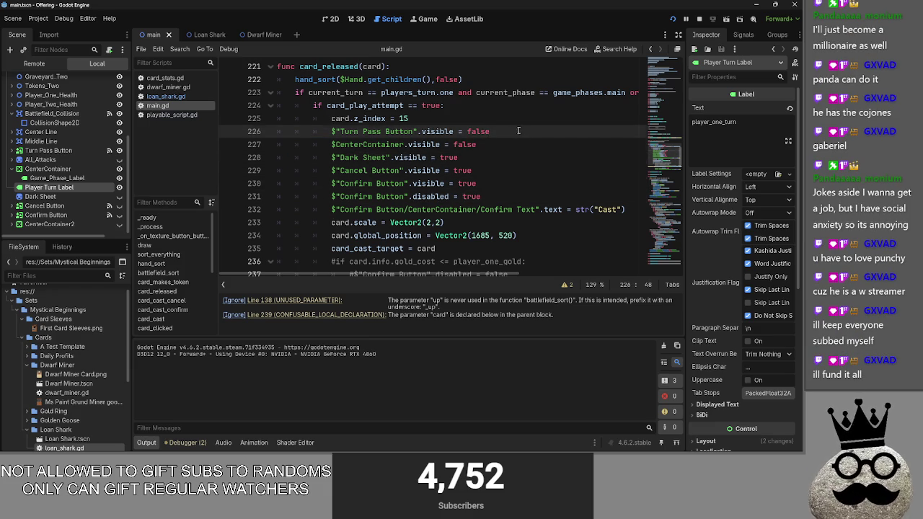
{"action": "key", "text": "Return"}
Drop the Player Turn Label path on line 227 and add .visible = false
{"action": "left_click_drag", "start_coordinate": [59, 187], "coordinate": [395, 157]}
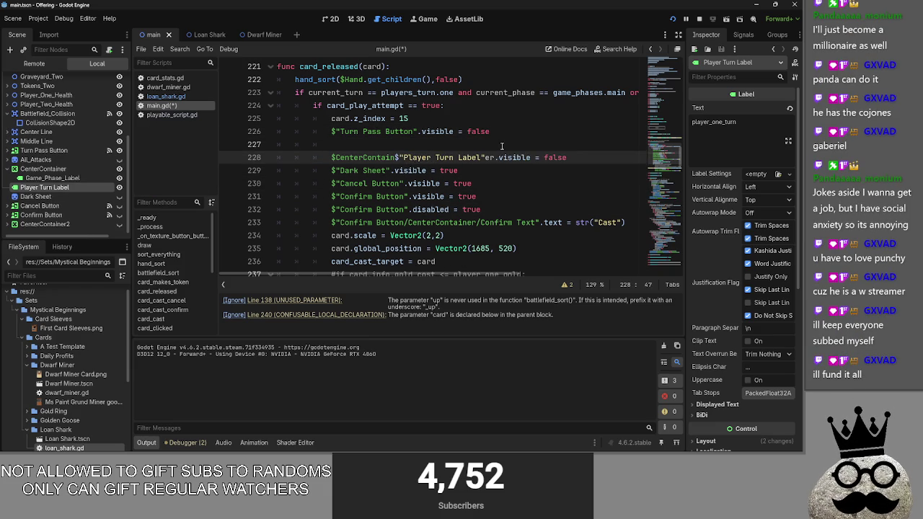
{"action": "key", "text": "ctrl+z"}
{"action": "left_click_drag", "start_coordinate": [59, 187], "coordinate": [358, 144]}
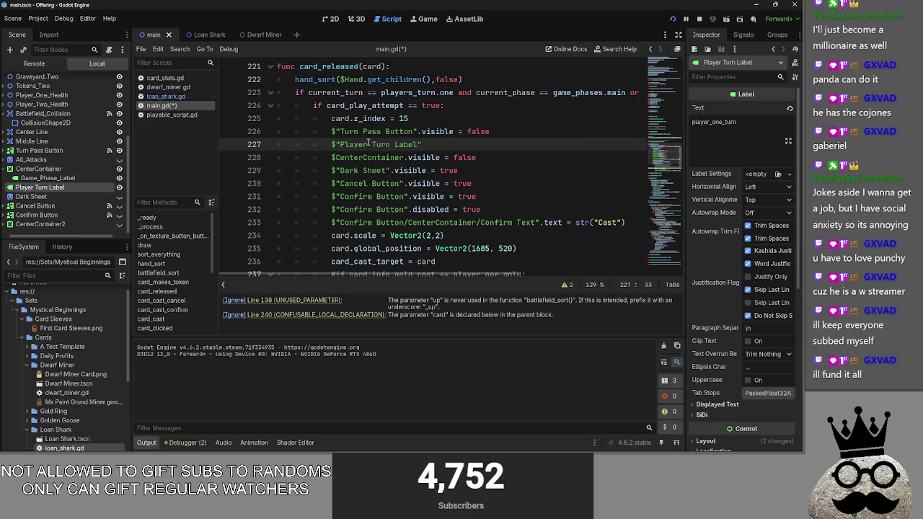
{"action": "type", "text": ".visible = false"}
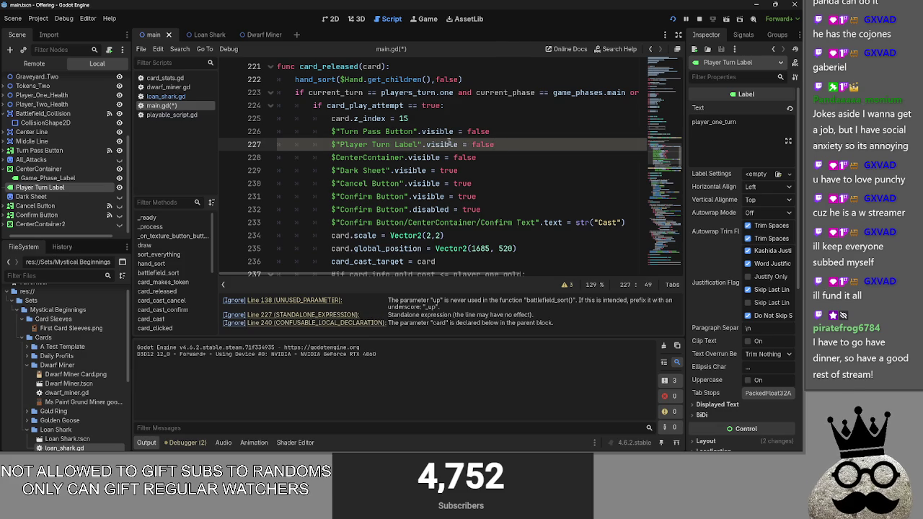
{"action": "key", "text": "shift+Home"}
{"action": "key", "text": "ctrl+c"}
{"action": "left_click", "coordinate": [498, 144]}
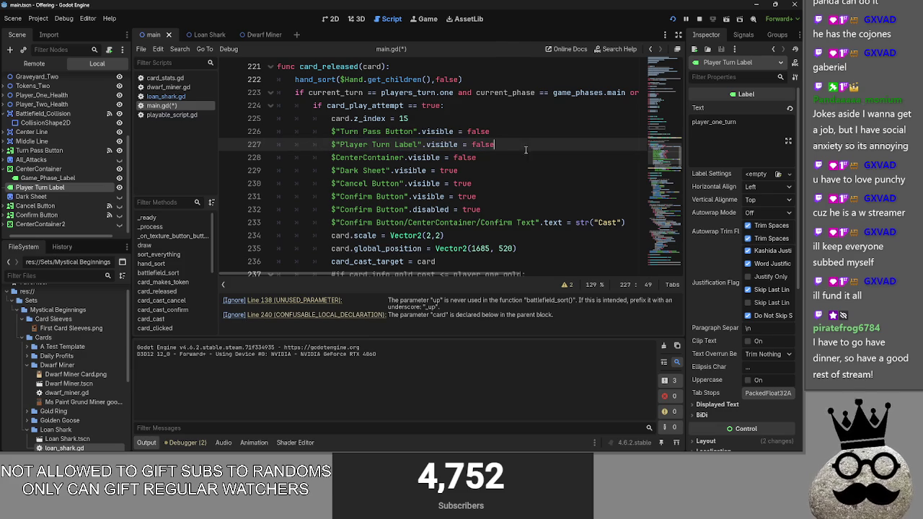
{"action": "left_click", "coordinate": [371, 133]}
{"action": "left_click", "coordinate": [370, 143]}
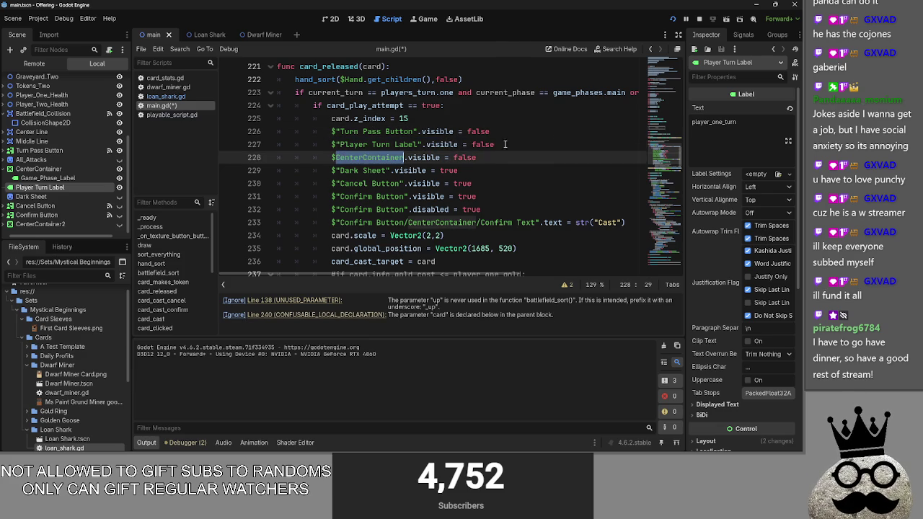
{"action": "left_click", "coordinate": [550, 143]}
{"action": "key", "text": "ctrl+f"}
{"action": "type", "text": "t"}
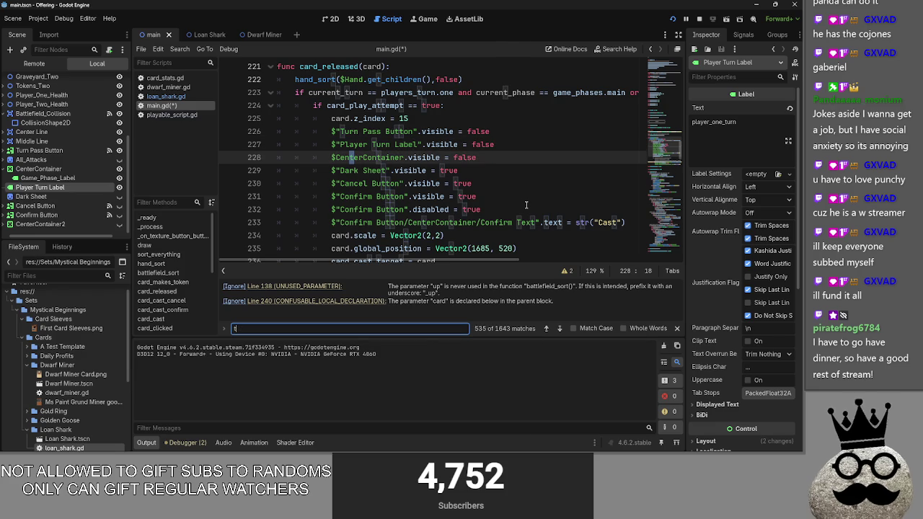
{"action": "type", "text": "urn pas"}
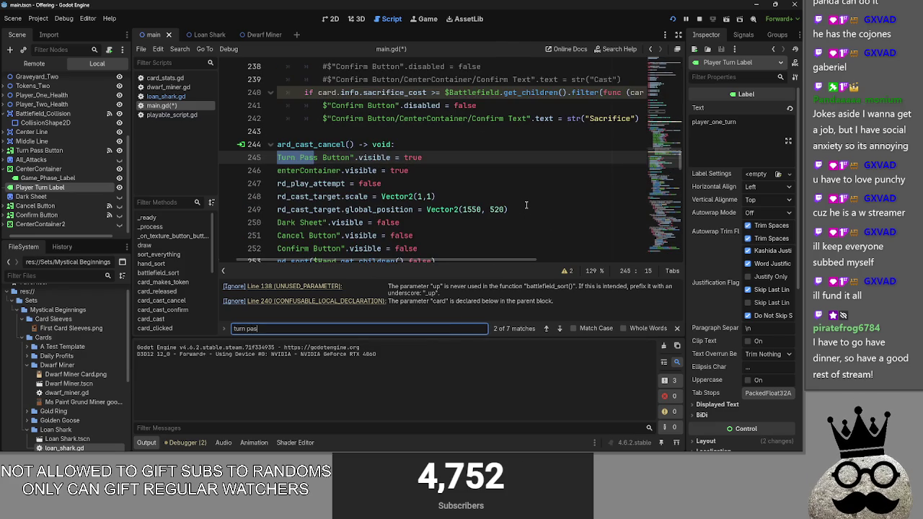
{"action": "type", "text": "s buttong"}
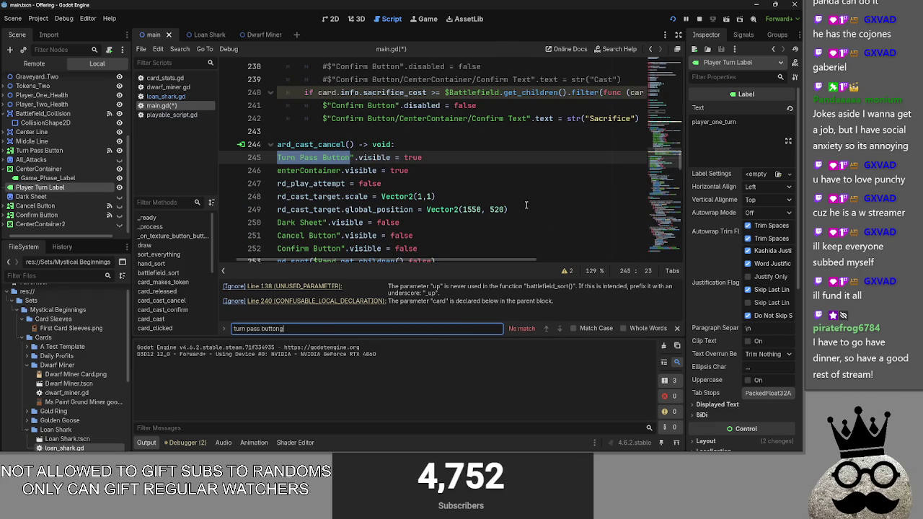
Paste the Player Turn Label line into card_cast_cancel and change it to visible = true
{"action": "key", "text": "BackSpace"}
{"action": "left_click", "coordinate": [423, 157]}
{"action": "key", "text": "ctrl+v"}
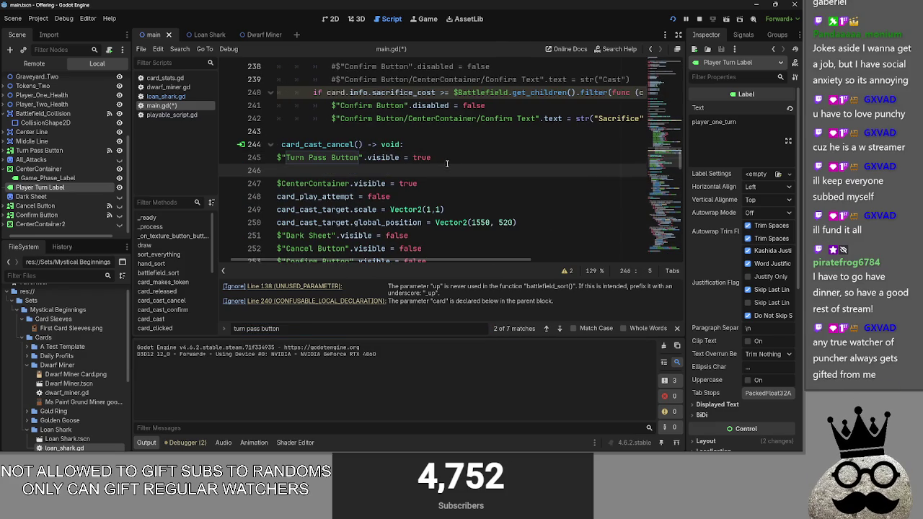
{"action": "left_click", "coordinate": [559, 328]}
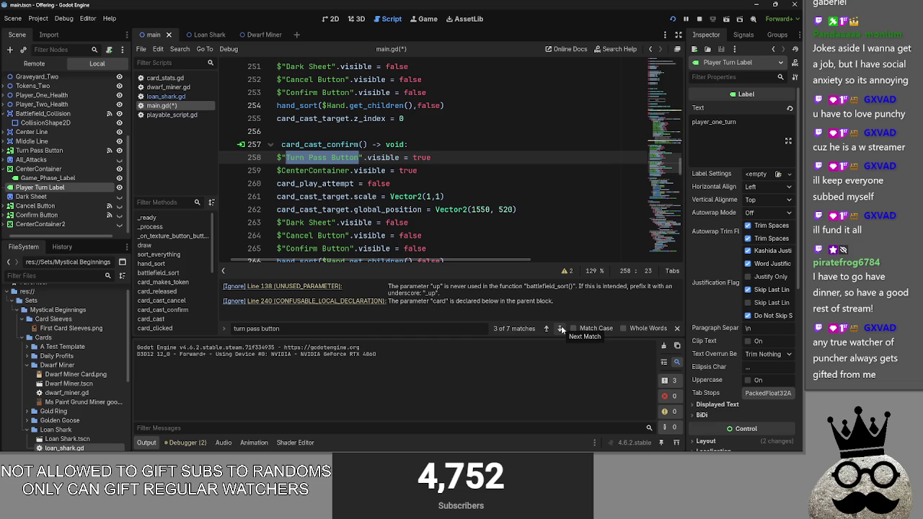
{"action": "left_click", "coordinate": [431, 158]}
{"action": "scroll", "coordinate": [436, 157], "scroll_direction": "up", "scroll_amount": 4}
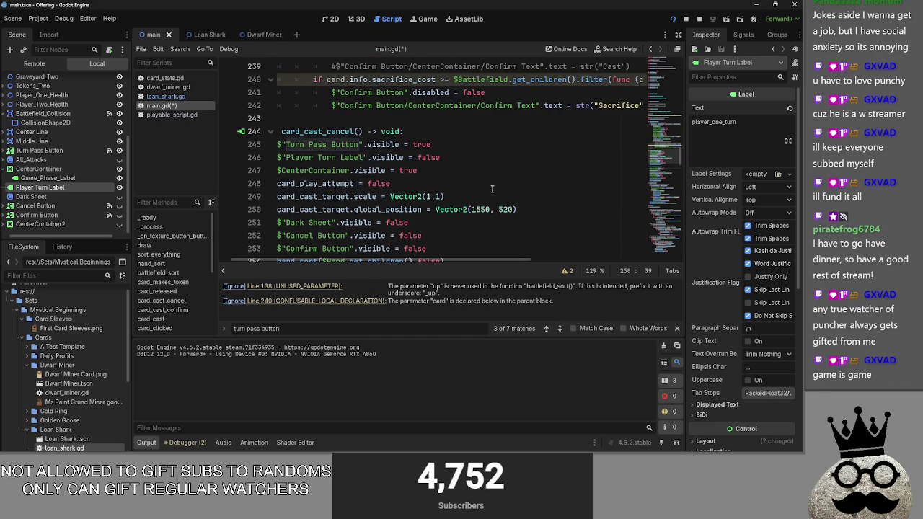
{"action": "double_click", "coordinate": [441, 157]}
{"action": "type", "text": "true"}
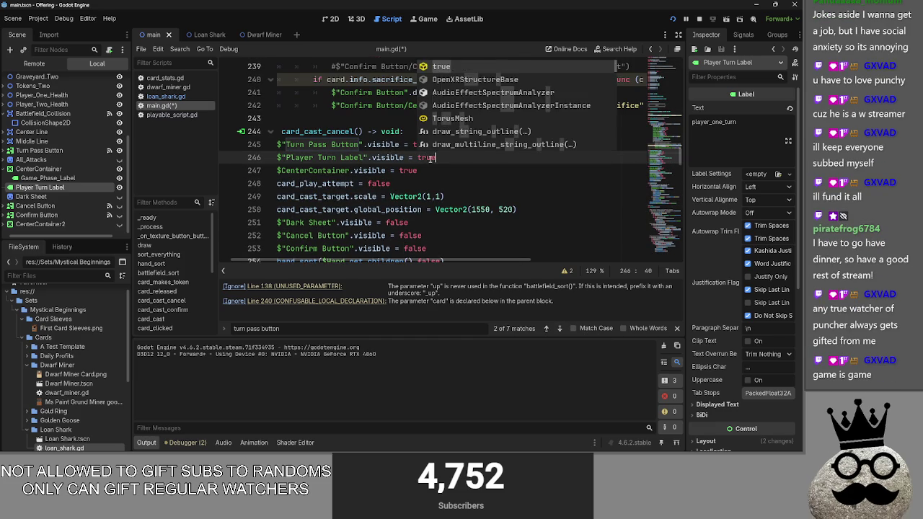
Add $"Player Turn Label".visible = true under the Turn Pass Button line in card_cast_confirm
{"action": "scroll", "coordinate": [442, 158], "scroll_direction": "down", "scroll_amount": 5}
{"action": "left_click", "coordinate": [460, 118]}
{"action": "key", "text": "Return"}
{"action": "key", "text": "Return"}
{"action": "key", "text": "ctrl+v"}
{"action": "key", "text": "BackSpace"}
{"action": "key", "text": "BackSpace"}
{"action": "key", "text": "BackSpace"}
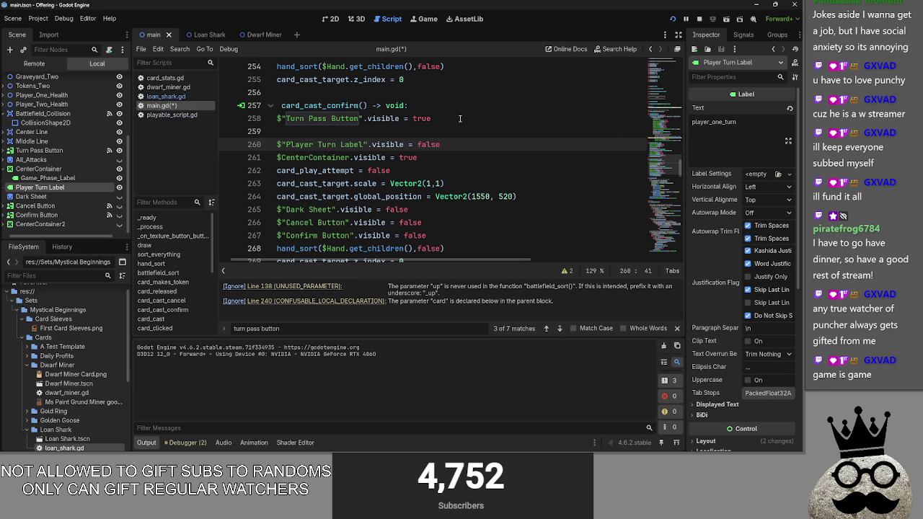
{"action": "type", "text": "true"}
{"action": "key", "text": "Up"}
{"action": "key", "text": "BackSpace"}
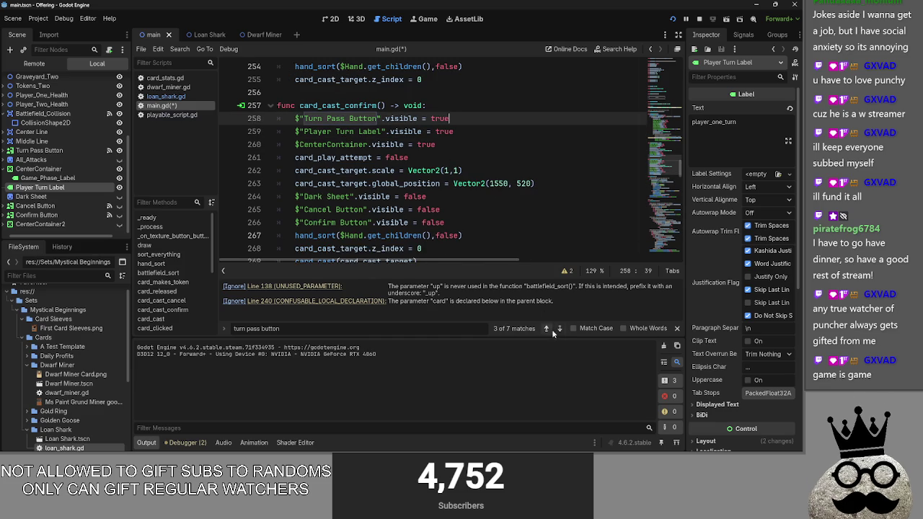
Step through the remaining Turn Pass Button matches to verify, then close the search
{"action": "left_click", "coordinate": [560, 328]}
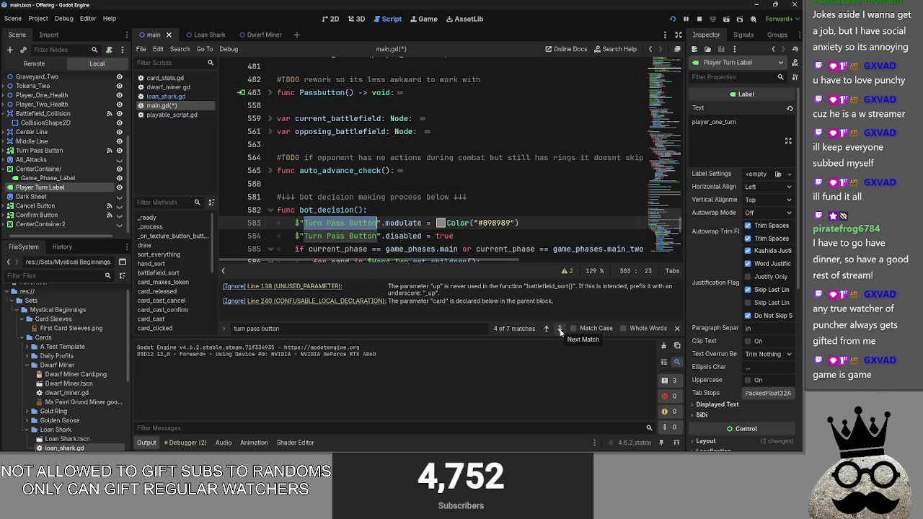
{"action": "left_click", "coordinate": [560, 328]}
{"action": "left_click", "coordinate": [559, 329]}
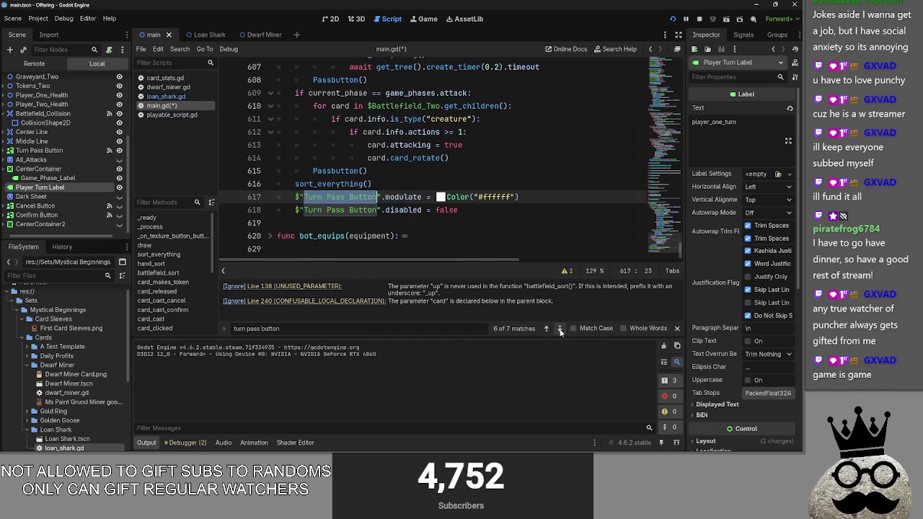
{"action": "left_click", "coordinate": [559, 329]}
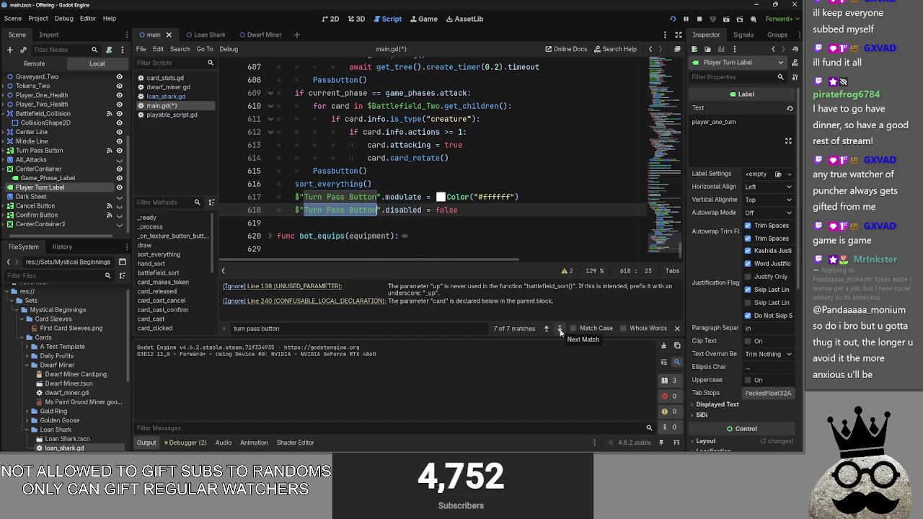
{"action": "left_click", "coordinate": [560, 329]}
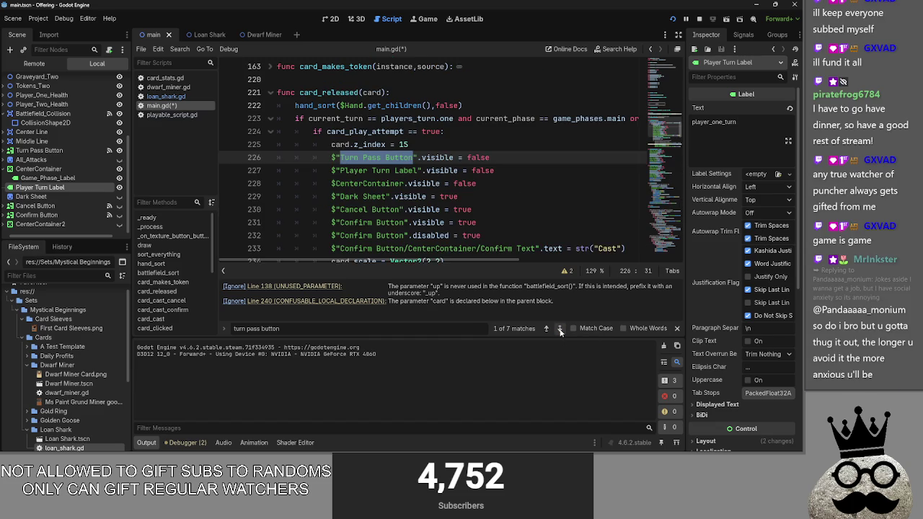
{"action": "left_click", "coordinate": [676, 328]}
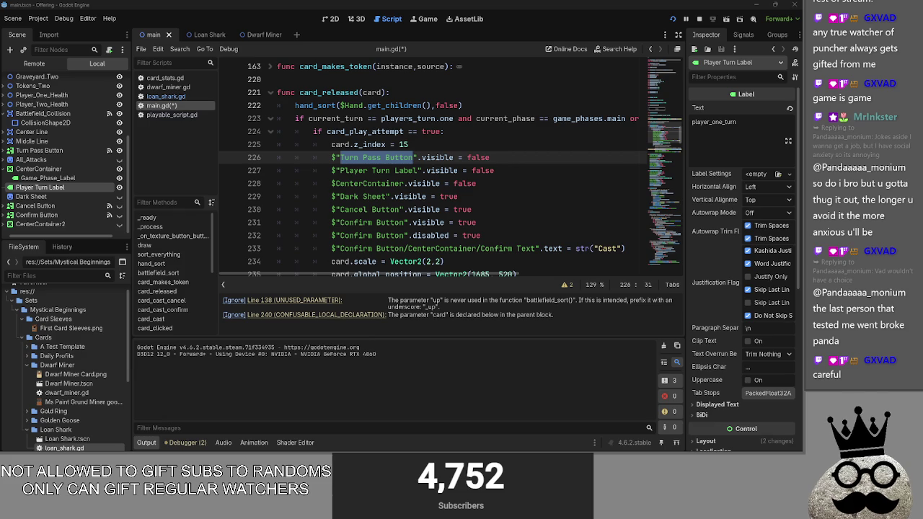
Run the game and cancel the sacrifice prompts for the wheat and shark cards
{"action": "left_click", "coordinate": [672, 19]}
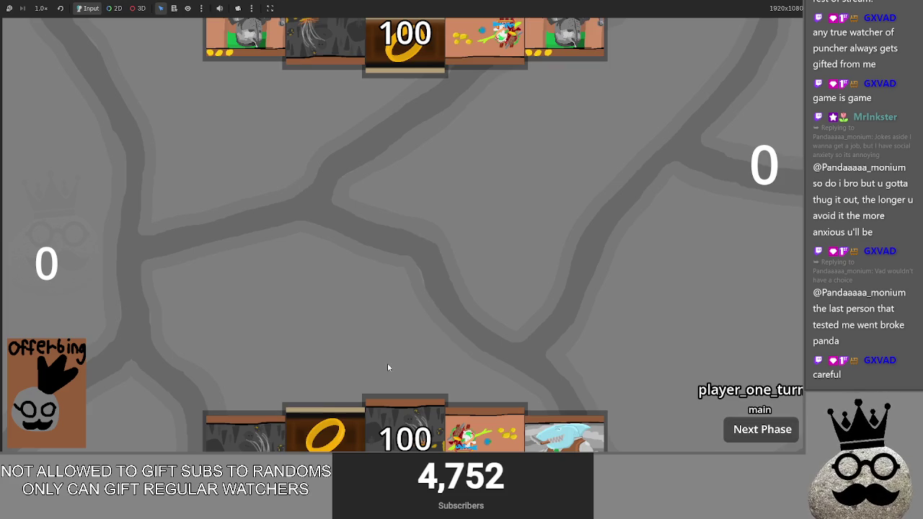
{"action": "left_click_drag", "start_coordinate": [268, 431], "coordinate": [402, 202]}
{"action": "left_click", "coordinate": [728, 408]}
{"action": "left_click_drag", "start_coordinate": [565, 431], "coordinate": [598, 310]}
{"action": "left_click", "coordinate": [709, 408]}
Sacrifice the wheat card, cancel casting the red card, and return to the editor
{"action": "left_click_drag", "start_coordinate": [404, 429], "coordinate": [564, 330]}
{"action": "left_click", "coordinate": [716, 375]}
{"action": "left_click_drag", "start_coordinate": [433, 442], "coordinate": [661, 342]}
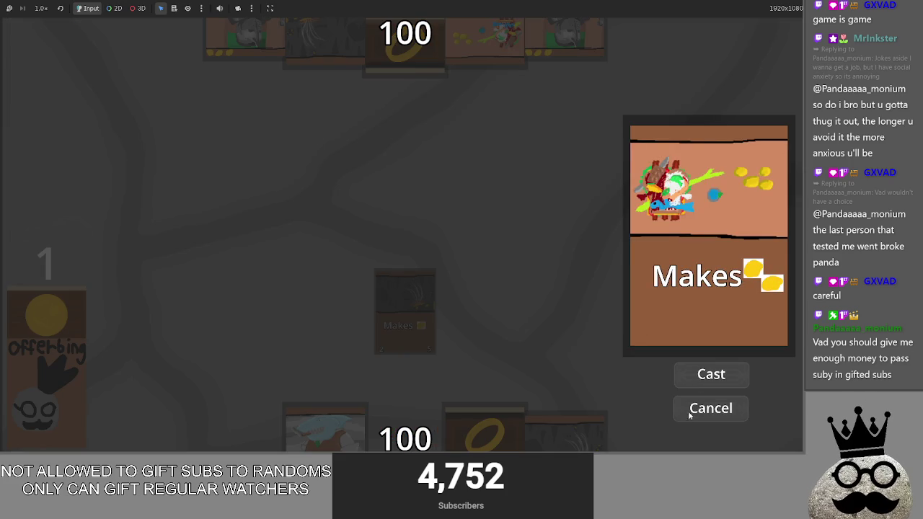
{"action": "left_click", "coordinate": [708, 400]}
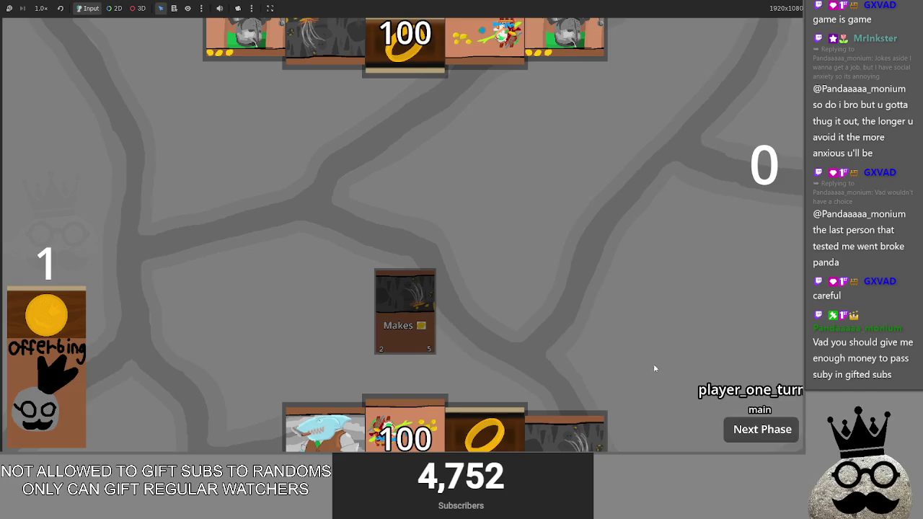
{"action": "key", "text": "alt+Tab"}
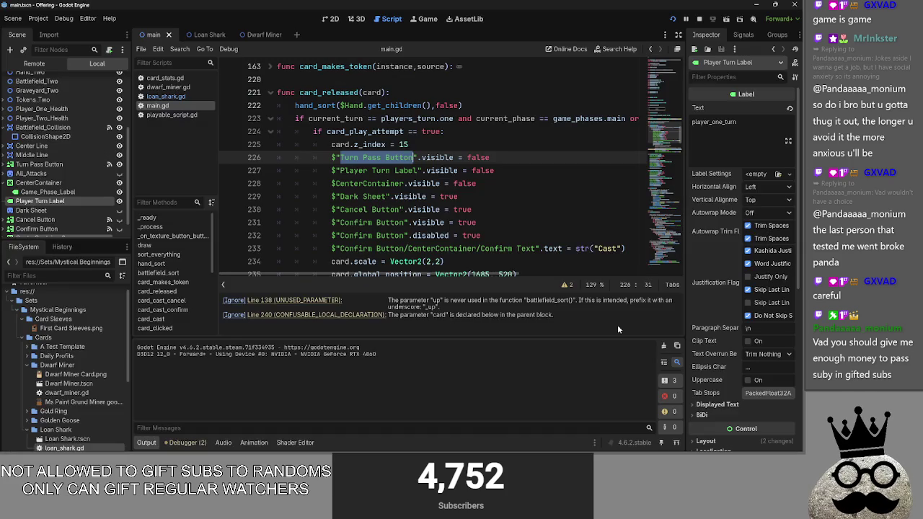
Change the cast prompt's confirm text on line 233 from Cast to Poor
{"action": "scroll", "coordinate": [479, 199], "scroll_direction": "down", "scroll_amount": 1}
{"action": "double_click", "coordinate": [604, 209]}
{"action": "type", "text": "Poor"}
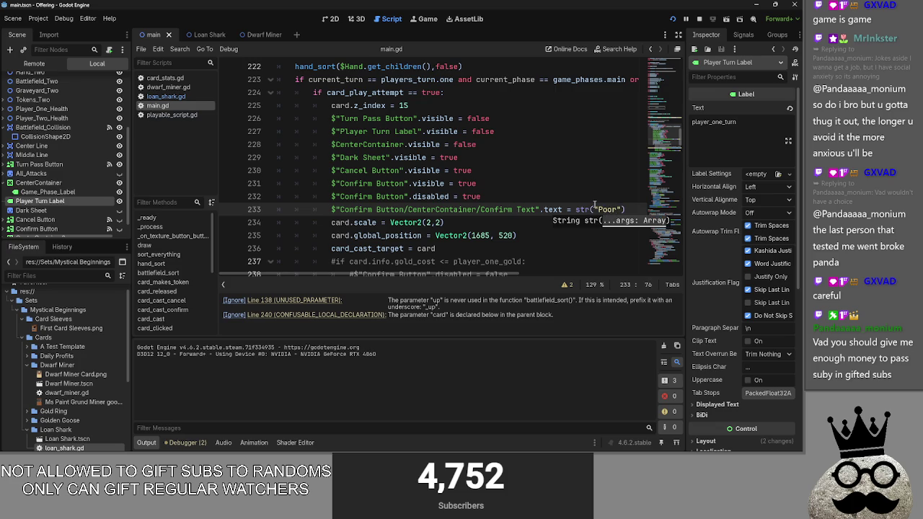
{"action": "key", "text": "Up"}
{"action": "scroll", "coordinate": [587, 223], "scroll_direction": "down", "scroll_amount": 2}
Run the game and try the ring card and leftmost card, cancelling each prompt
{"action": "left_click", "coordinate": [700, 16]}
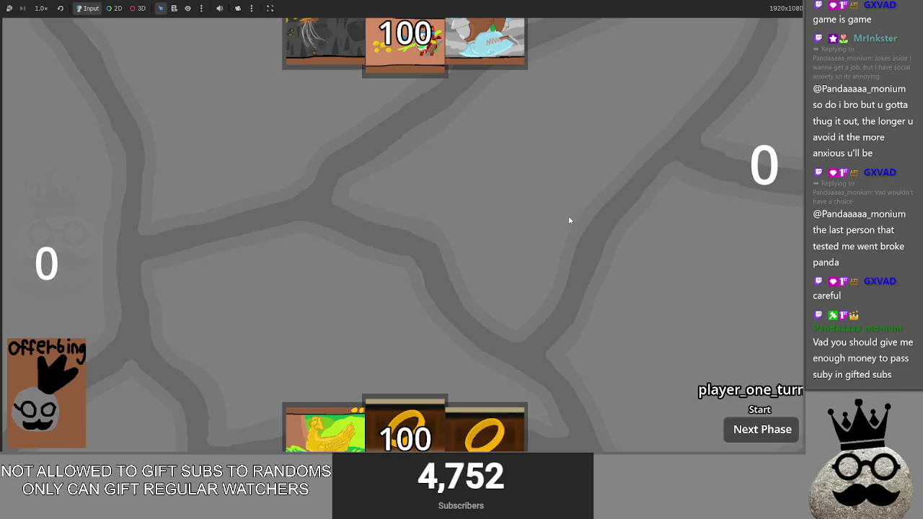
{"action": "left_click", "coordinate": [410, 442]}
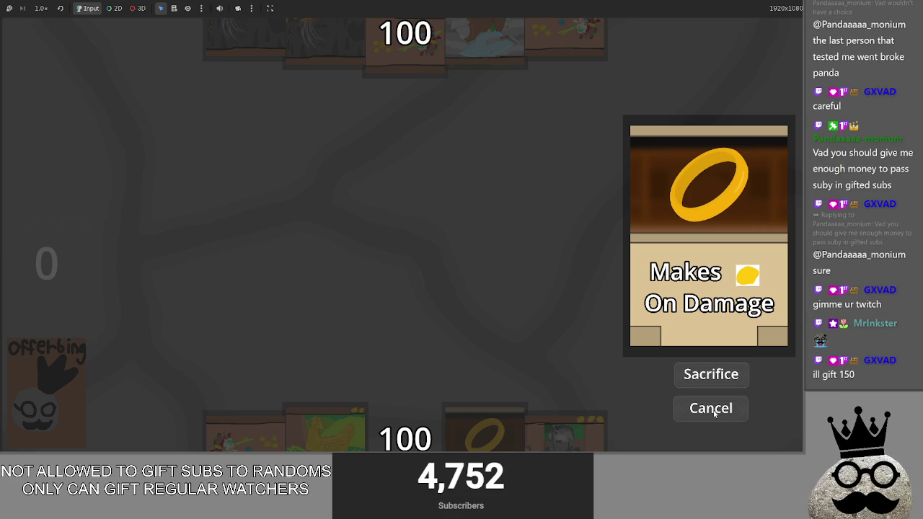
{"action": "left_click", "coordinate": [723, 416]}
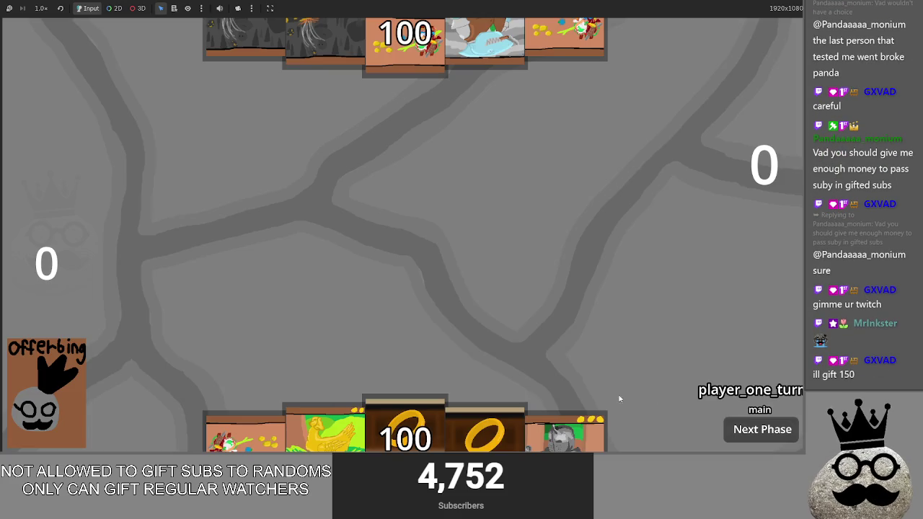
{"action": "left_click_drag", "start_coordinate": [245, 431], "coordinate": [382, 292]}
{"action": "left_click", "coordinate": [749, 408]}
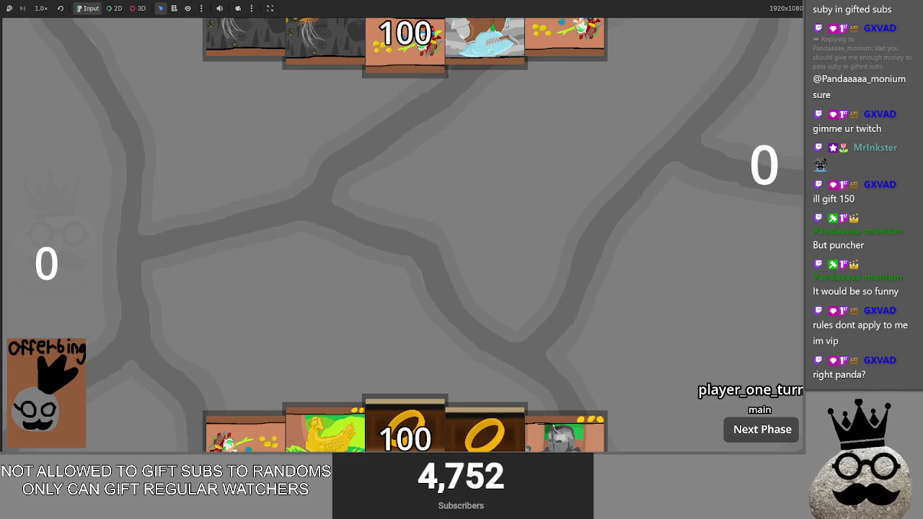
{"action": "key", "text": "alt+Tab"}
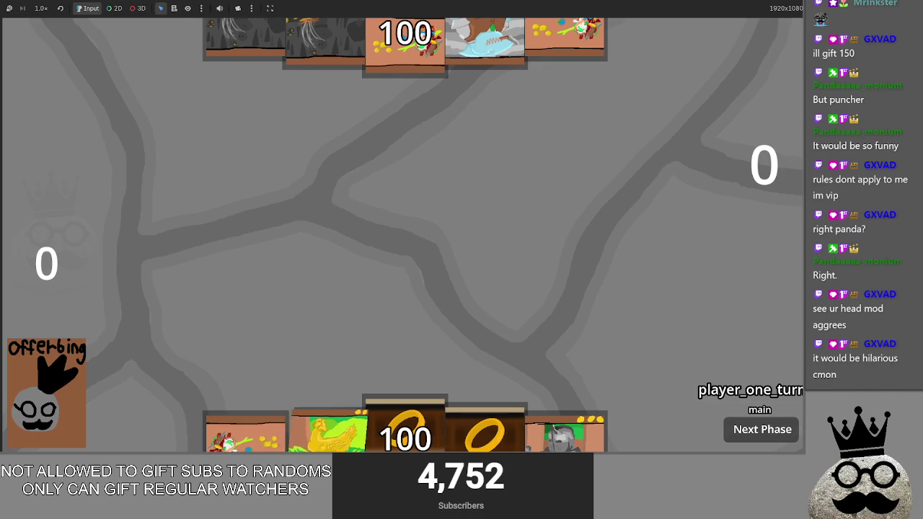
Sacrifice a hand card for 2 offerings, place the ring card, and cast the chicken card
{"action": "left_click_drag", "start_coordinate": [245, 432], "coordinate": [387, 329]}
{"action": "left_click", "coordinate": [724, 378]}
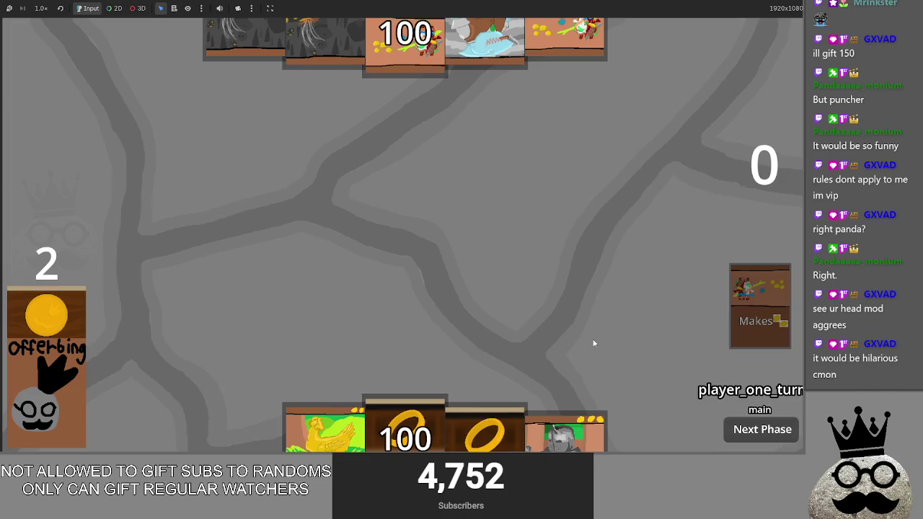
{"action": "mouse_move", "coordinate": [405, 428]}
{"action": "left_mouse_down"}
{"action": "mouse_move", "coordinate": [599, 332]}
{"action": "mouse_move", "coordinate": [603, 277]}
{"action": "left_mouse_up"}
{"action": "left_click", "coordinate": [717, 382]}
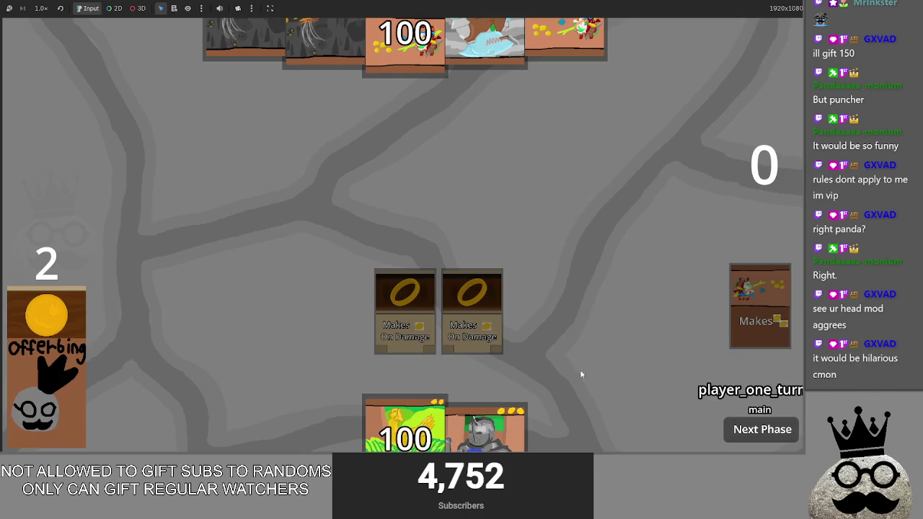
{"action": "left_click", "coordinate": [431, 412]}
{"action": "left_click", "coordinate": [706, 375]}
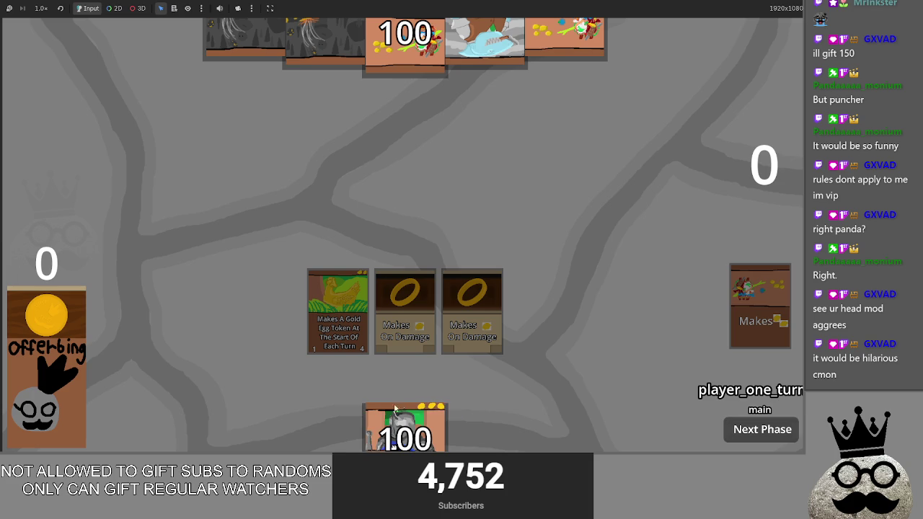
{"action": "left_click", "coordinate": [317, 433]}
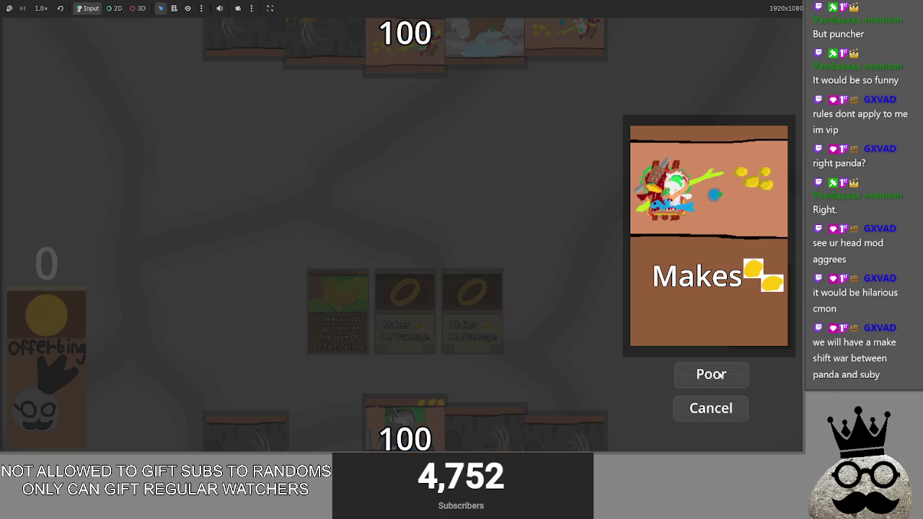
{"action": "key", "text": "alt+Tab"}
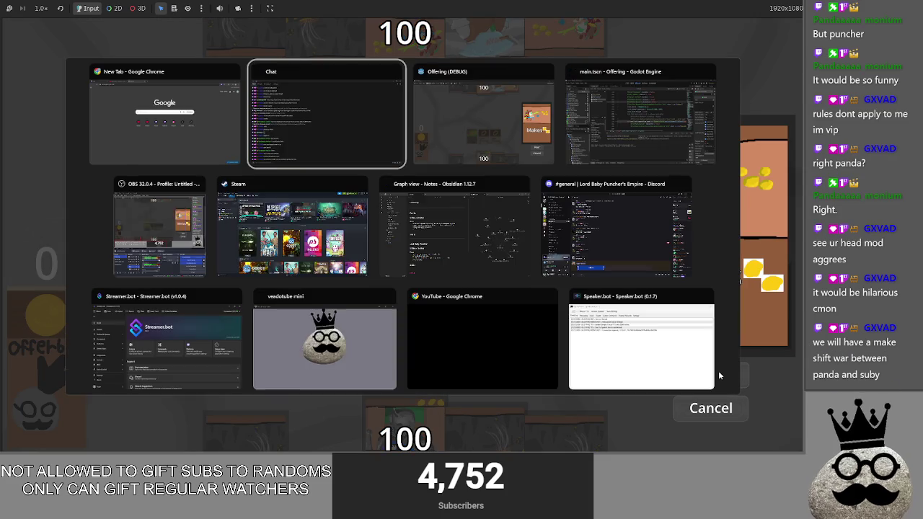
Uncomment the gold-cost check on lines 237–239 of main.gd
{"action": "key", "text": "alt+Tab"}
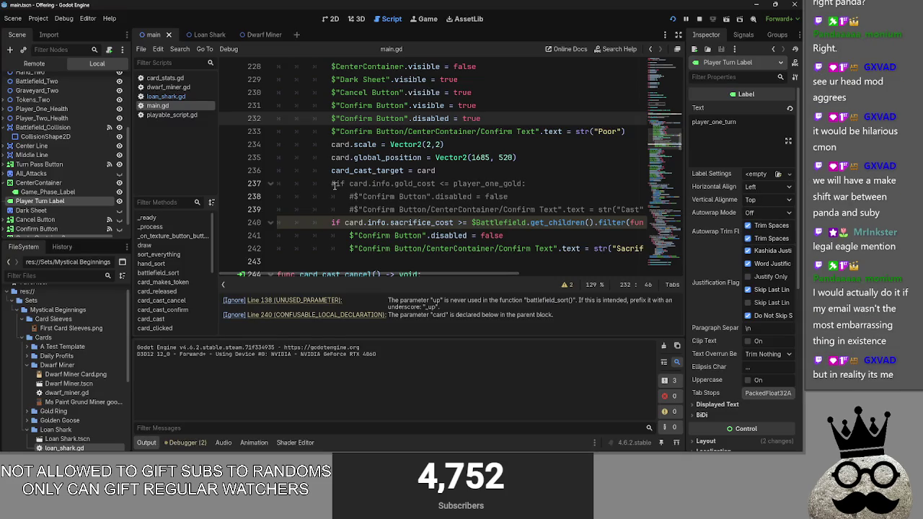
{"action": "left_click", "coordinate": [332, 183]}
{"action": "key", "text": "BackSpace"}
{"action": "key", "text": "Down"}
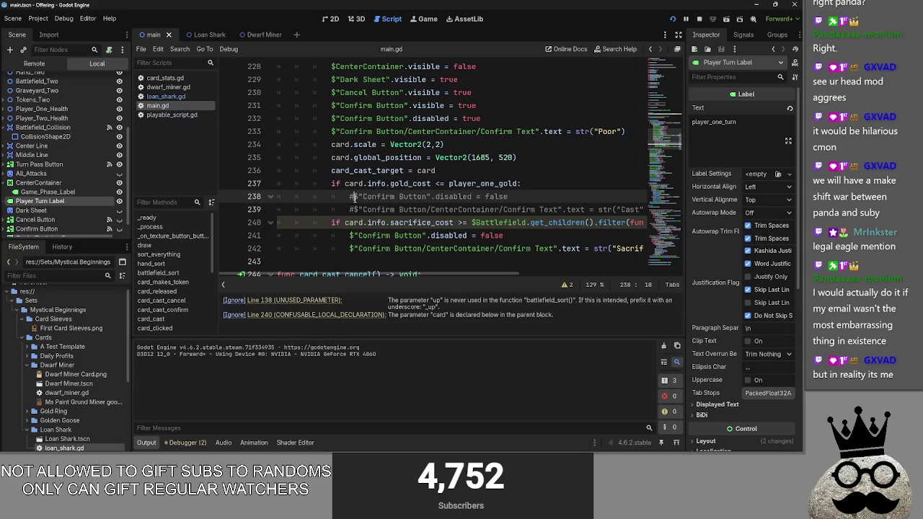
{"action": "key", "text": "BackSpace"}
{"action": "key", "text": "Down"}
{"action": "key", "text": "BackSpace"}
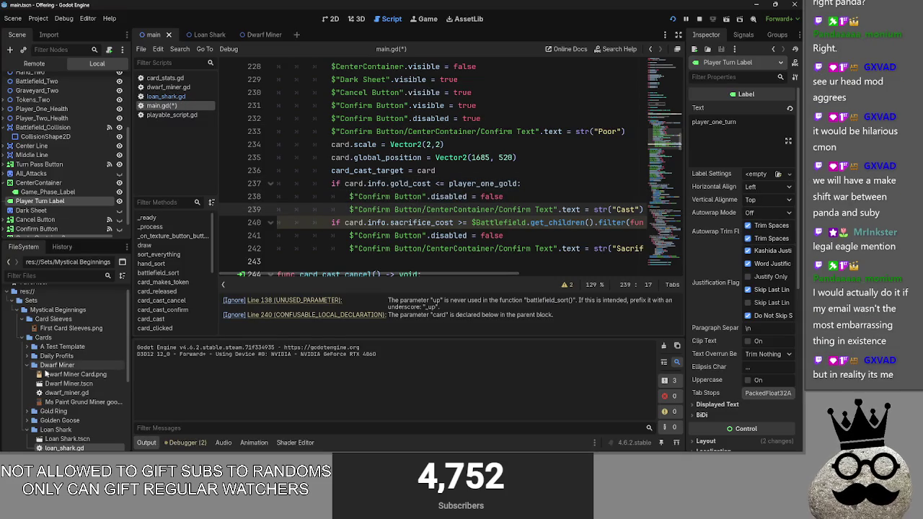
Open daily_profits.gd from the Daily Profits folder and launch the game
{"action": "left_click", "coordinate": [31, 356]}
{"action": "double_click", "coordinate": [97, 375]}
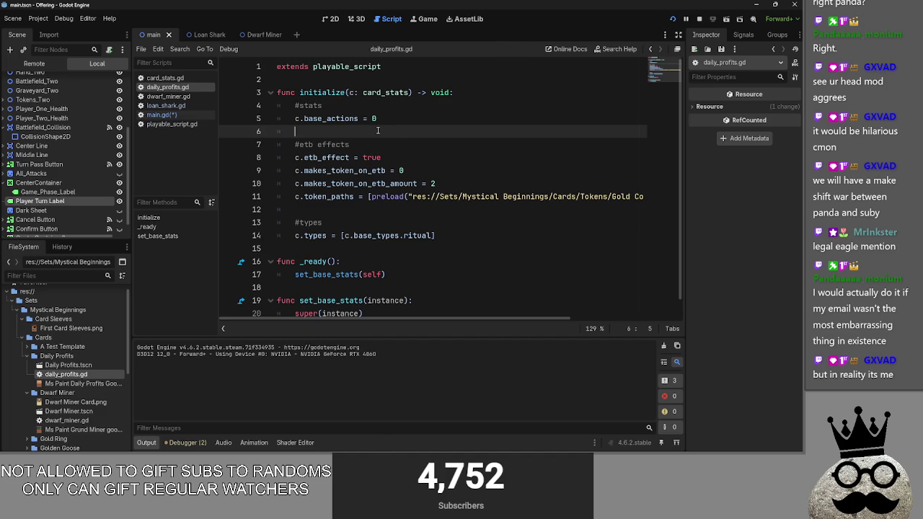
{"action": "key", "text": "F5"}
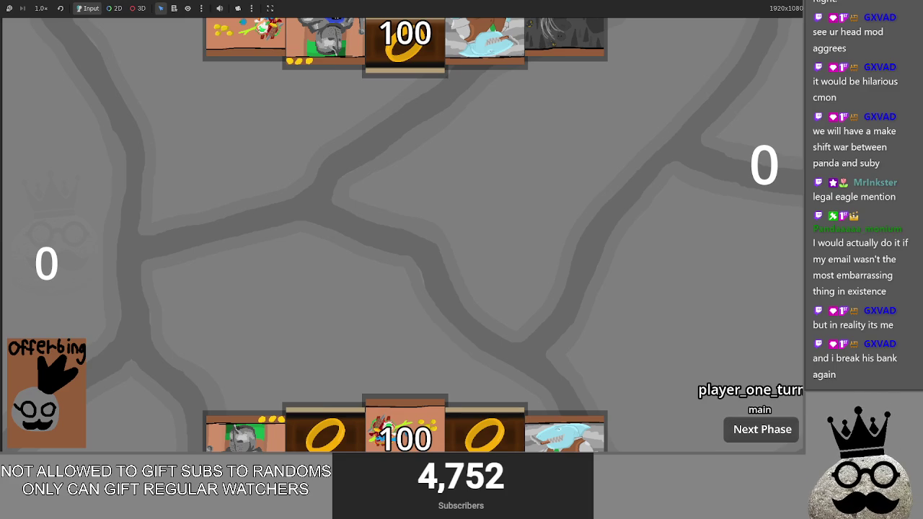
Play the middle hand card and accept both sacrifice prompts, then return to the editor
{"action": "left_click_drag", "start_coordinate": [404, 425], "coordinate": [439, 310]}
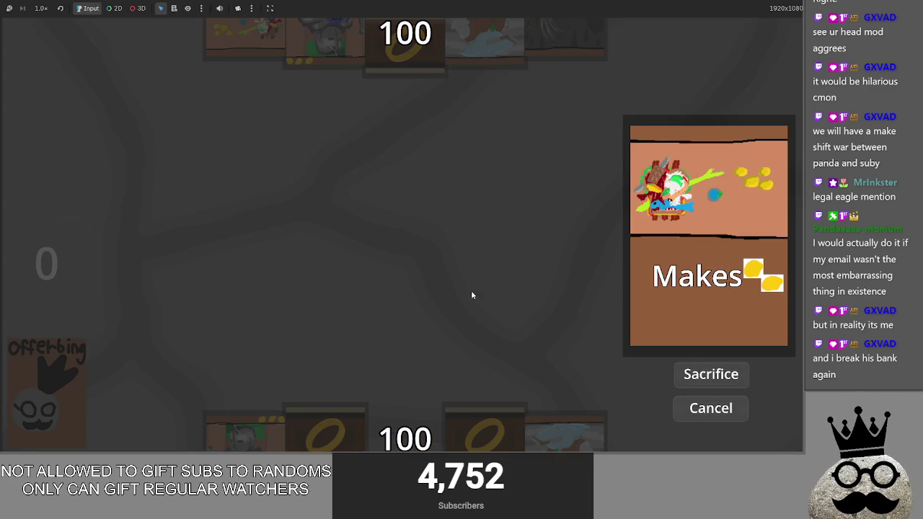
{"action": "left_click", "coordinate": [724, 374]}
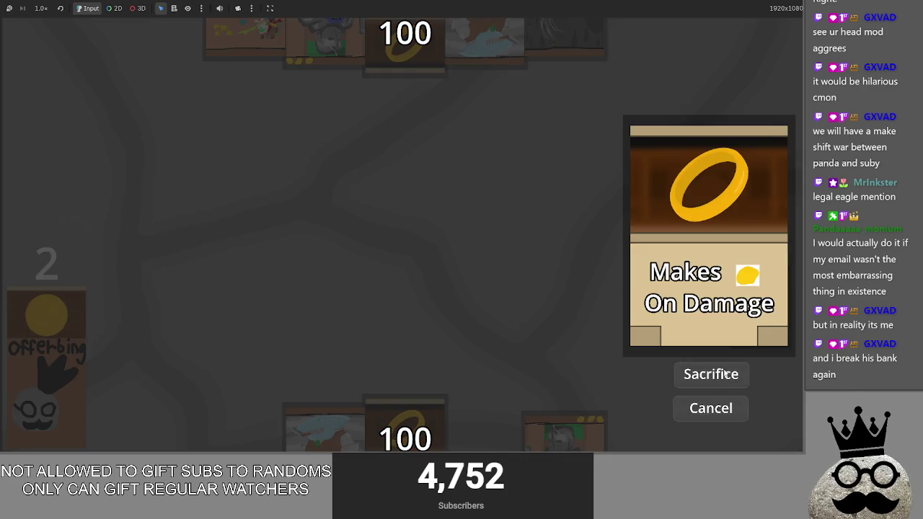
{"action": "left_click", "coordinate": [724, 374]}
{"action": "key", "text": "alt+Tab"}
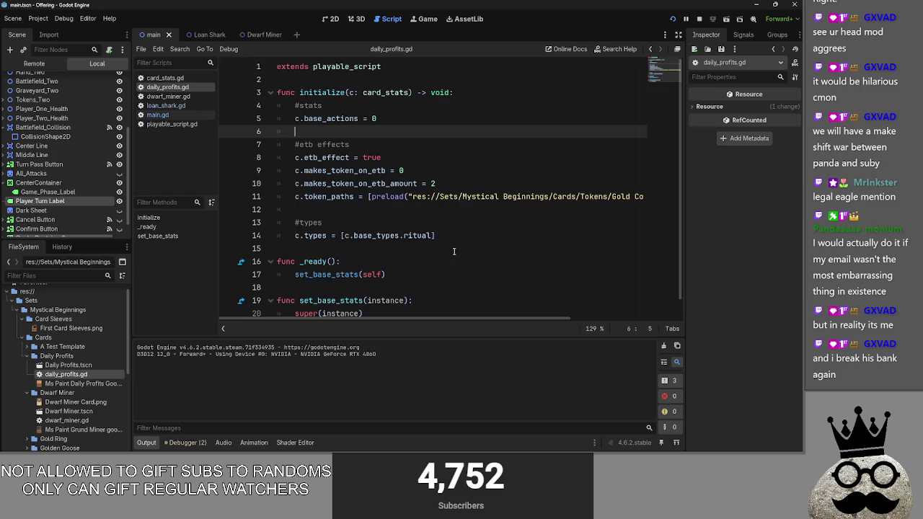
Comment out the sacrifice-cost check on lines 240–242 of main.gd
{"action": "left_click", "coordinate": [157, 115]}
{"action": "left_click_drag", "start_coordinate": [328, 223], "coordinate": [699, 251]}
{"action": "type", "text": "#"}
{"action": "key", "text": "ctrl+z"}
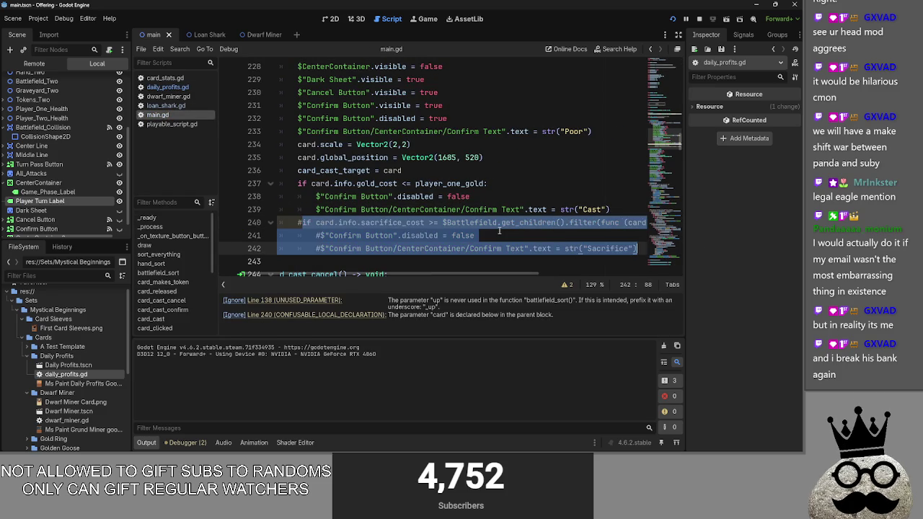
{"action": "key", "text": "ctrl+k"}
{"action": "left_click", "coordinate": [499, 235]}
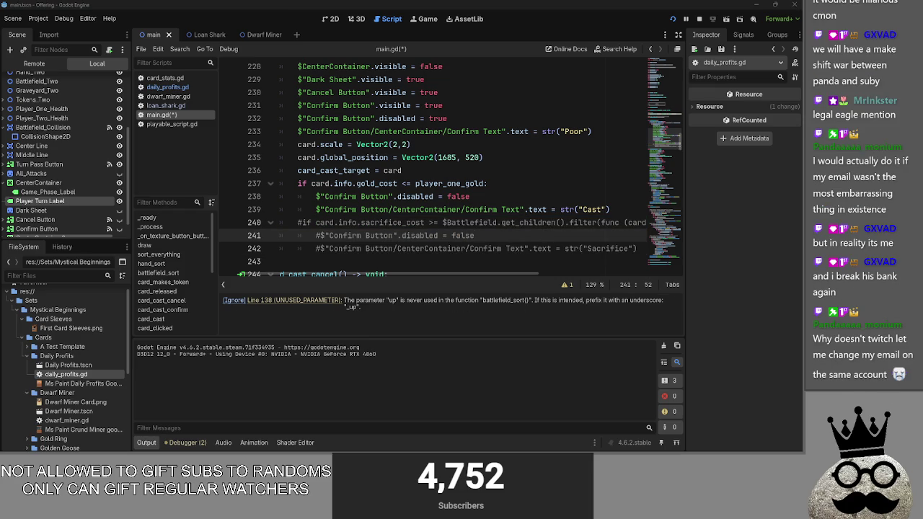
Fold card_cast_cancel and review the gold_cost check on line 237
{"action": "scroll", "coordinate": [446, 173], "scroll_direction": "down", "scroll_amount": 4}
{"action": "scroll", "coordinate": [490, 173], "scroll_direction": "down", "scroll_amount": 4}
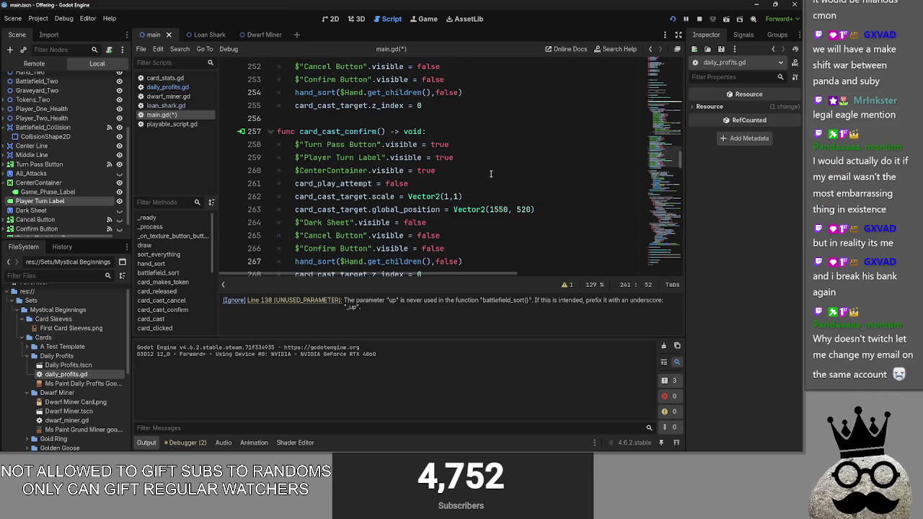
{"action": "scroll", "coordinate": [490, 173], "scroll_direction": "down", "scroll_amount": 2}
{"action": "scroll", "coordinate": [490, 173], "scroll_direction": "up", "scroll_amount": 7}
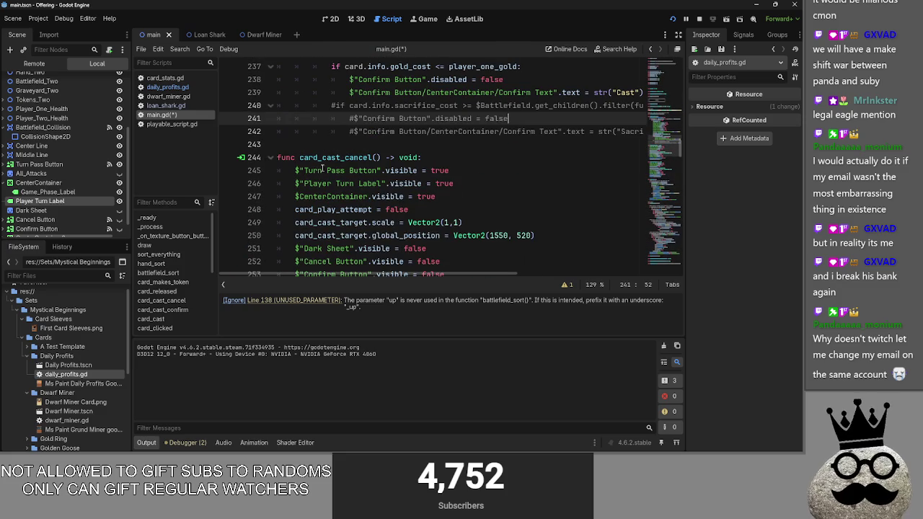
{"action": "left_click", "coordinate": [267, 158]}
{"action": "scroll", "coordinate": [276, 183], "scroll_direction": "down", "scroll_amount": 2}
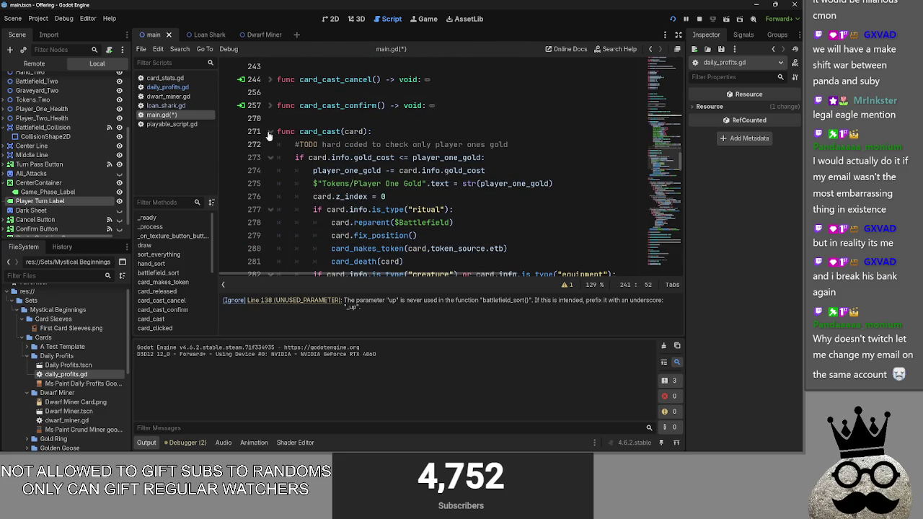
{"action": "scroll", "coordinate": [268, 135], "scroll_direction": "down", "scroll_amount": 1}
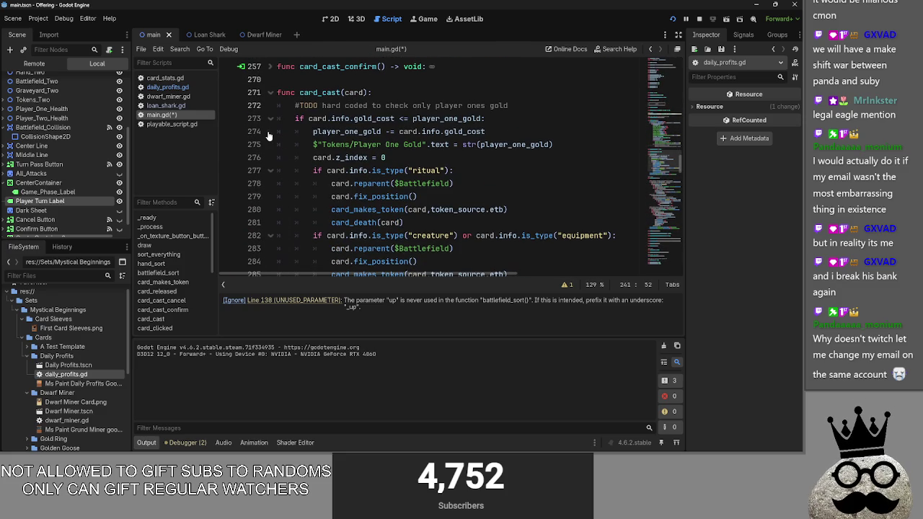
{"action": "scroll", "coordinate": [288, 130], "scroll_direction": "down", "scroll_amount": 2}
{"action": "scroll", "coordinate": [402, 192], "scroll_direction": "up", "scroll_amount": 10}
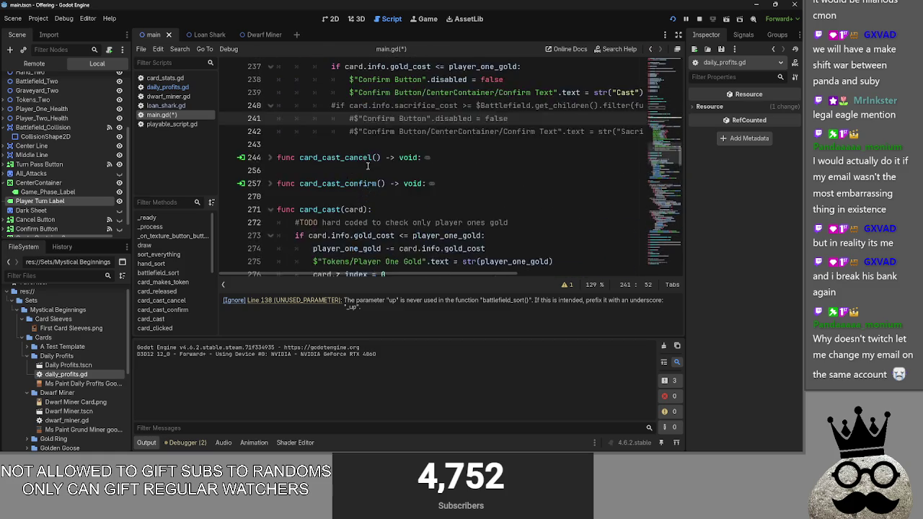
{"action": "scroll", "coordinate": [402, 192], "scroll_direction": "up", "scroll_amount": 3}
{"action": "scroll", "coordinate": [403, 191], "scroll_direction": "down", "scroll_amount": 4}
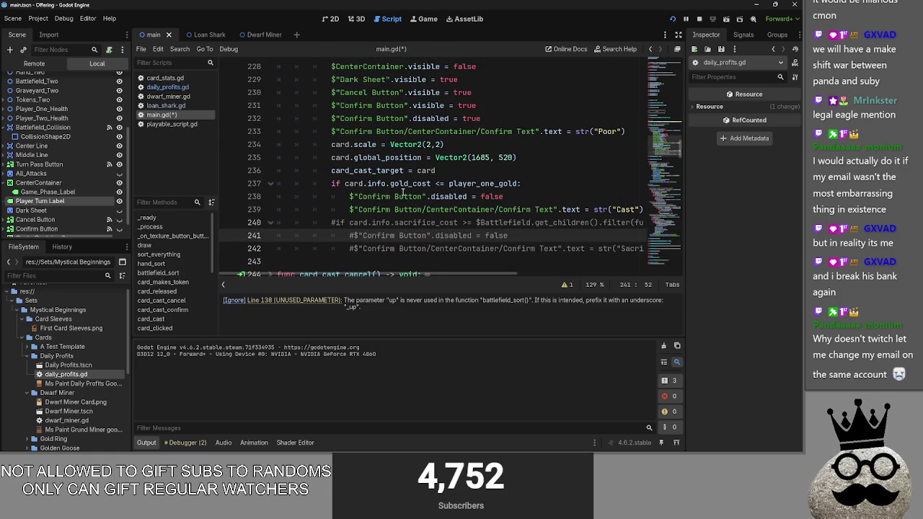
{"action": "left_click", "coordinate": [387, 171]}
{"action": "double_click", "coordinate": [410, 183]}
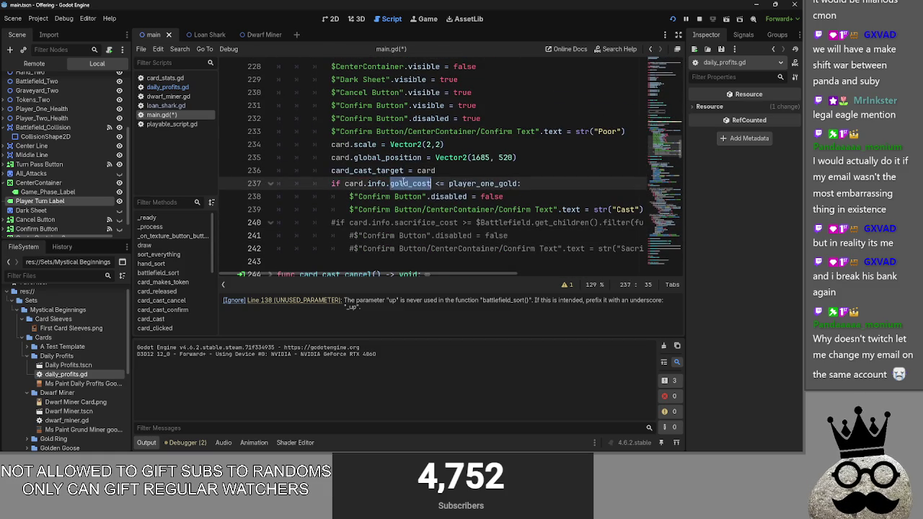
{"action": "scroll", "coordinate": [479, 195], "scroll_direction": "down", "scroll_amount": 3}
{"action": "scroll", "coordinate": [478, 195], "scroll_direction": "down", "scroll_amount": 1}
Collapse card_cast_cancel and card_cast_confirm, leaving the caret on the empty line below
{"action": "left_click", "coordinate": [272, 145]}
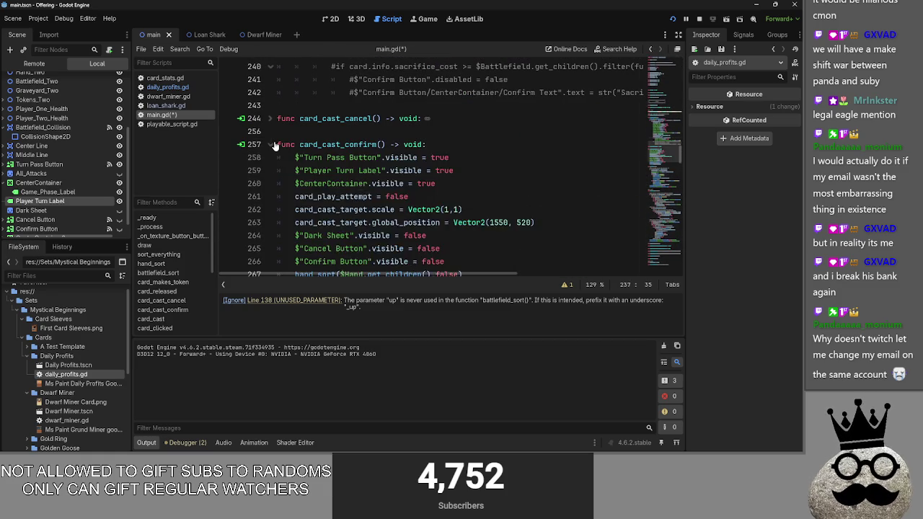
{"action": "scroll", "coordinate": [274, 146], "scroll_direction": "down", "scroll_amount": 6}
{"action": "scroll", "coordinate": [274, 146], "scroll_direction": "up", "scroll_amount": 7}
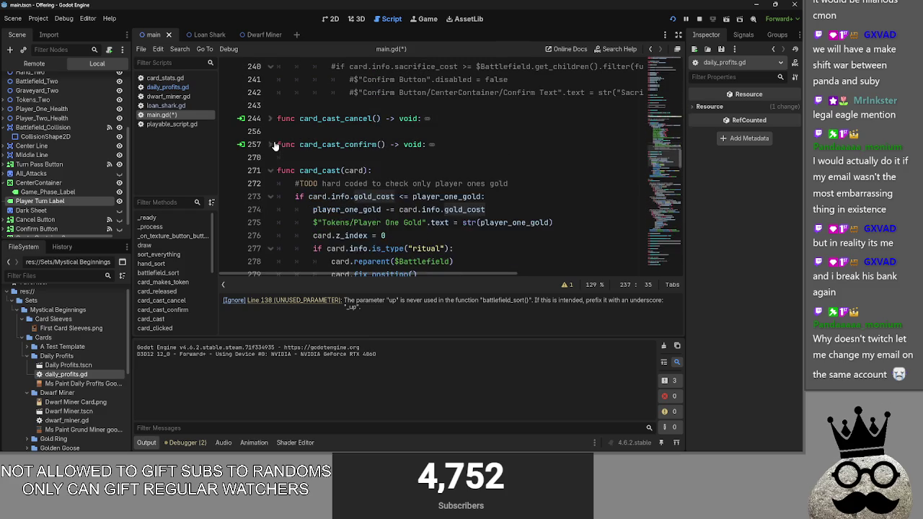
{"action": "left_click", "coordinate": [269, 118]}
{"action": "left_click", "coordinate": [276, 106]}
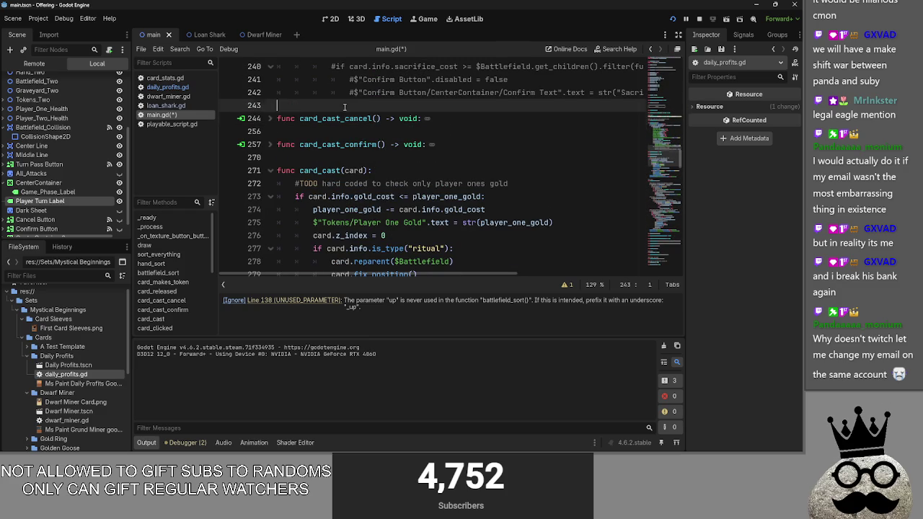
{"action": "left_click", "coordinate": [271, 144]}
{"action": "scroll", "coordinate": [275, 152], "scroll_direction": "down", "scroll_amount": 7}
{"action": "scroll", "coordinate": [439, 220], "scroll_direction": "up", "scroll_amount": 6}
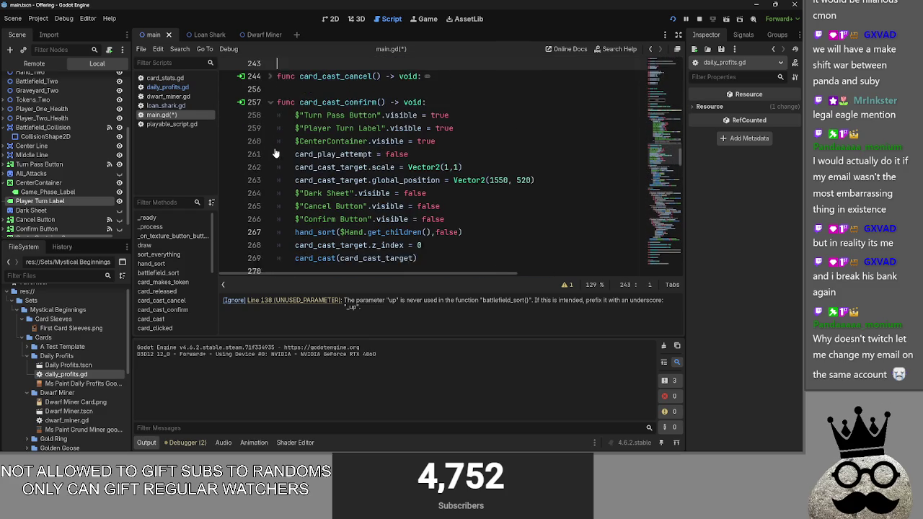
{"action": "left_click", "coordinate": [456, 222]}
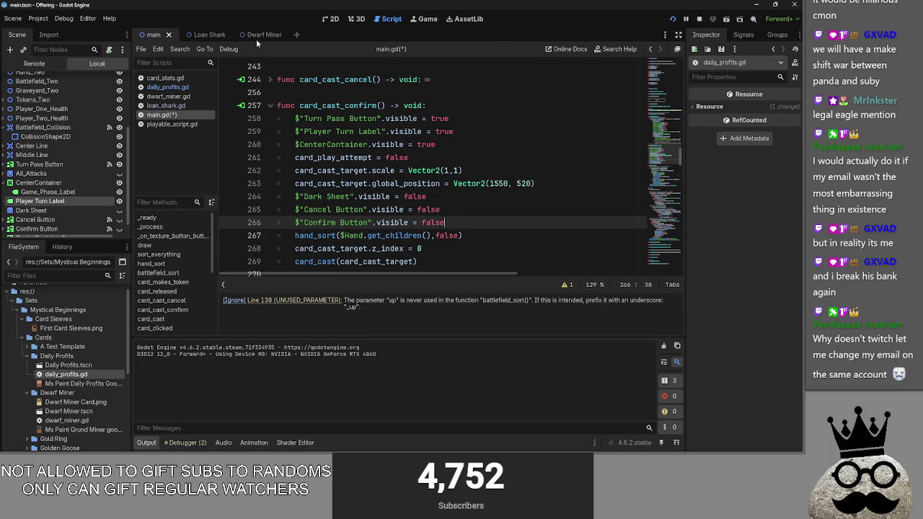
{"action": "left_click", "coordinate": [270, 80]}
{"action": "left_click", "coordinate": [270, 79]}
{"action": "left_click", "coordinate": [270, 105]}
{"action": "left_click", "coordinate": [352, 121]}
Add a new function header card_cast_graphics(): above card_cast with a placeholder body
{"action": "key", "text": "Return"}
{"action": "key", "text": "Return"}
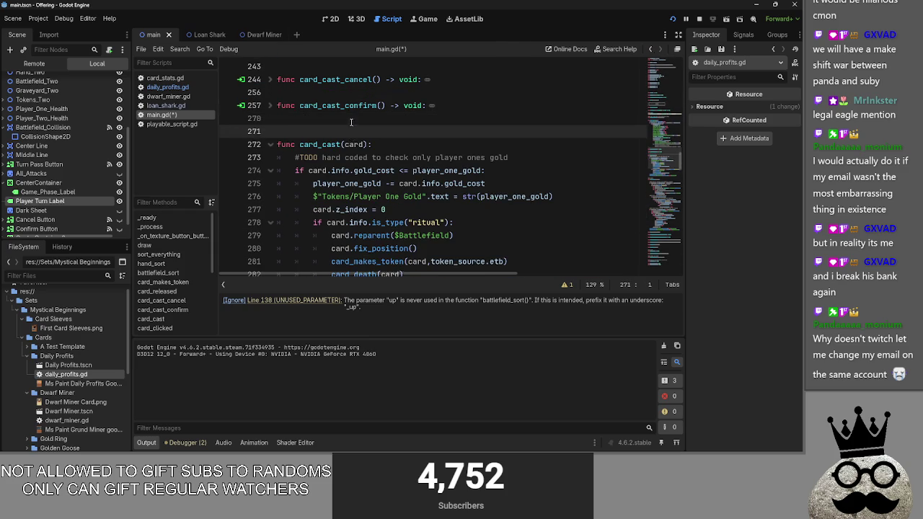
{"action": "key", "text": "Up"}
{"action": "key", "text": "Up"}
{"action": "key", "text": "Down"}
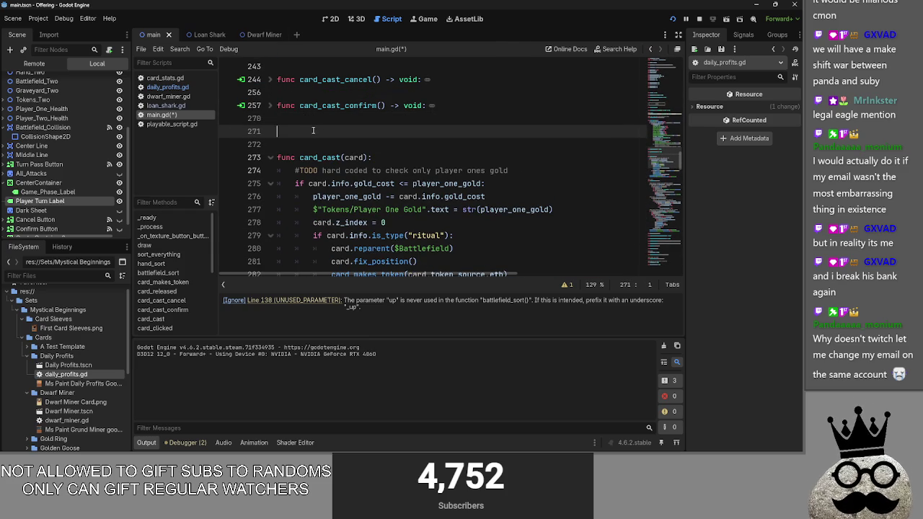
{"action": "type", "text": "func card_"}
{"action": "type", "text": "cast_"}
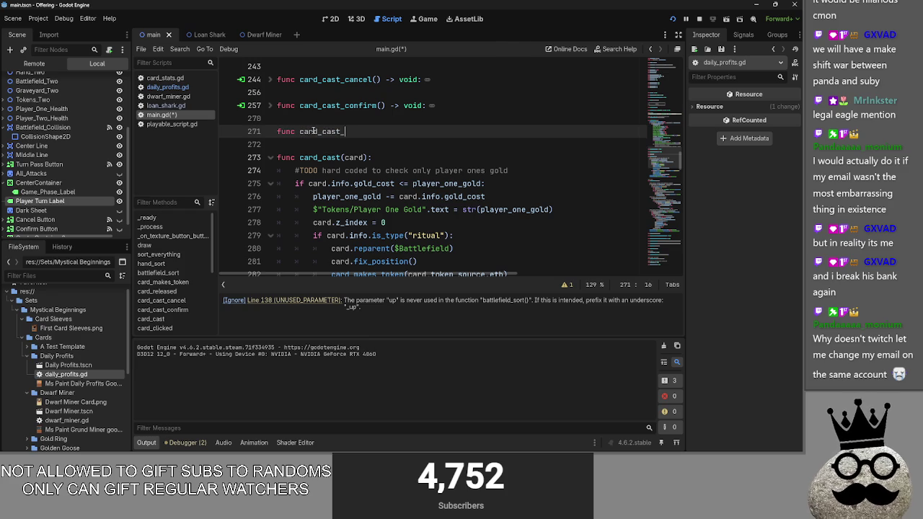
{"action": "type", "text": "graphics"}
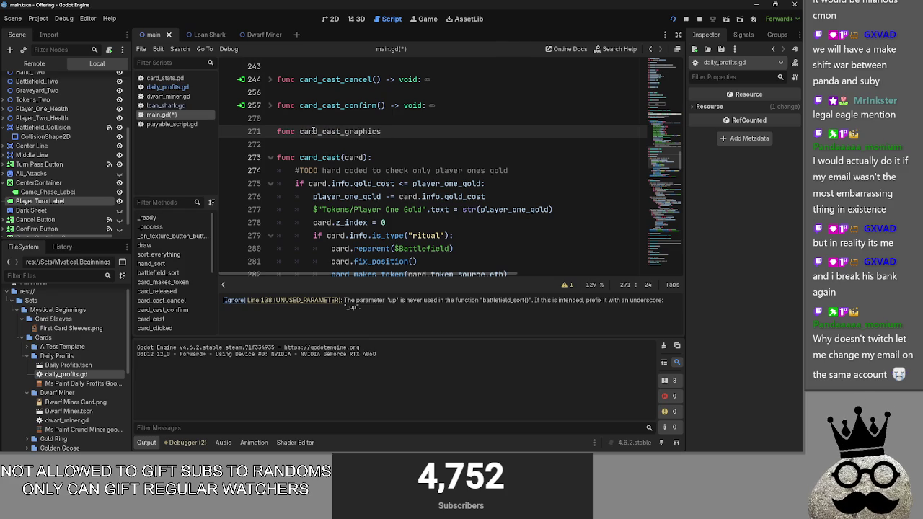
{"action": "type", "text": "():"}
{"action": "key", "text": "Return"}
{"action": "type", "text": "p"}
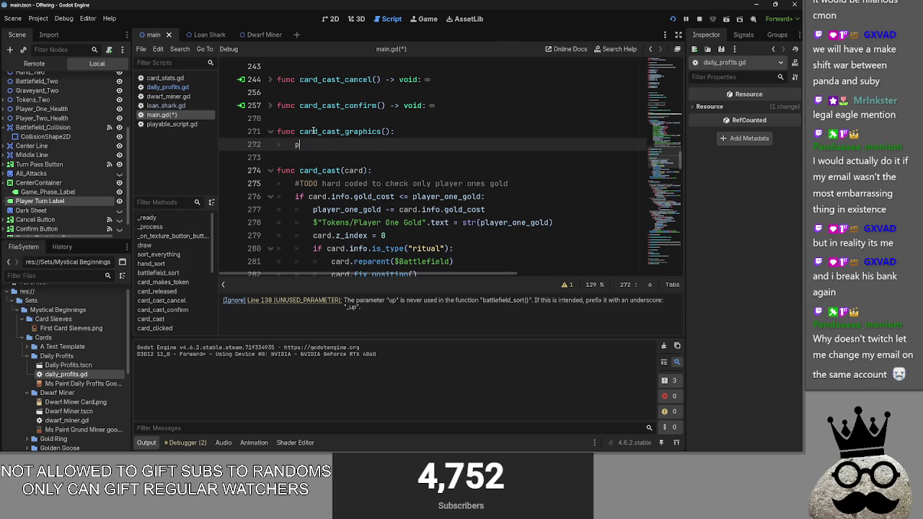
Paste the confirm handler's show/hide, scale and position lines over pass, fixing indentation
{"action": "left_click", "coordinate": [265, 105]}
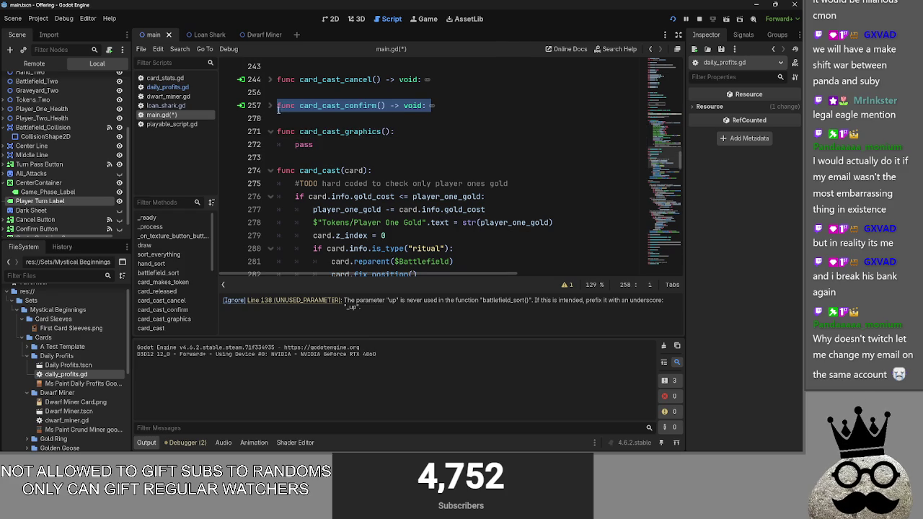
{"action": "left_click", "coordinate": [270, 105]}
{"action": "scroll", "coordinate": [474, 186], "scroll_direction": "down", "scroll_amount": 1}
{"action": "scroll", "coordinate": [474, 186], "scroll_direction": "up", "scroll_amount": 1}
{"action": "left_click_drag", "start_coordinate": [467, 222], "coordinate": [271, 118]}
{"action": "key", "text": "ctrl+c"}
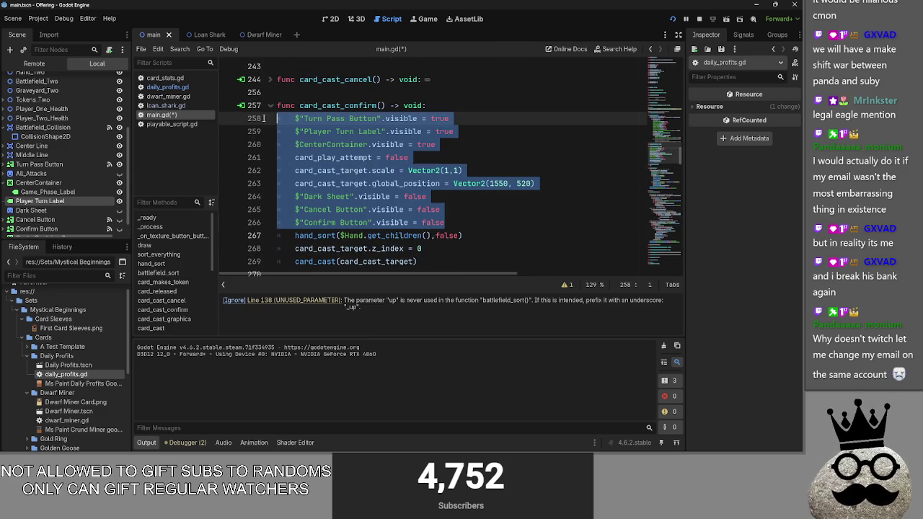
{"action": "left_click", "coordinate": [268, 79]}
{"action": "left_click", "coordinate": [269, 79]}
{"action": "left_click", "coordinate": [270, 106]}
{"action": "scroll", "coordinate": [350, 130], "scroll_direction": "down", "scroll_amount": 1}
{"action": "double_click", "coordinate": [300, 105]}
{"action": "key", "text": "ctrl+v"}
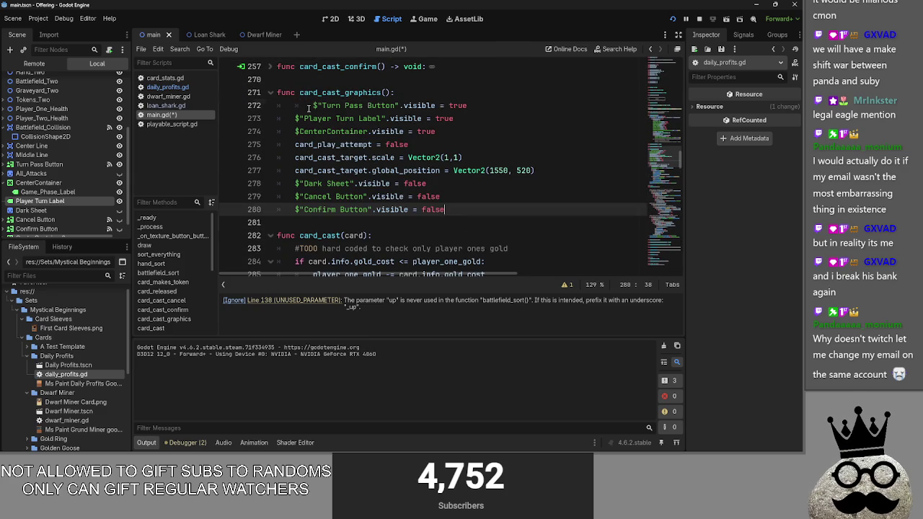
{"action": "left_click", "coordinate": [313, 105]}
{"action": "key", "text": "shift+Tab"}
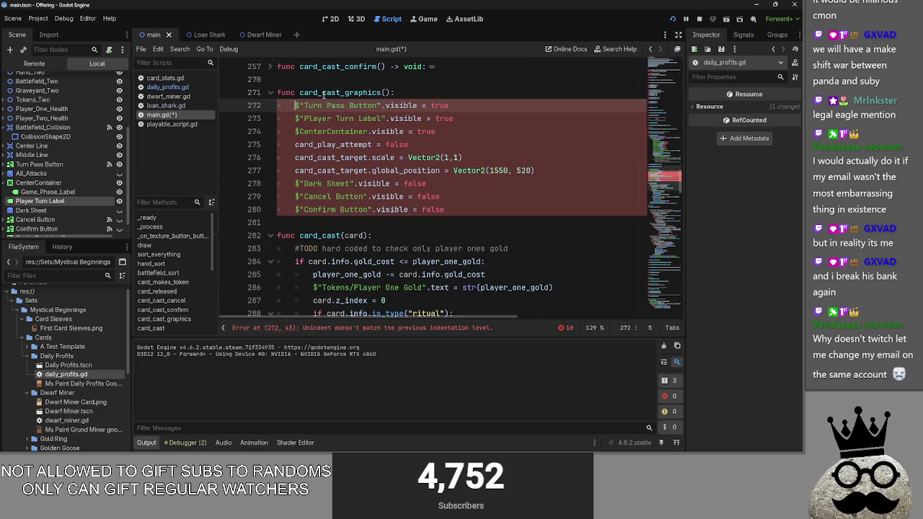
Rename the new function to card_cast_graphics_removal
{"action": "left_click", "coordinate": [326, 93]}
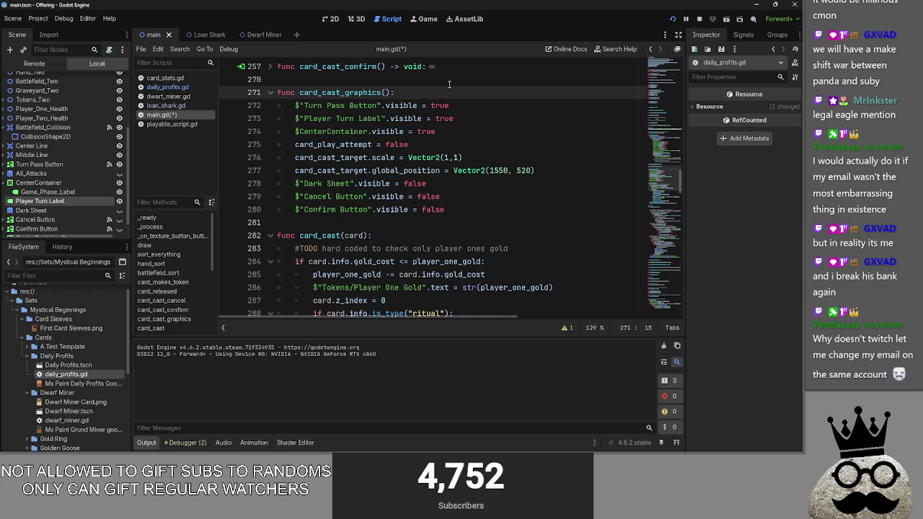
{"action": "scroll", "coordinate": [432, 101], "scroll_direction": "up", "scroll_amount": 1}
{"action": "left_click", "coordinate": [269, 79]}
{"action": "left_click", "coordinate": [270, 79]}
{"action": "left_click", "coordinate": [270, 105]}
{"action": "left_click", "coordinate": [269, 105]}
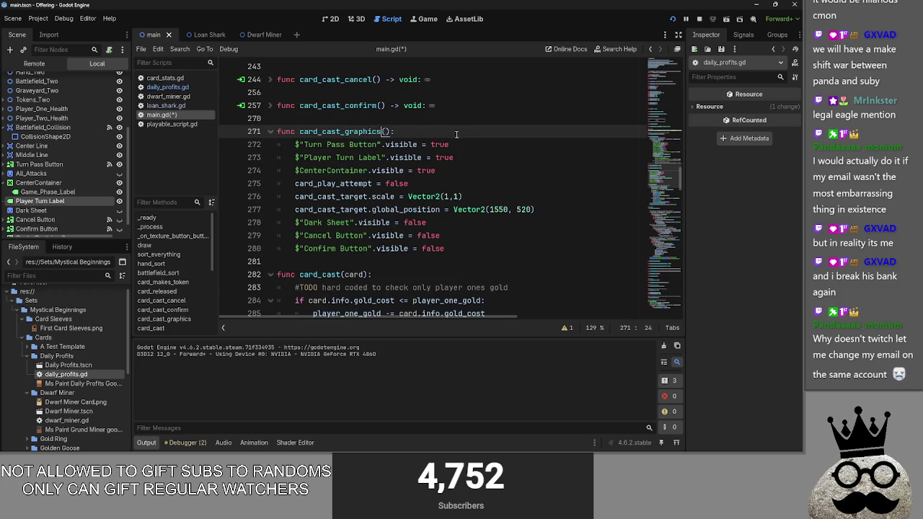
{"action": "type", "text": "_removal"}
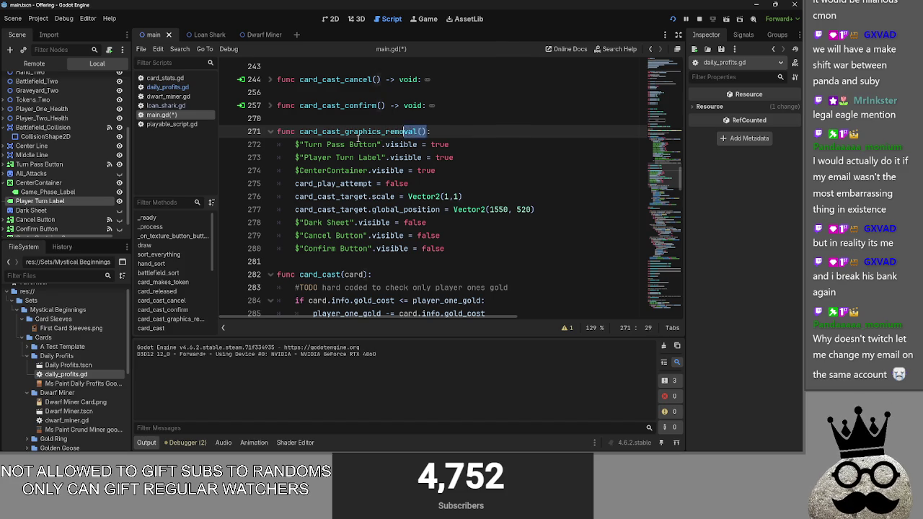
{"action": "left_click_drag", "start_coordinate": [424, 131], "coordinate": [299, 132]}
Reselect the confirm handler's show/hide lines and expand card_cast_cancel for comparison
{"action": "left_click", "coordinate": [269, 105]}
{"action": "left_click_drag", "start_coordinate": [444, 222], "coordinate": [295, 118]}
{"action": "left_click", "coordinate": [257, 80]}
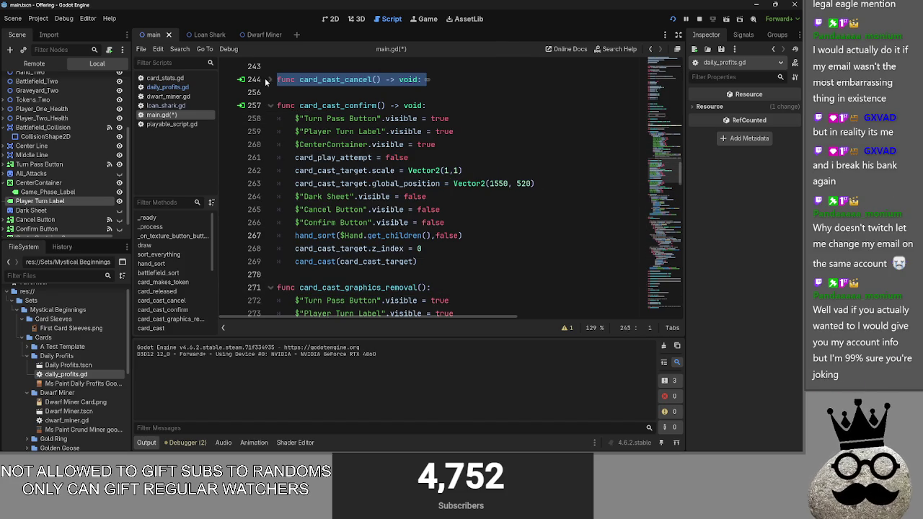
{"action": "left_click", "coordinate": [269, 79]}
{"action": "scroll", "coordinate": [355, 111], "scroll_direction": "down", "scroll_amount": 1}
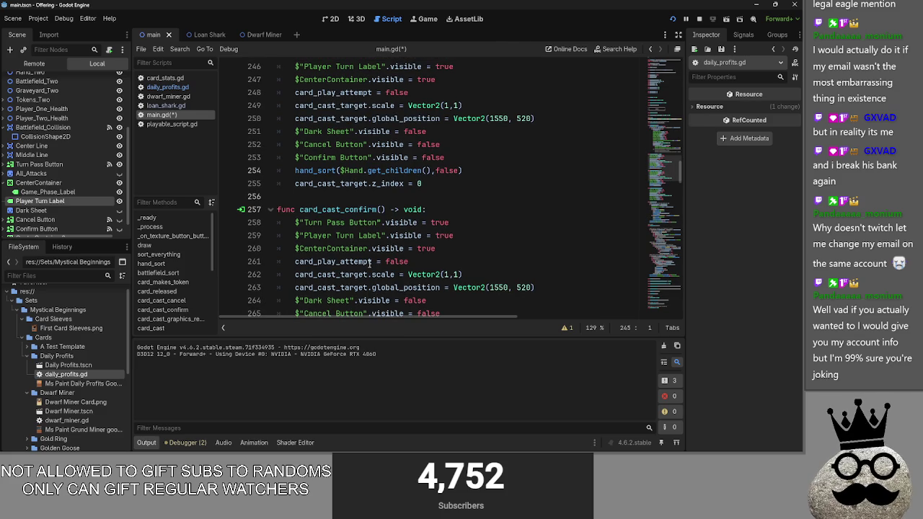
{"action": "scroll", "coordinate": [355, 111], "scroll_direction": "up", "scroll_amount": 2}
{"action": "scroll", "coordinate": [353, 173], "scroll_direction": "down", "scroll_amount": 2}
{"action": "scroll", "coordinate": [353, 177], "scroll_direction": "down", "scroll_amount": 1}
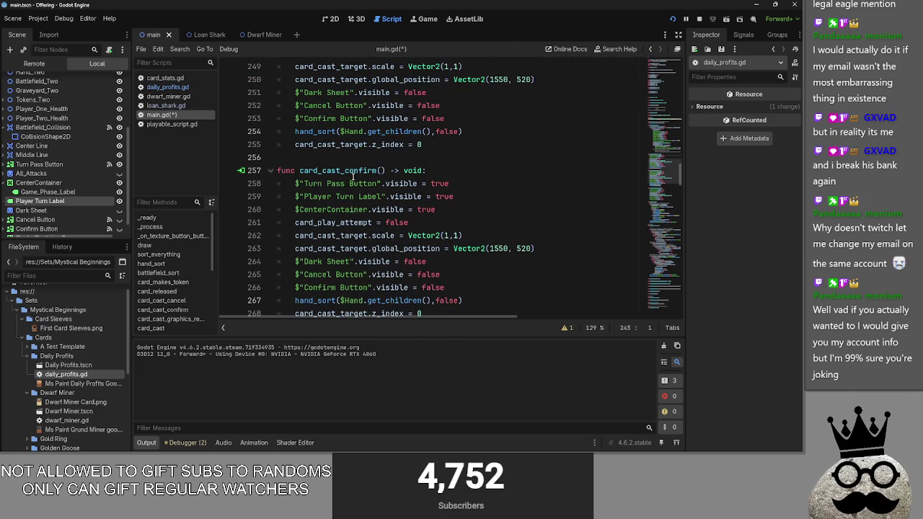
Inspect card_cast_target's global_position on line 263 and the 1685 x value on line 235
{"action": "scroll", "coordinate": [557, 260], "scroll_direction": "up", "scroll_amount": 1}
{"action": "scroll", "coordinate": [557, 260], "scroll_direction": "down", "scroll_amount": 1}
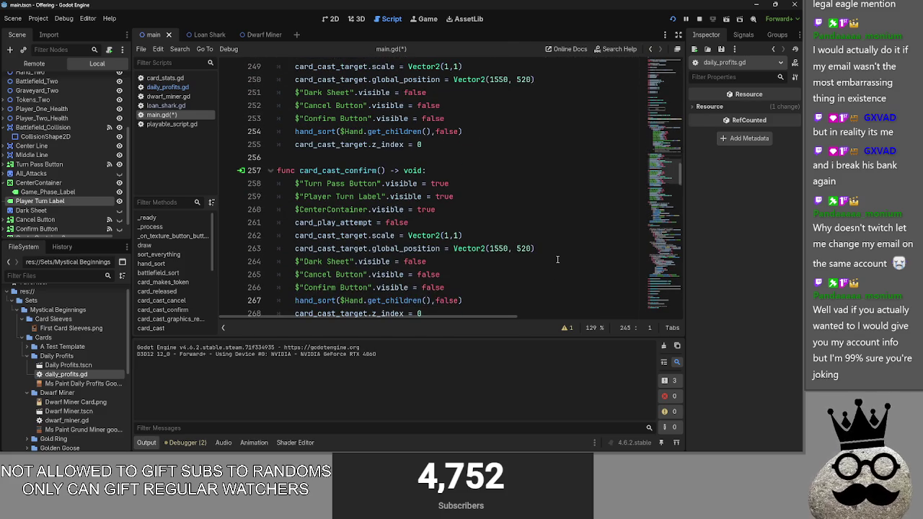
{"action": "double_click", "coordinate": [339, 250]}
{"action": "double_click", "coordinate": [399, 251]}
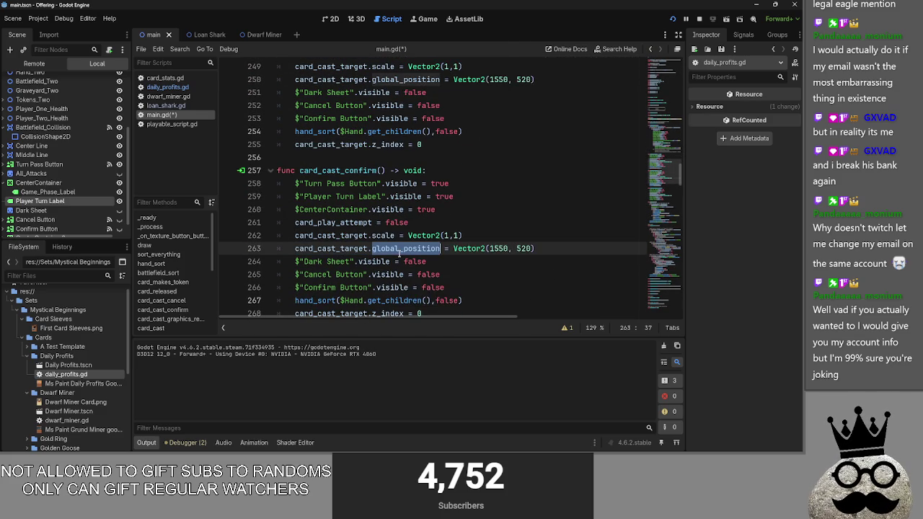
{"action": "scroll", "coordinate": [493, 250], "scroll_direction": "up", "scroll_amount": 7}
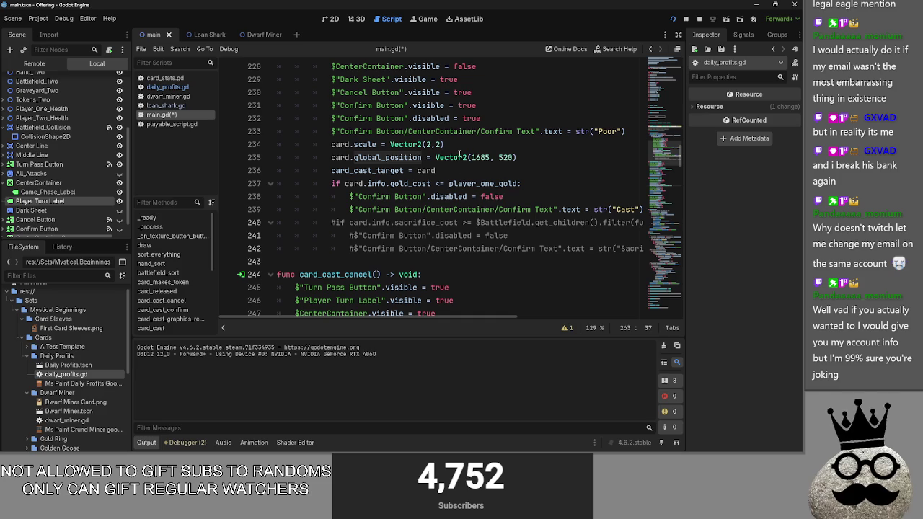
{"action": "left_click", "coordinate": [480, 157]}
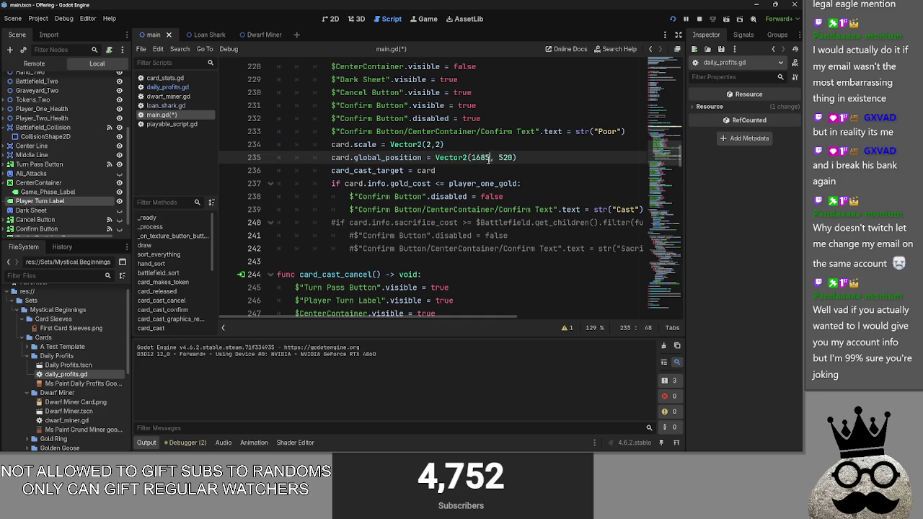
{"action": "left_click_drag", "start_coordinate": [489, 158], "coordinate": [468, 157]}
{"action": "left_click", "coordinate": [488, 158]}
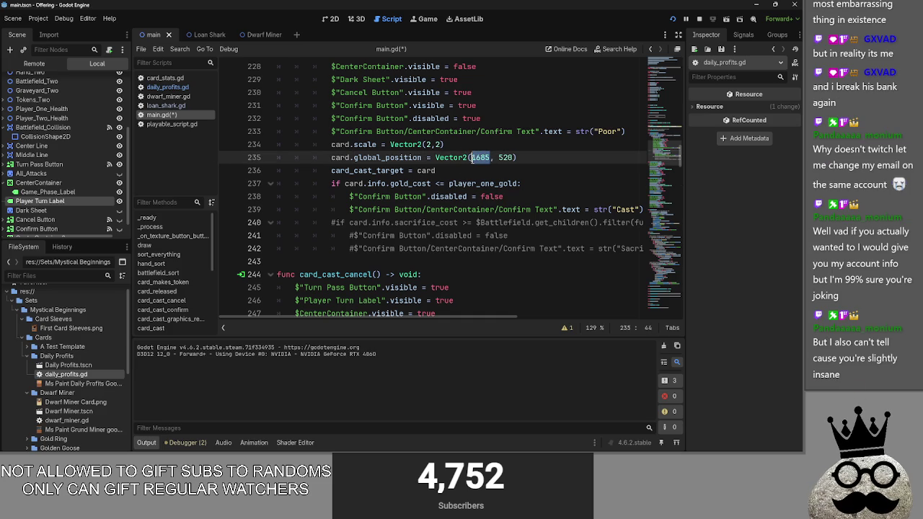
Set the x position to 1685 in the confirm and cancel handlers, then select the repeated lines
{"action": "scroll", "coordinate": [475, 180], "scroll_direction": "down", "scroll_amount": 9}
{"action": "left_click", "coordinate": [508, 170]}
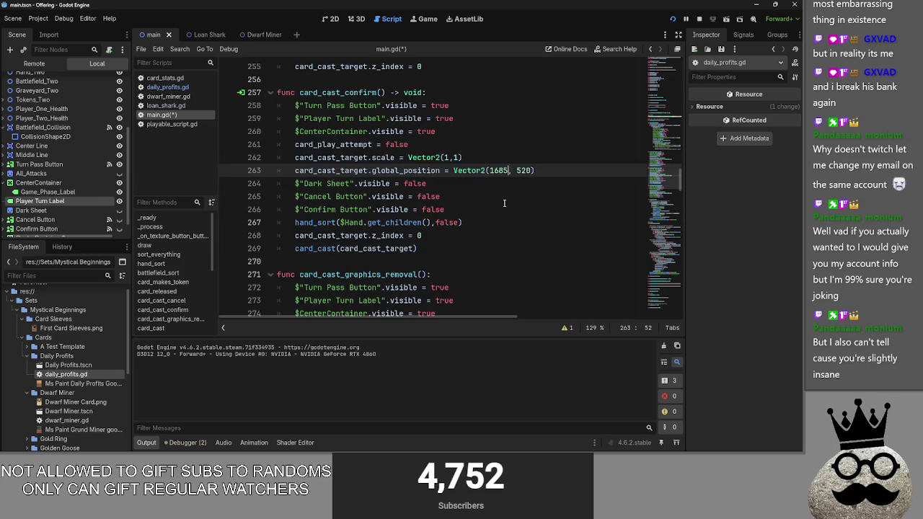
{"action": "scroll", "coordinate": [503, 203], "scroll_direction": "up", "scroll_amount": 2}
{"action": "double_click", "coordinate": [498, 79]}
{"action": "left_click", "coordinate": [494, 106]}
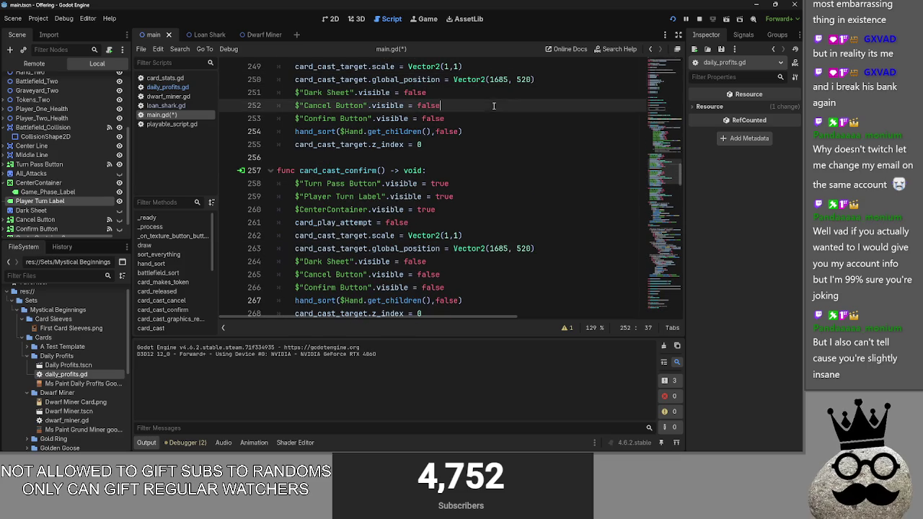
{"action": "scroll", "coordinate": [469, 188], "scroll_direction": "down", "scroll_amount": 1}
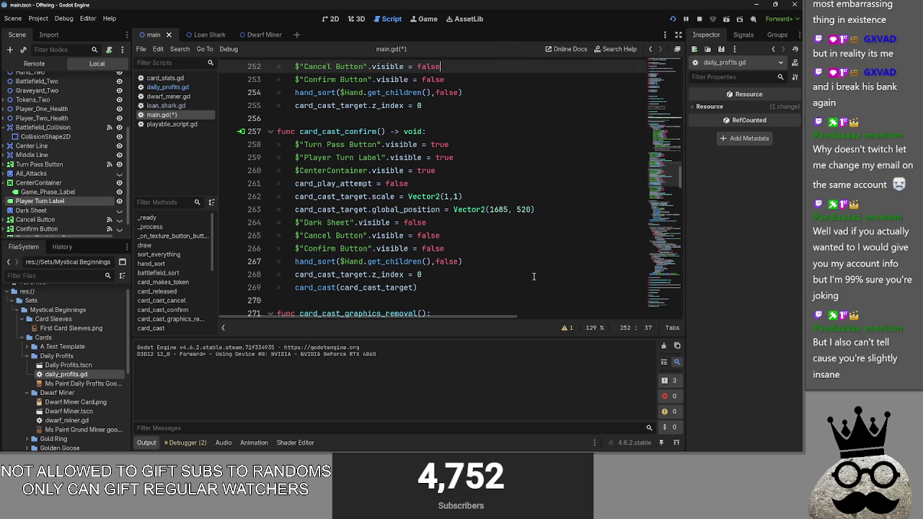
{"action": "scroll", "coordinate": [533, 276], "scroll_direction": "up", "scroll_amount": 2}
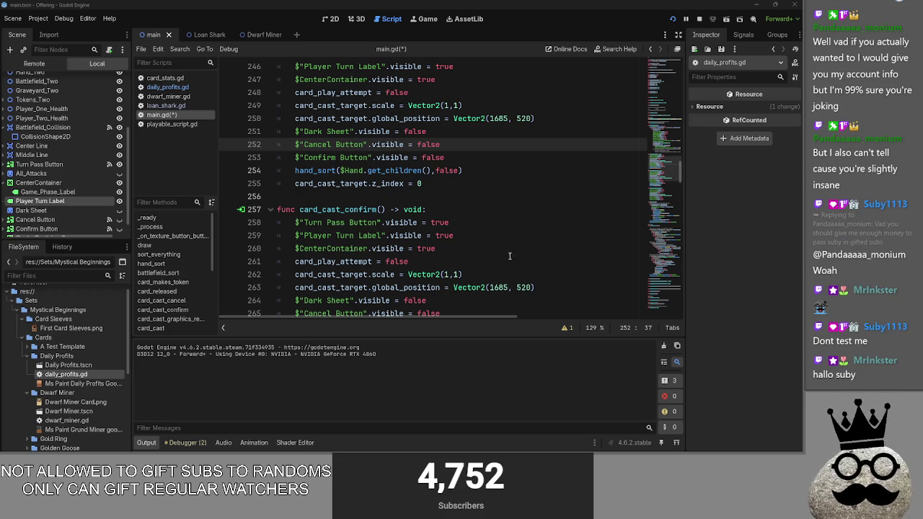
{"action": "scroll", "coordinate": [428, 207], "scroll_direction": "down", "scroll_amount": 3}
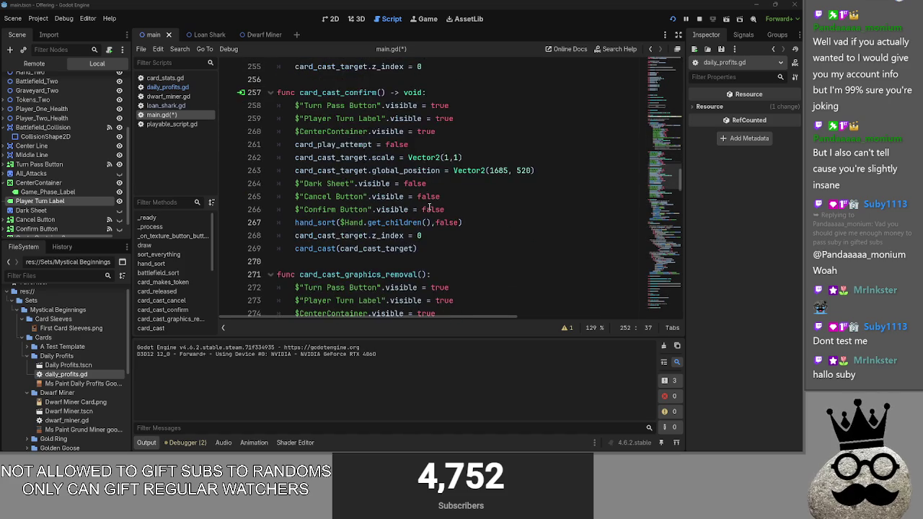
{"action": "scroll", "coordinate": [429, 208], "scroll_direction": "down", "scroll_amount": 3}
{"action": "scroll", "coordinate": [429, 207], "scroll_direction": "up", "scroll_amount": 2}
{"action": "scroll", "coordinate": [429, 207], "scroll_direction": "up", "scroll_amount": 2}
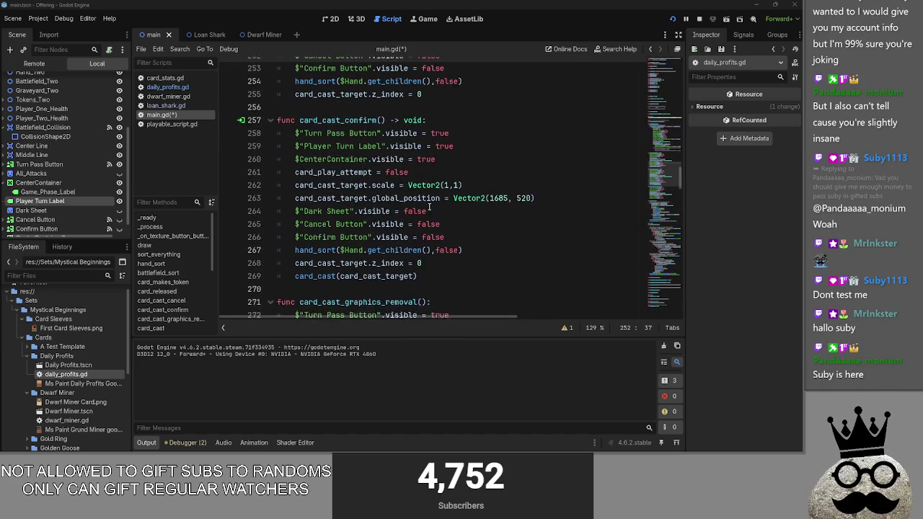
{"action": "left_click_drag", "start_coordinate": [446, 248], "coordinate": [278, 145]}
Delete the duplicated show/hide lines from the card_cast_confirm and card_cast_cancel handlers
{"action": "key", "text": "BackSpace"}
{"action": "key", "text": "BackSpace"}
{"action": "scroll", "coordinate": [472, 250], "scroll_direction": "up", "scroll_amount": 5}
{"action": "left_click_drag", "start_coordinate": [445, 275], "coordinate": [425, 157]}
{"action": "key", "text": "BackSpace"}
Append the hand_sort and z_index reset lines to the end of card_cast_graphics_removal
{"action": "left_click_drag", "start_coordinate": [481, 171], "coordinate": [293, 172]}
{"action": "left_click_drag", "start_coordinate": [424, 184], "coordinate": [286, 171]}
{"action": "key", "text": "ctrl+c"}
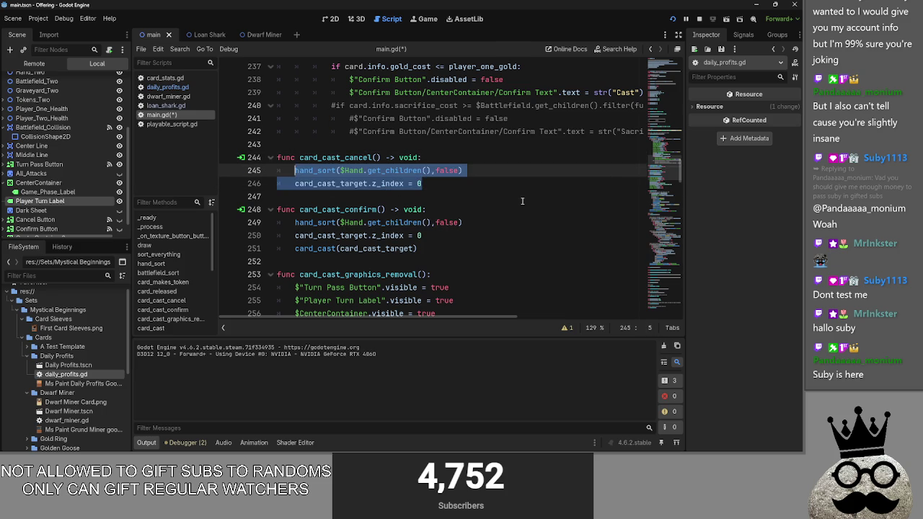
{"action": "scroll", "coordinate": [521, 201], "scroll_direction": "down", "scroll_amount": 3}
{"action": "left_click", "coordinate": [480, 278]}
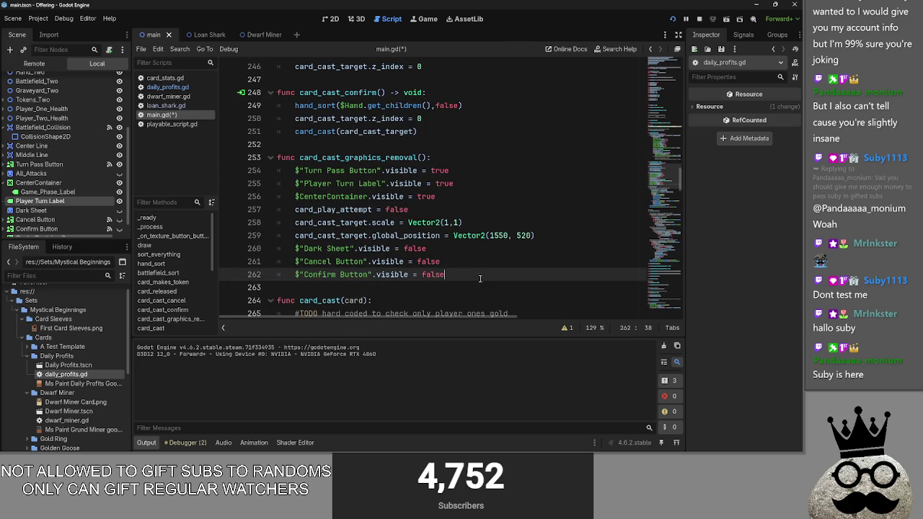
{"action": "key", "text": "Return"}
{"action": "key", "text": "ctrl+v"}
{"action": "mouse_move", "coordinate": [426, 159]}
{"action": "left_mouse_down"}
{"action": "mouse_move", "coordinate": [308, 173]}
{"action": "mouse_move", "coordinate": [300, 159]}
{"action": "left_mouse_up"}
{"action": "key", "text": "ctrl+c"}
Replace the two cleanup lines in both cast handlers with card_cast_graphics_removal()
{"action": "scroll", "coordinate": [492, 170], "scroll_direction": "up", "scroll_amount": 2}
{"action": "scroll", "coordinate": [492, 170], "scroll_direction": "up", "scroll_amount": 1}
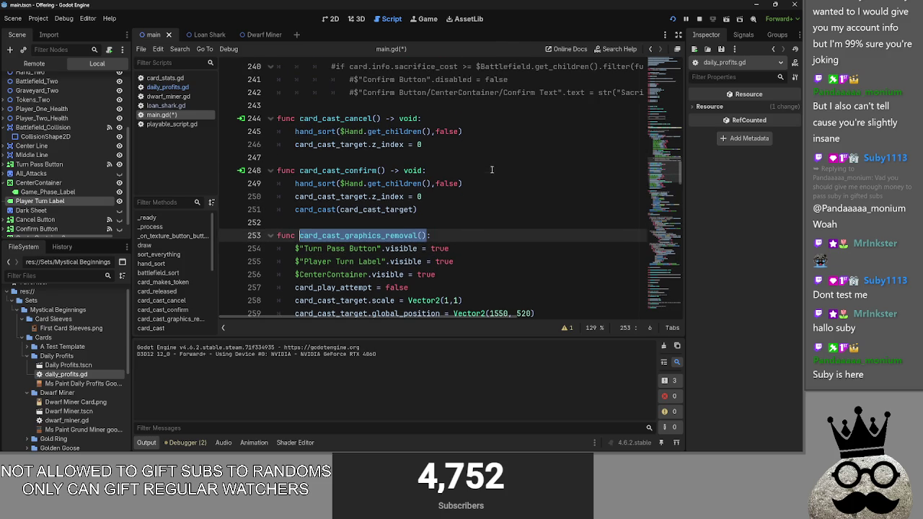
{"action": "mouse_move", "coordinate": [295, 196]}
{"action": "left_mouse_down"}
{"action": "mouse_move", "coordinate": [418, 209]}
{"action": "mouse_move", "coordinate": [296, 183]}
{"action": "left_mouse_up"}
{"action": "left_click", "coordinate": [442, 197]}
{"action": "left_click_drag", "start_coordinate": [443, 197], "coordinate": [295, 184]}
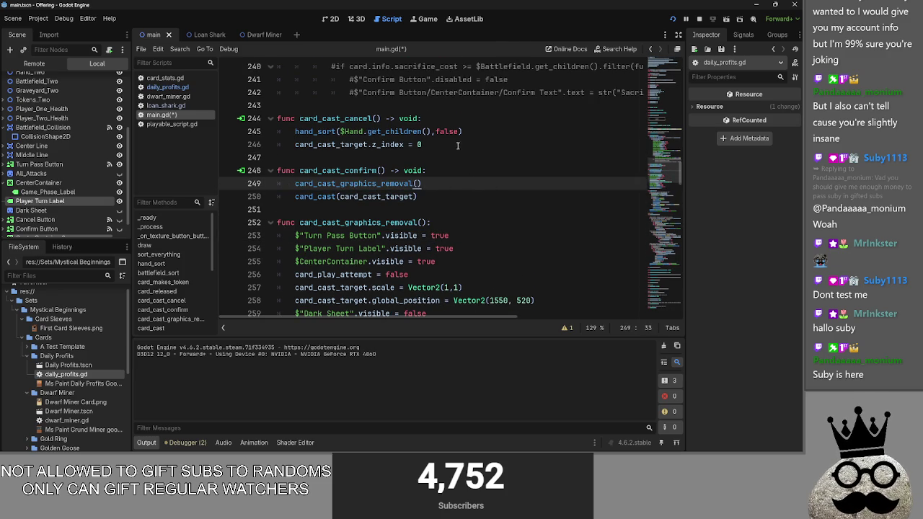
{"action": "left_click_drag", "start_coordinate": [461, 145], "coordinate": [294, 132]}
{"action": "key", "text": "ctrl+v"}
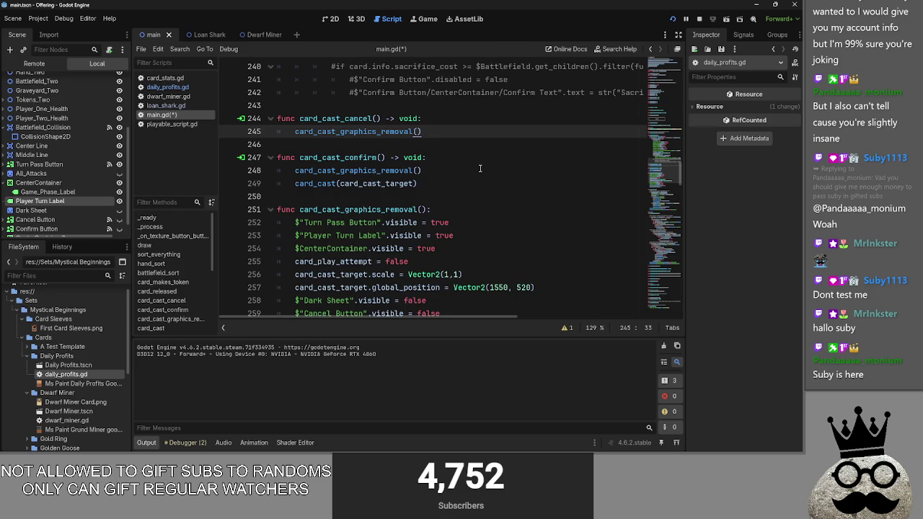
Fold the card_cast_graphics_removal function and run the project to test the changes
{"action": "scroll", "coordinate": [479, 164], "scroll_direction": "up", "scroll_amount": 2}
{"action": "scroll", "coordinate": [480, 167], "scroll_direction": "down", "scroll_amount": 3}
{"action": "scroll", "coordinate": [479, 168], "scroll_direction": "up", "scroll_amount": 3}
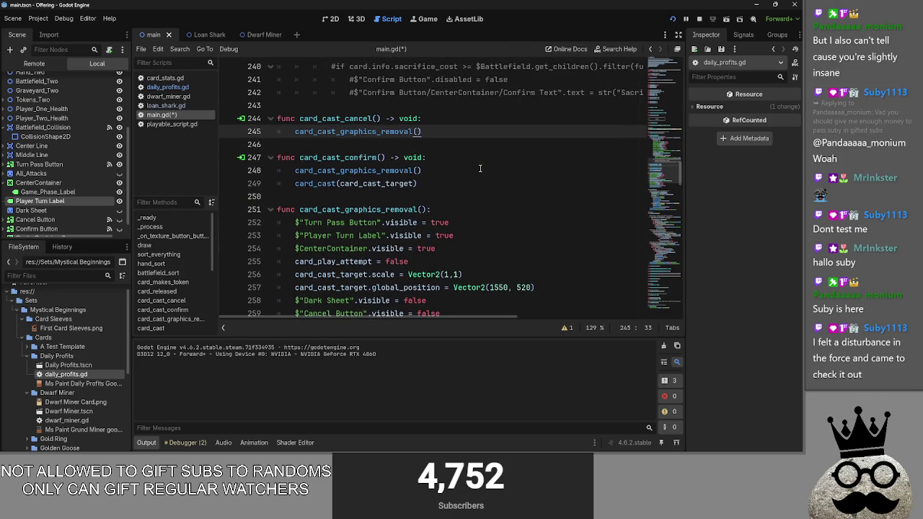
{"action": "scroll", "coordinate": [389, 169], "scroll_direction": "down", "scroll_amount": 5}
{"action": "scroll", "coordinate": [295, 170], "scroll_direction": "up", "scroll_amount": 2}
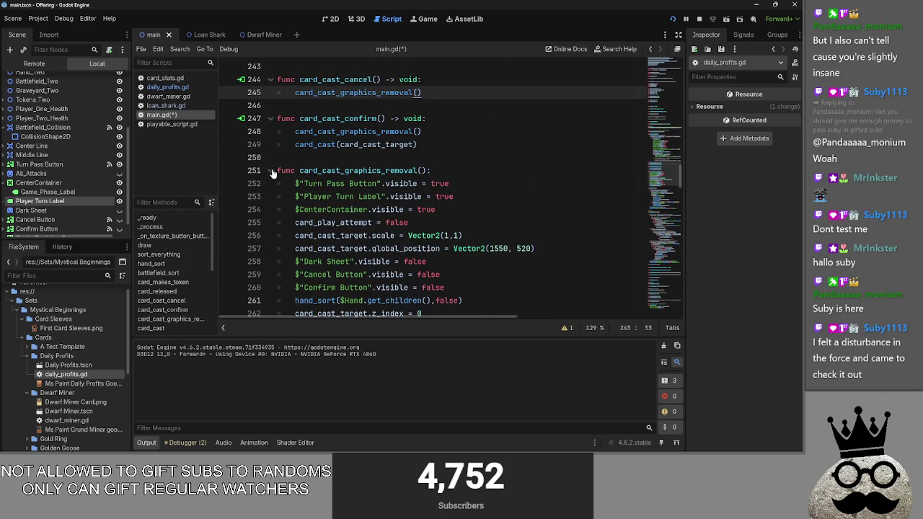
{"action": "left_click", "coordinate": [270, 170]}
{"action": "scroll", "coordinate": [493, 178], "scroll_direction": "up", "scroll_amount": 1}
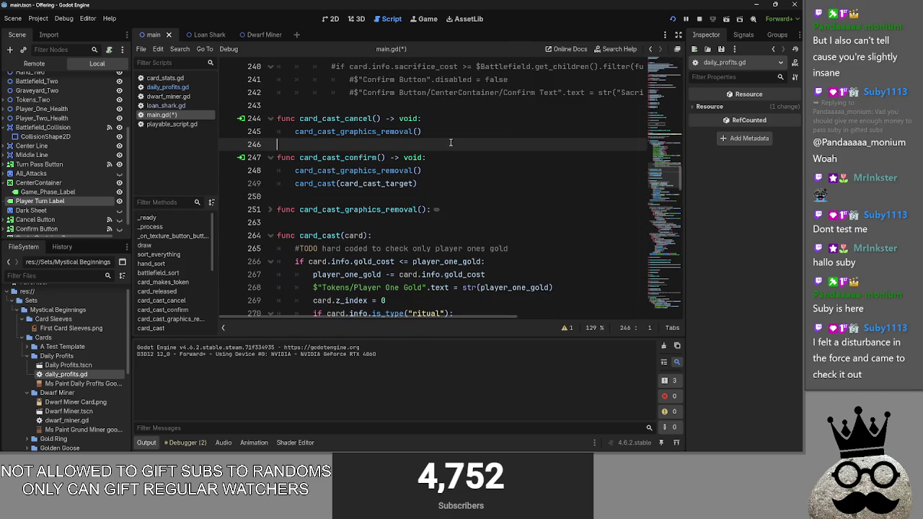
{"action": "left_click", "coordinate": [696, 20]}
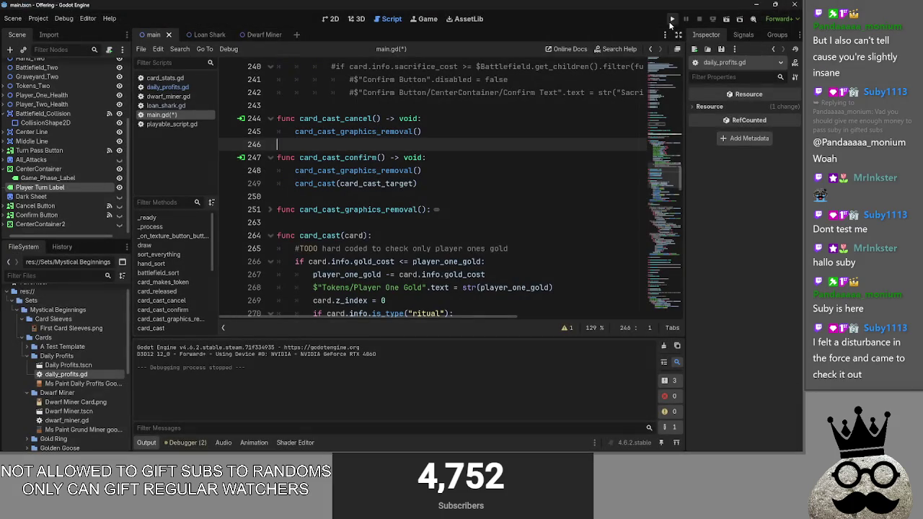
{"action": "left_click", "coordinate": [672, 19]}
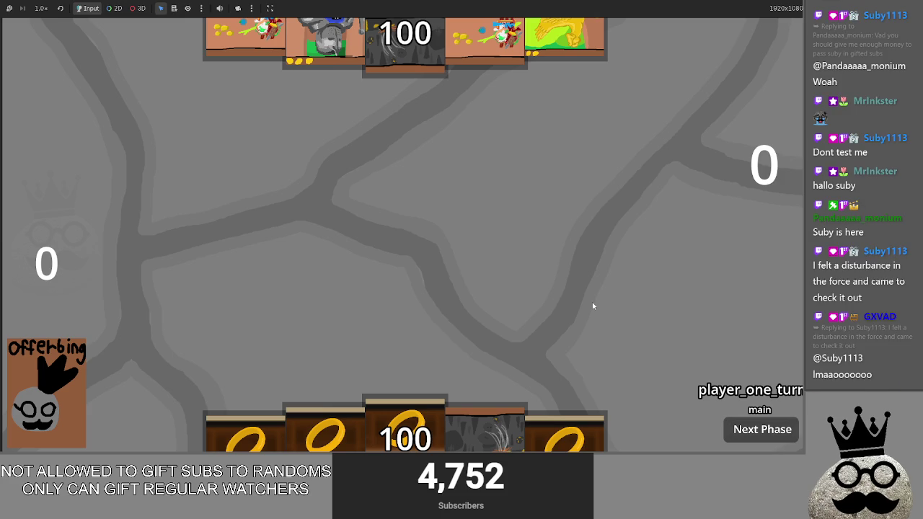
{"action": "left_click_drag", "start_coordinate": [407, 425], "coordinate": [436, 284]}
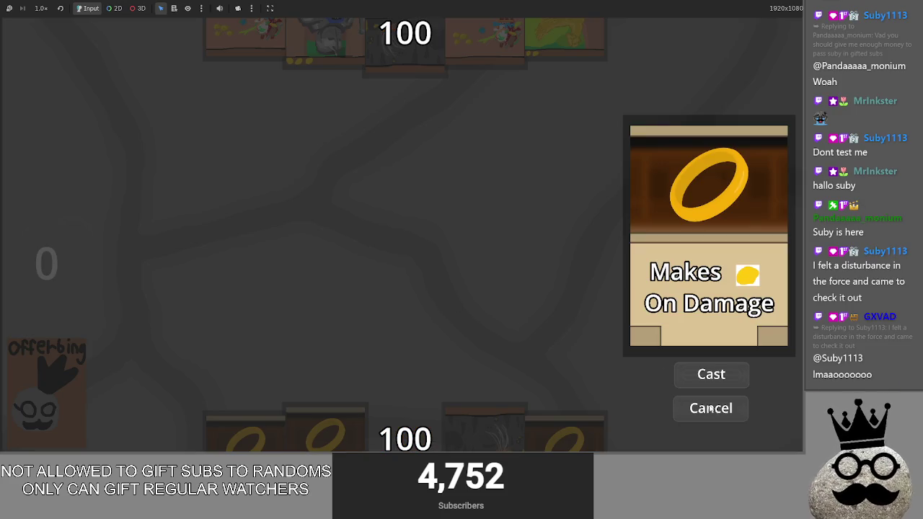
{"action": "left_click", "coordinate": [710, 374]}
{"action": "left_click_drag", "start_coordinate": [473, 429], "coordinate": [472, 310]}
{"action": "left_click", "coordinate": [711, 374]}
{"action": "left_click_drag", "start_coordinate": [414, 429], "coordinate": [404, 310]}
{"action": "left_click", "coordinate": [707, 374]}
{"action": "left_click_drag", "start_coordinate": [483, 429], "coordinate": [541, 310]}
{"action": "left_click", "coordinate": [706, 374]}
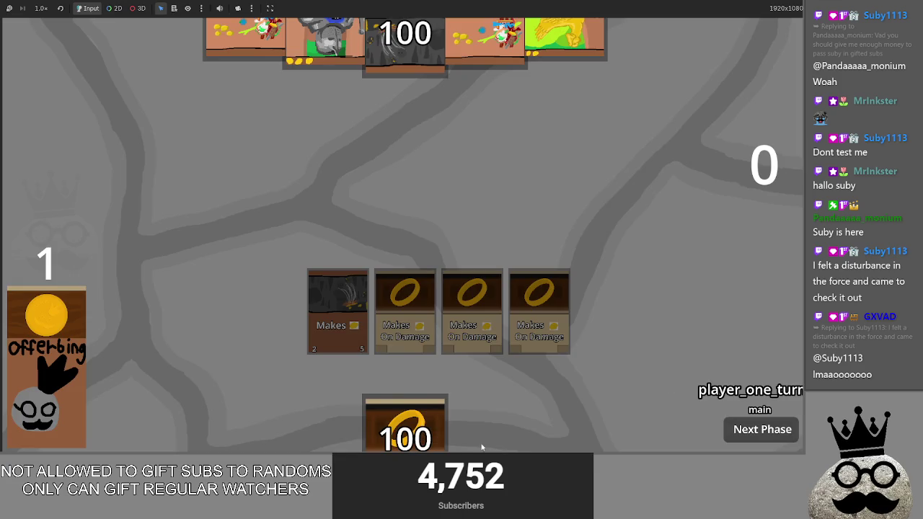
{"action": "left_click_drag", "start_coordinate": [421, 429], "coordinate": [498, 310]}
{"action": "left_click", "coordinate": [710, 406]}
{"action": "key", "text": "alt+Tab"}
{"action": "scroll", "coordinate": [334, 265], "scroll_direction": "down", "scroll_amount": 1}
{"action": "scroll", "coordinate": [333, 265], "scroll_direction": "up", "scroll_amount": 2}
{"action": "left_click", "coordinate": [271, 210]}
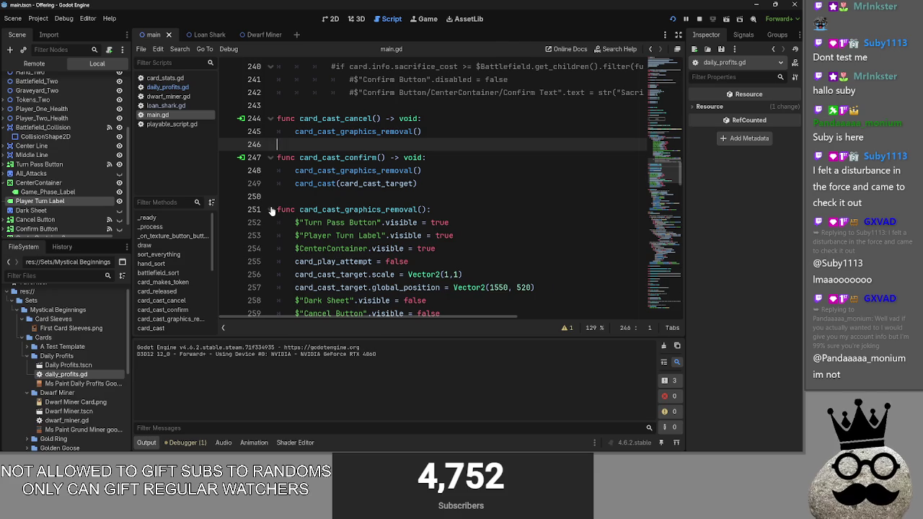
{"action": "scroll", "coordinate": [271, 211], "scroll_direction": "up", "scroll_amount": 7}
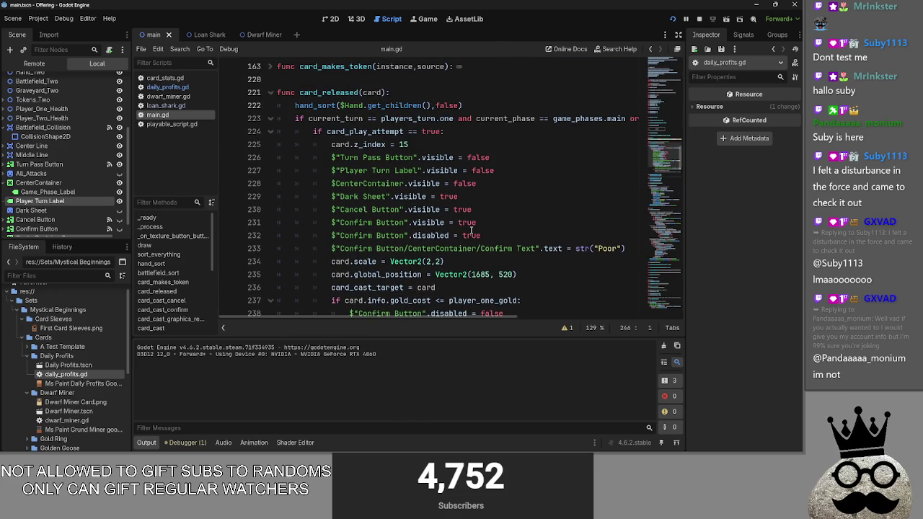
{"action": "scroll", "coordinate": [432, 238], "scroll_direction": "down", "scroll_amount": 6}
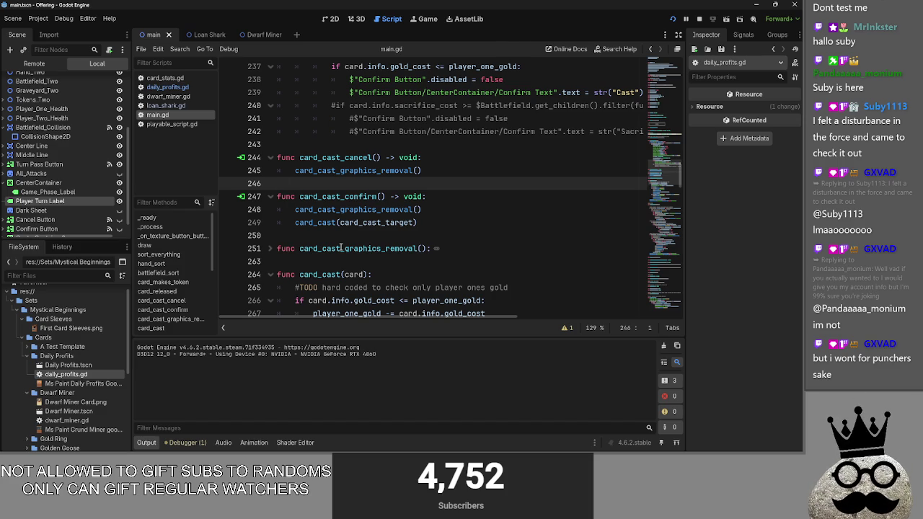
{"action": "left_click", "coordinate": [432, 223]}
{"action": "left_click_drag", "start_coordinate": [432, 223], "coordinate": [297, 223]}
{"action": "left_click", "coordinate": [448, 223]}
{"action": "left_click_drag", "start_coordinate": [448, 223], "coordinate": [286, 223]}
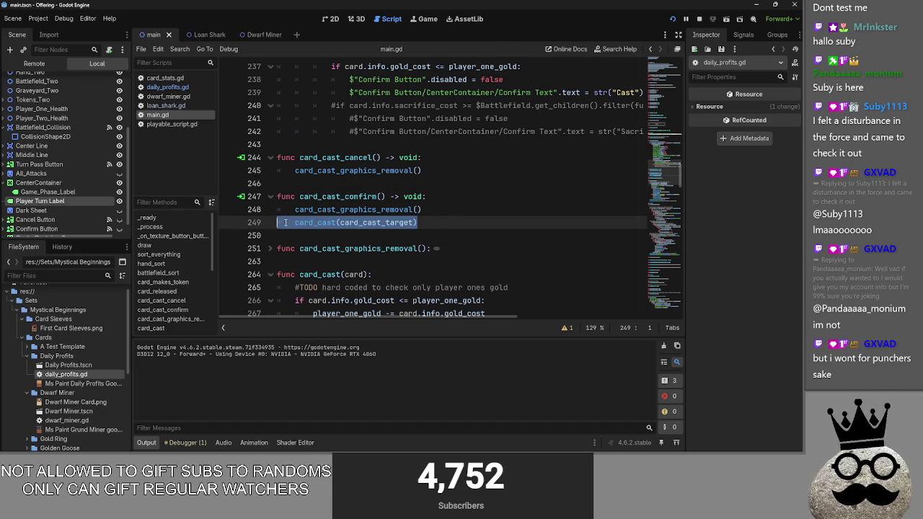
{"action": "left_click", "coordinate": [425, 222]}
{"action": "scroll", "coordinate": [460, 262], "scroll_direction": "up", "scroll_amount": 7}
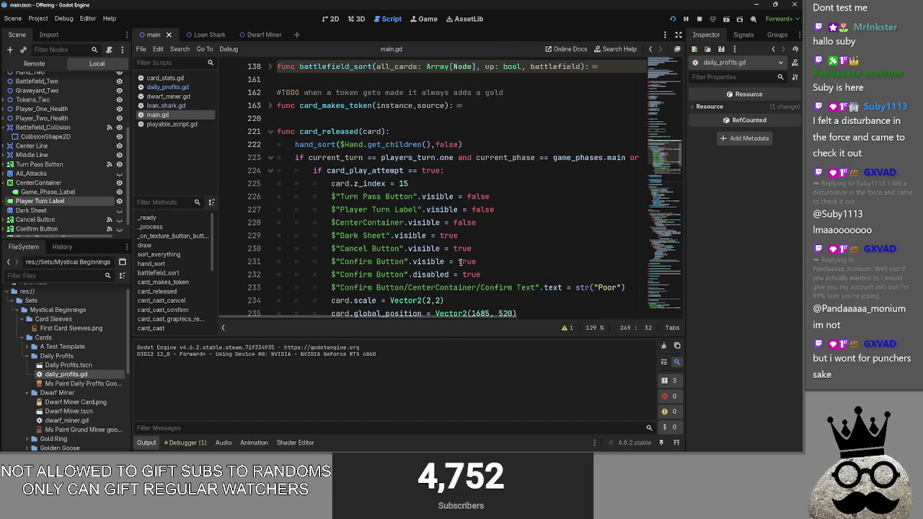
{"action": "scroll", "coordinate": [446, 210], "scroll_direction": "down", "scroll_amount": 5}
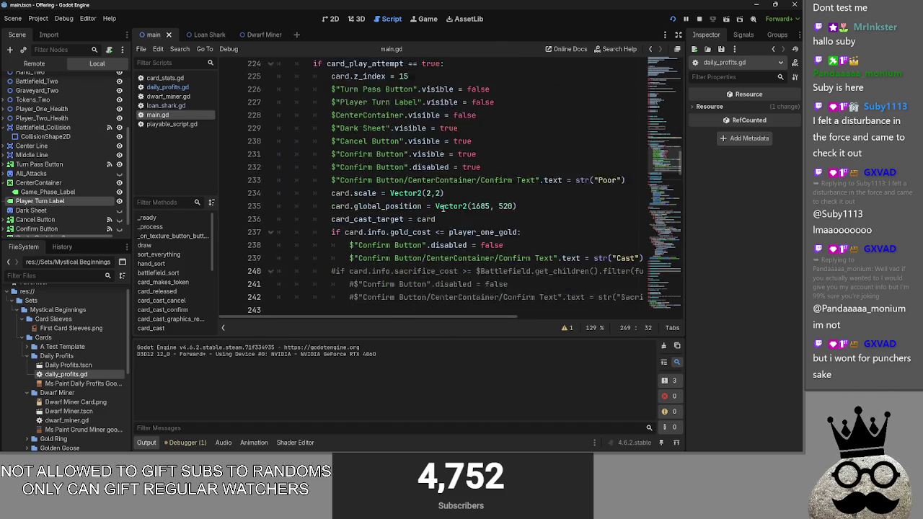
{"action": "scroll", "coordinate": [442, 209], "scroll_direction": "down", "scroll_amount": 5}
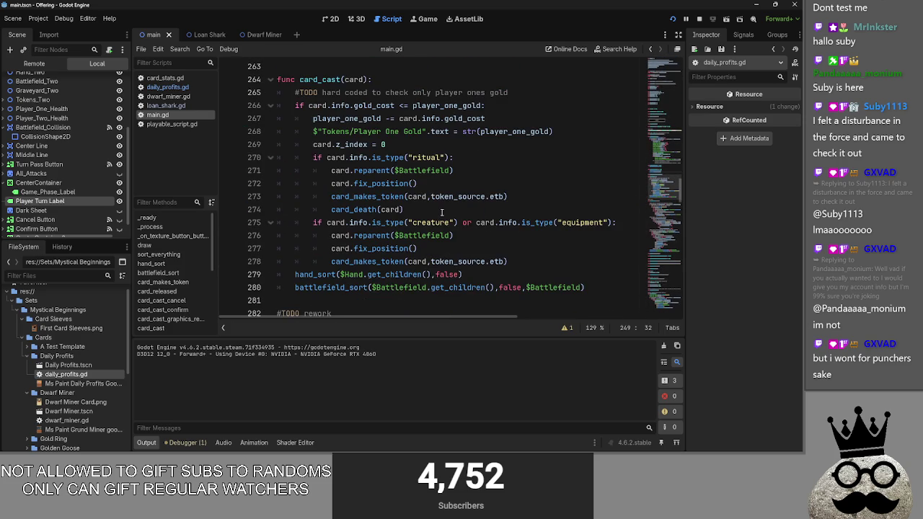
{"action": "scroll", "coordinate": [442, 211], "scroll_direction": "up", "scroll_amount": 5}
{"action": "scroll", "coordinate": [288, 222], "scroll_direction": "down", "scroll_amount": 6}
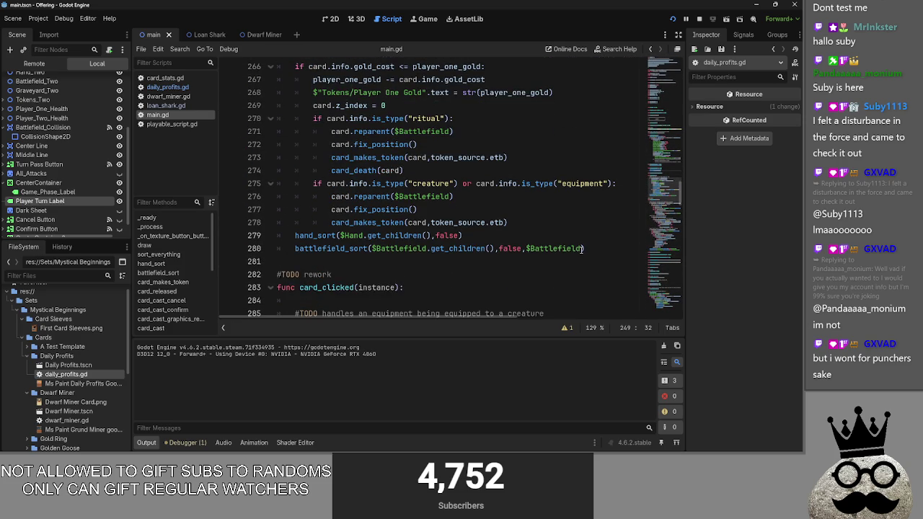
{"action": "scroll", "coordinate": [485, 253], "scroll_direction": "up", "scroll_amount": 10}
{"action": "scroll", "coordinate": [486, 252], "scroll_direction": "up", "scroll_amount": 12}
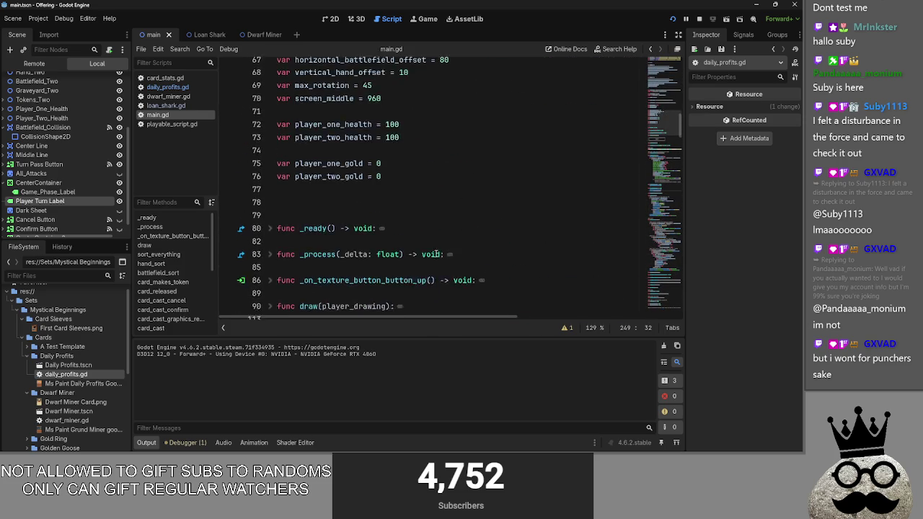
{"action": "scroll", "coordinate": [418, 227], "scroll_direction": "down", "scroll_amount": 2}
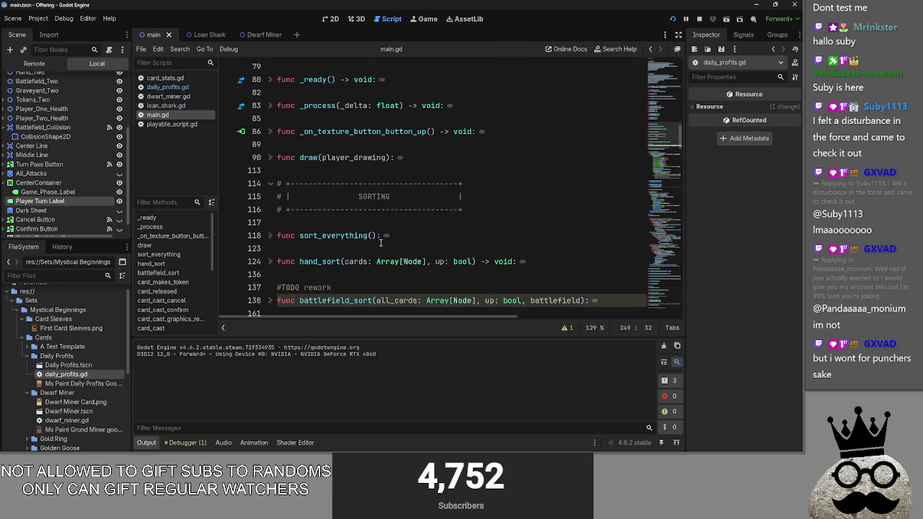
{"action": "left_click_drag", "start_coordinate": [376, 236], "coordinate": [300, 236]}
Paste sort_everything() over the hand_sort/battlefield_sort lines at the end of card_cast
{"action": "key", "text": "ctrl+c"}
{"action": "key", "text": "alt+Left"}
{"action": "key", "text": "ctrl+v"}
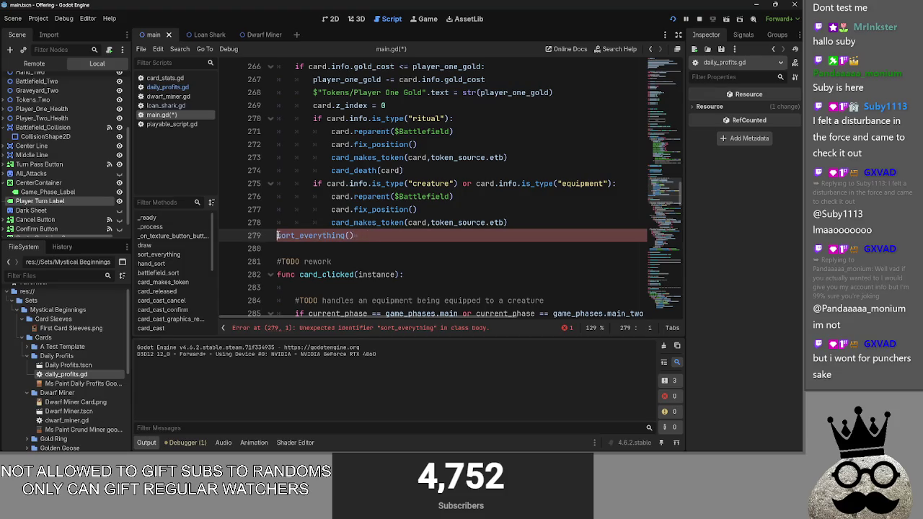
Review the reparent, fix_position and token lines in card_cast's creature and ritual branches
{"action": "left_click", "coordinate": [573, 211]}
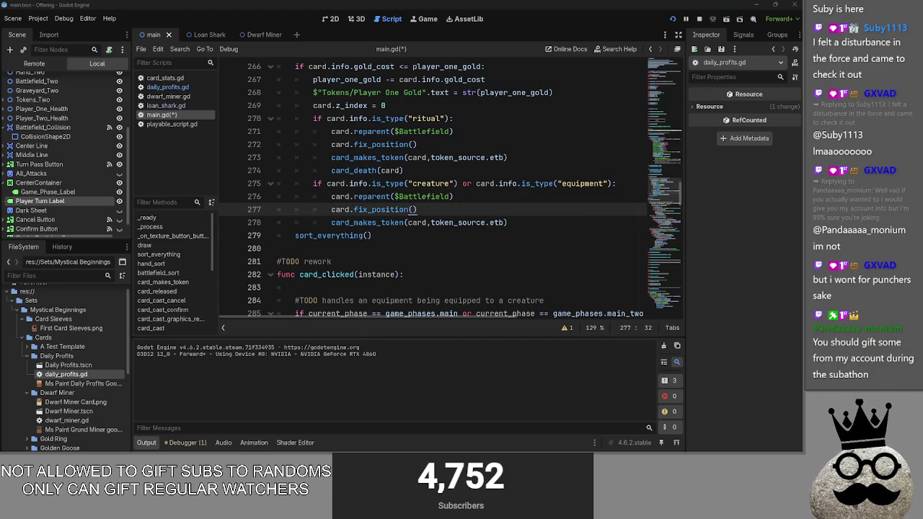
{"action": "left_click", "coordinate": [474, 201]}
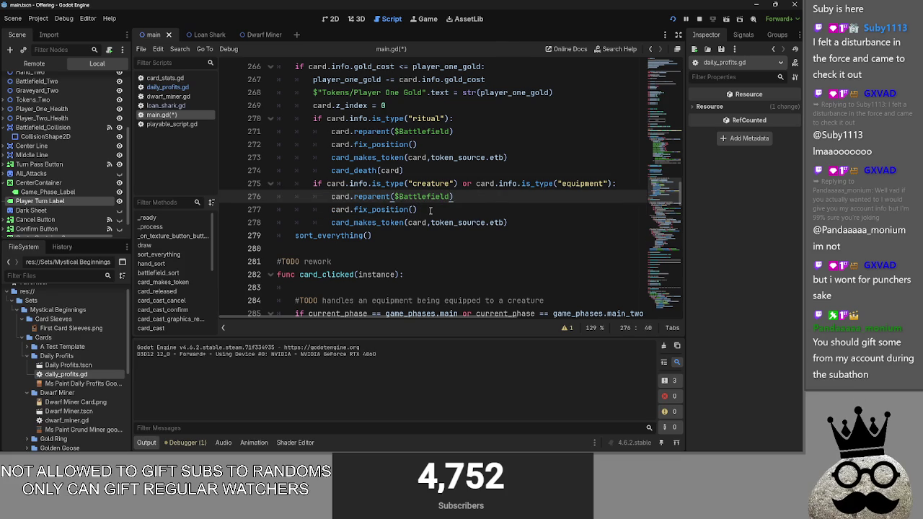
{"action": "left_click_drag", "start_coordinate": [552, 225], "coordinate": [334, 209]}
{"action": "left_click", "coordinate": [481, 210]}
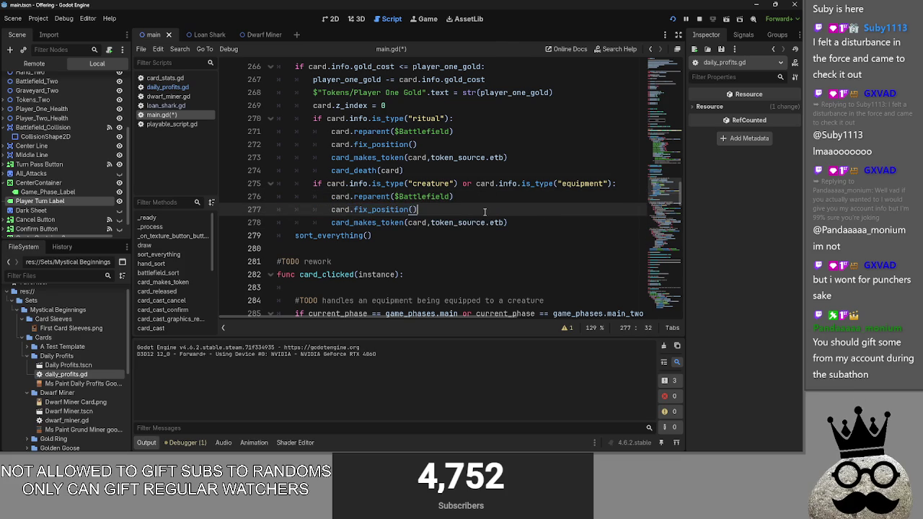
{"action": "left_click_drag", "start_coordinate": [436, 146], "coordinate": [275, 146]}
{"action": "left_click", "coordinate": [428, 144]}
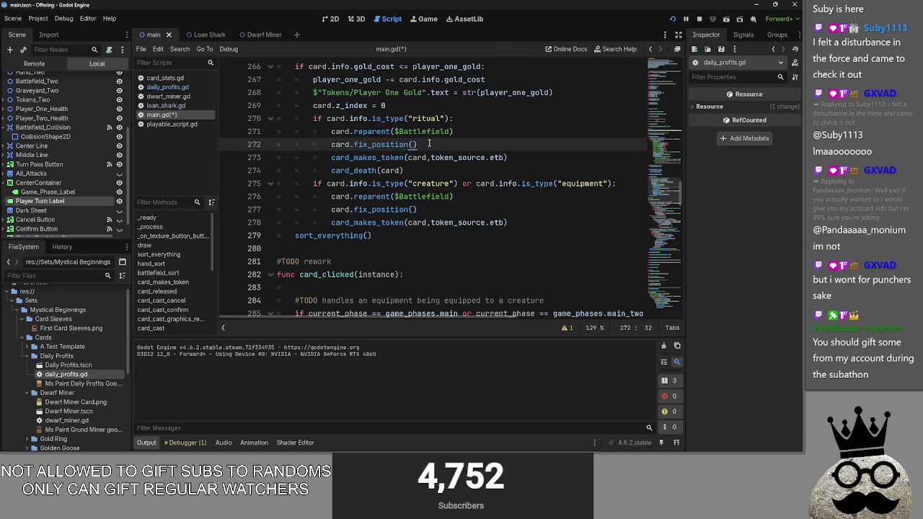
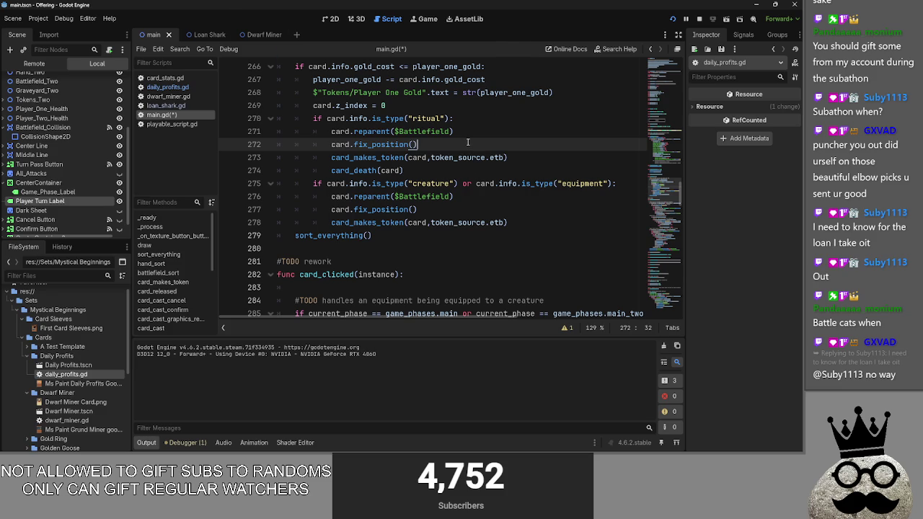
Switch from main.gd to the Chrome window showing Twitch Stream Manager and maximize it
{"action": "left_click", "coordinate": [484, 158]}
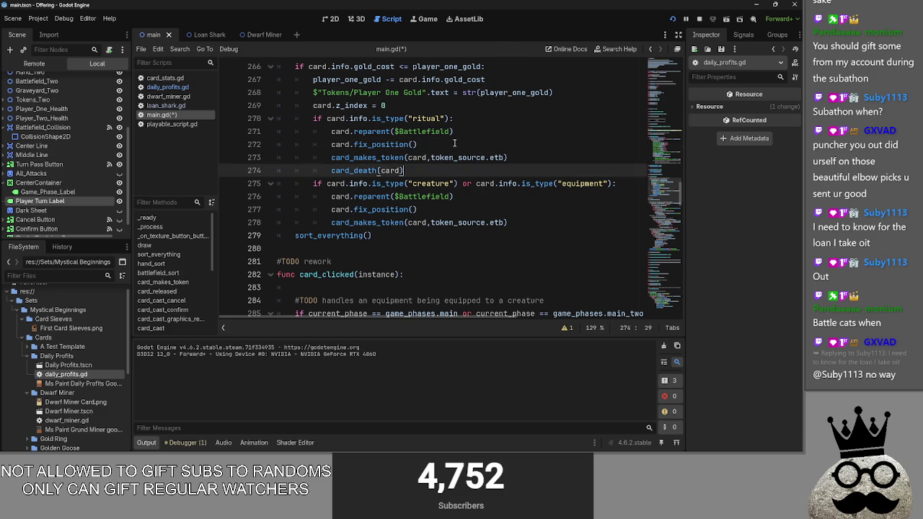
{"action": "key", "text": "alt+Tab"}
{"action": "key", "text": "Tab"}
{"action": "key", "text": "Tab"}
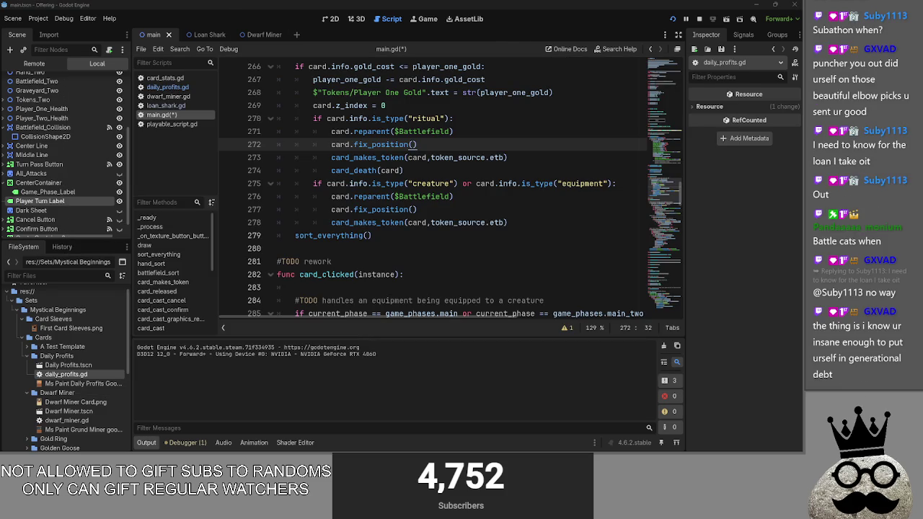
{"action": "key", "text": "alt+Tab"}
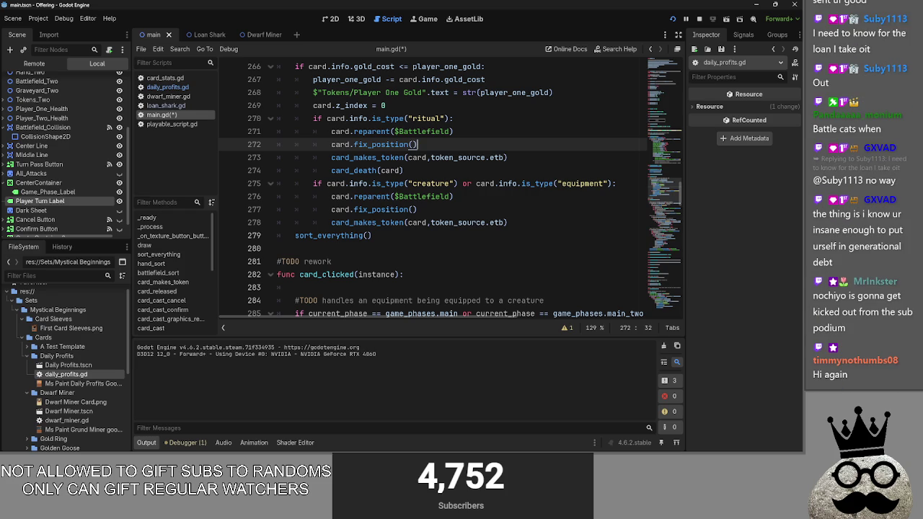
{"action": "key", "text": "alt+Tab"}
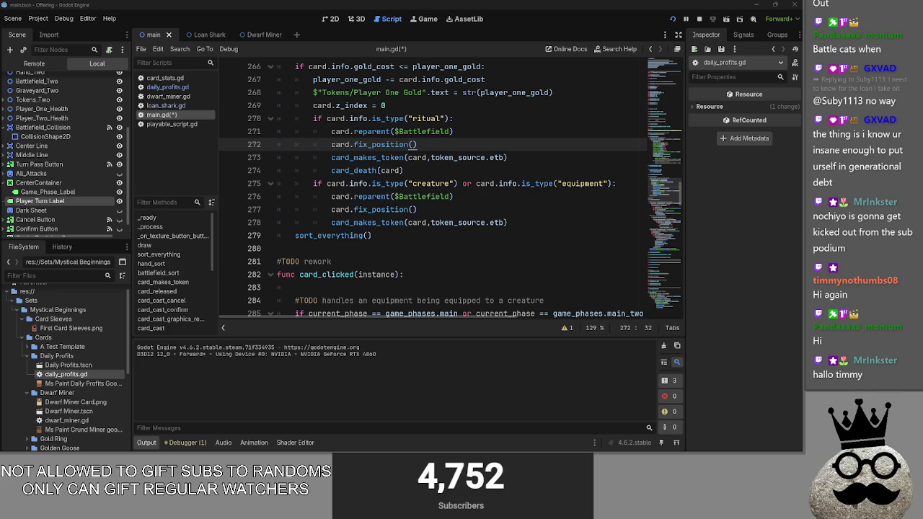
{"action": "key", "text": "alt+Tab"}
{"action": "left_click", "coordinate": [519, 49]}
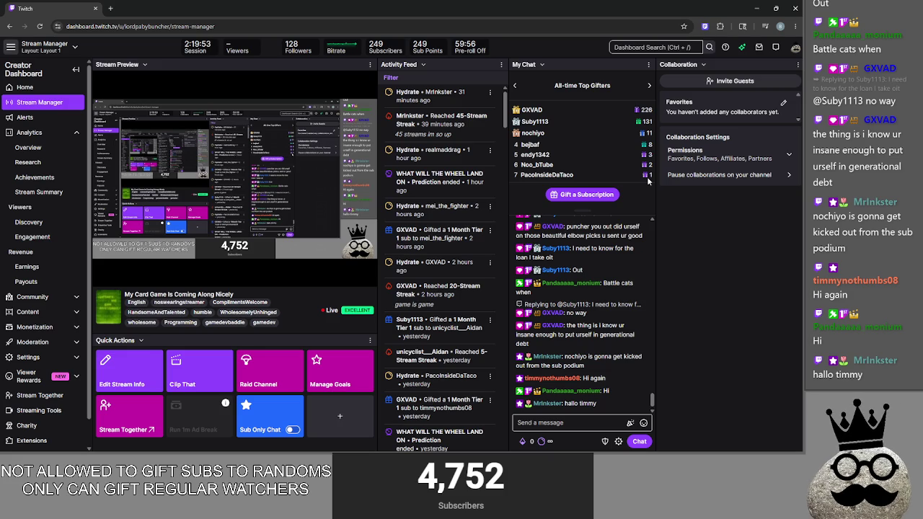
Switch the leaderboard to All-time Top Clips and open the top clips in new tabs
{"action": "left_click", "coordinate": [708, 287]}
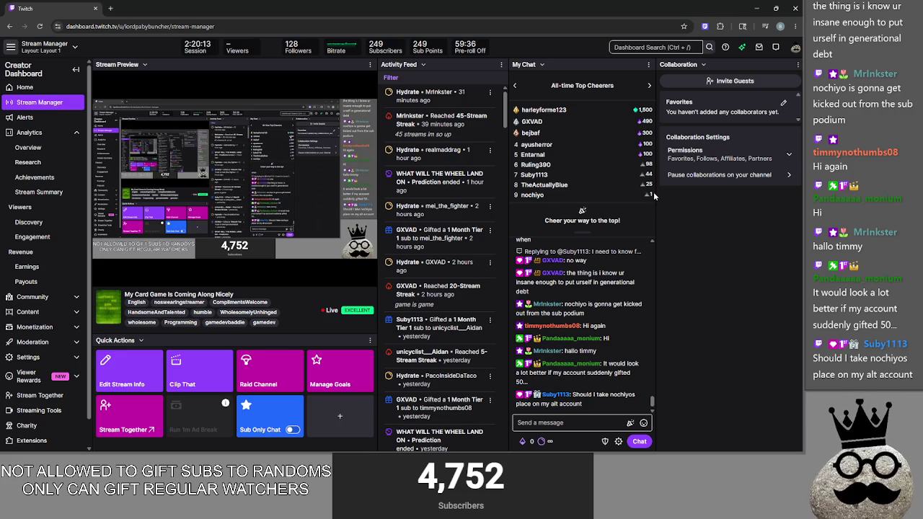
{"action": "left_click", "coordinate": [649, 85]}
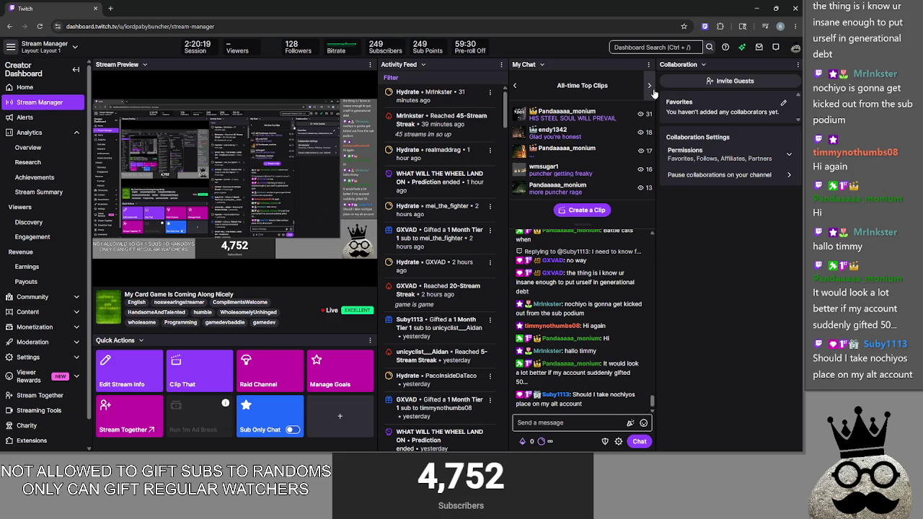
{"action": "left_click", "coordinate": [550, 153]}
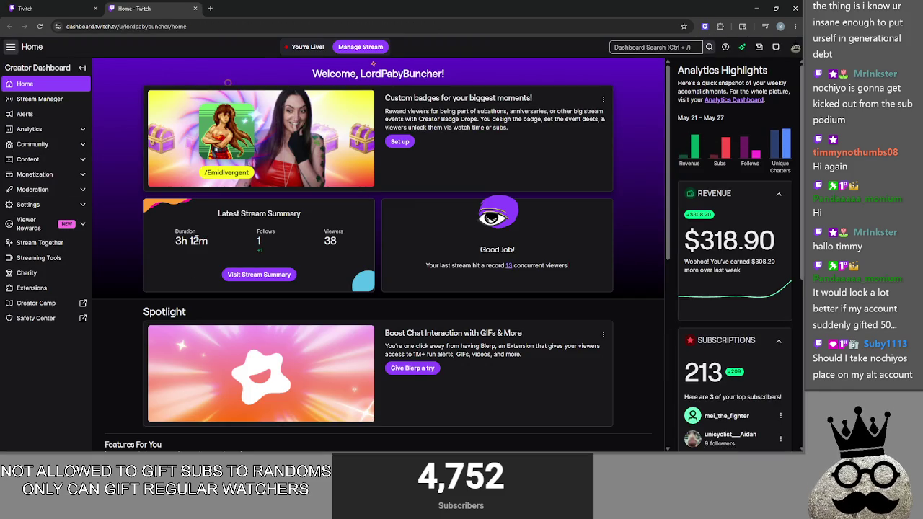
{"action": "scroll", "coordinate": [157, 229], "scroll_direction": "down", "scroll_amount": 2}
{"action": "left_click", "coordinate": [43, 8]}
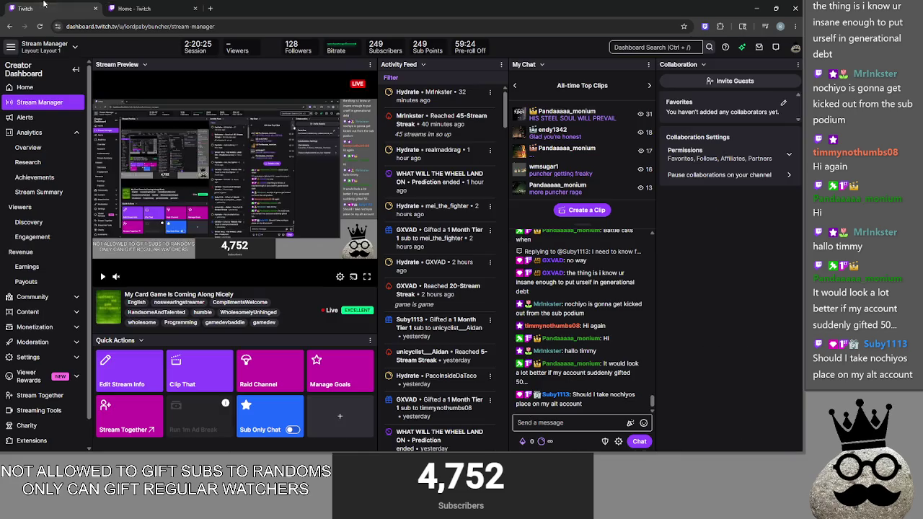
{"action": "left_click", "coordinate": [601, 117]}
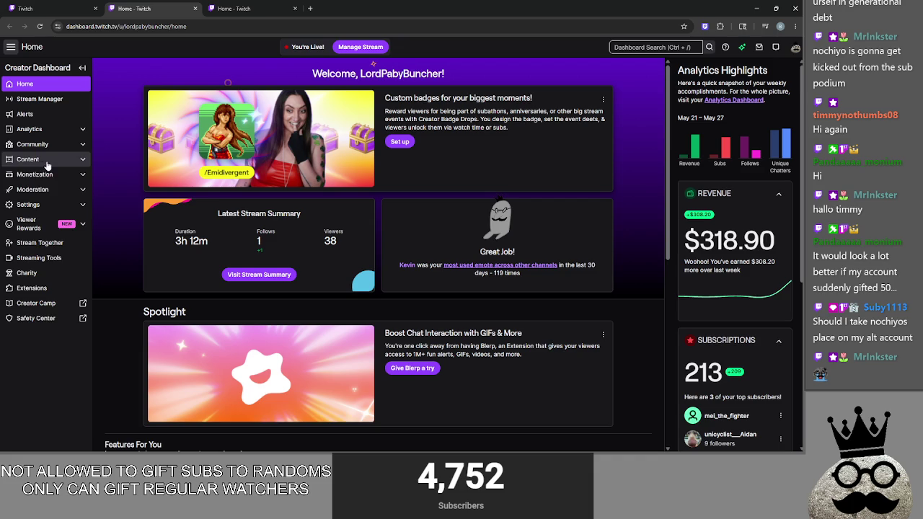
{"action": "left_click", "coordinate": [38, 161]}
Open Content > Clips, dismiss the promo, sort by Views (High to Low), and expand the top clip
{"action": "left_click", "coordinate": [58, 202]}
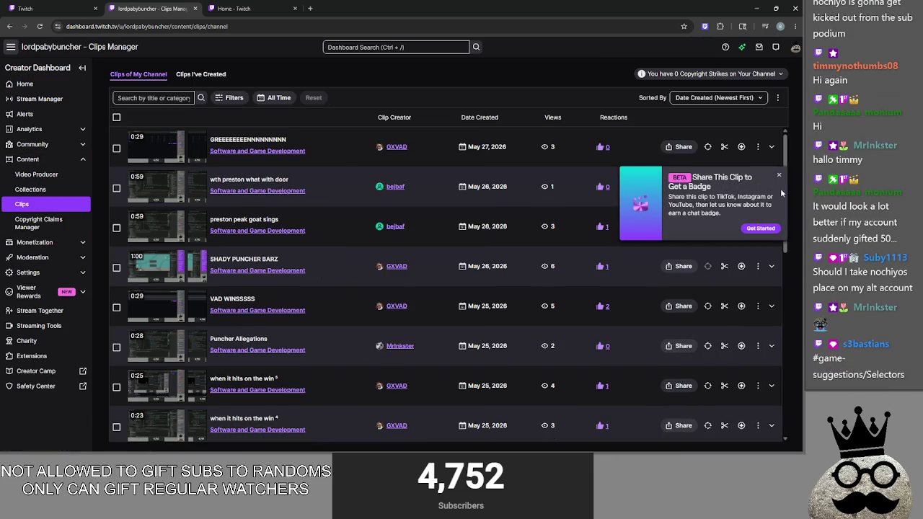
{"action": "left_click", "coordinate": [778, 174]}
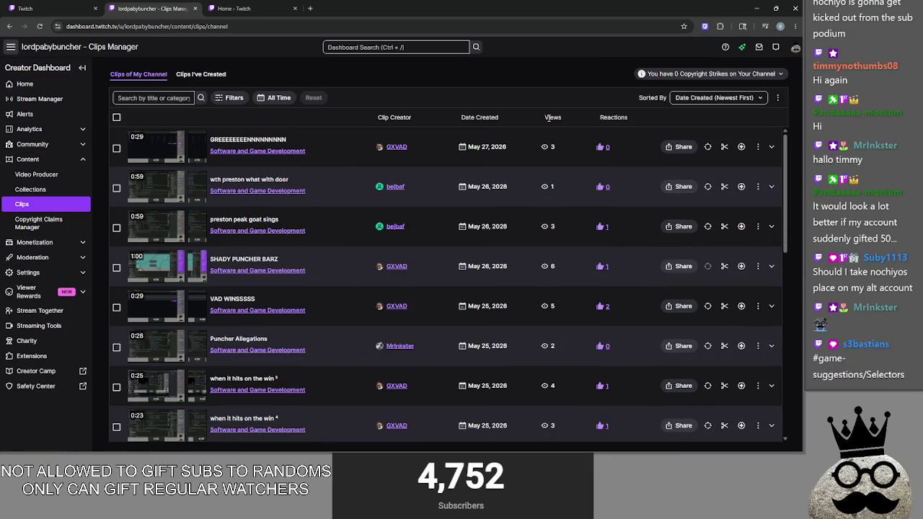
{"action": "scroll", "coordinate": [555, 223], "scroll_direction": "down", "scroll_amount": 3}
{"action": "left_click", "coordinate": [714, 99]}
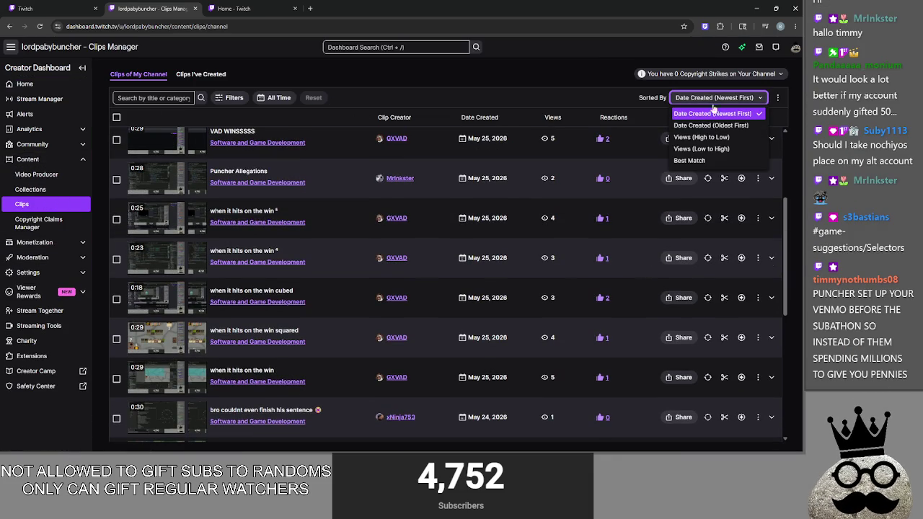
{"action": "left_click", "coordinate": [701, 137]}
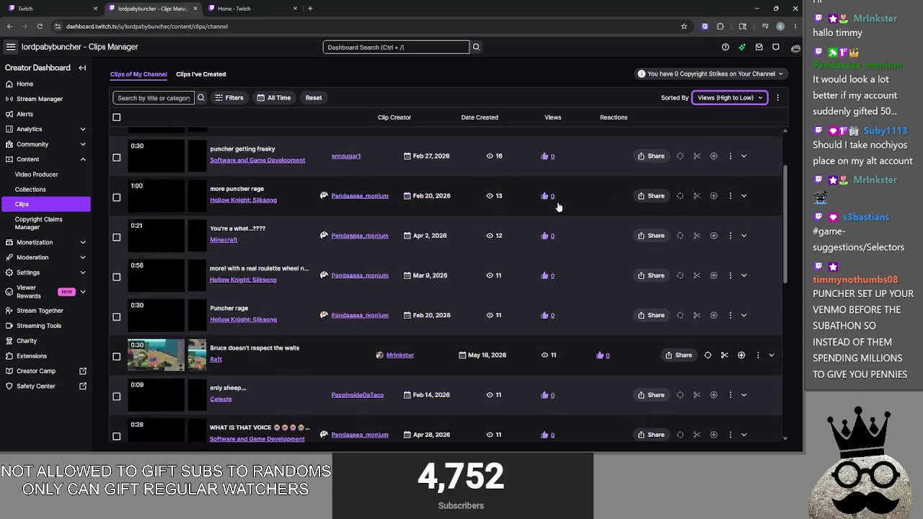
{"action": "left_click", "coordinate": [174, 146]}
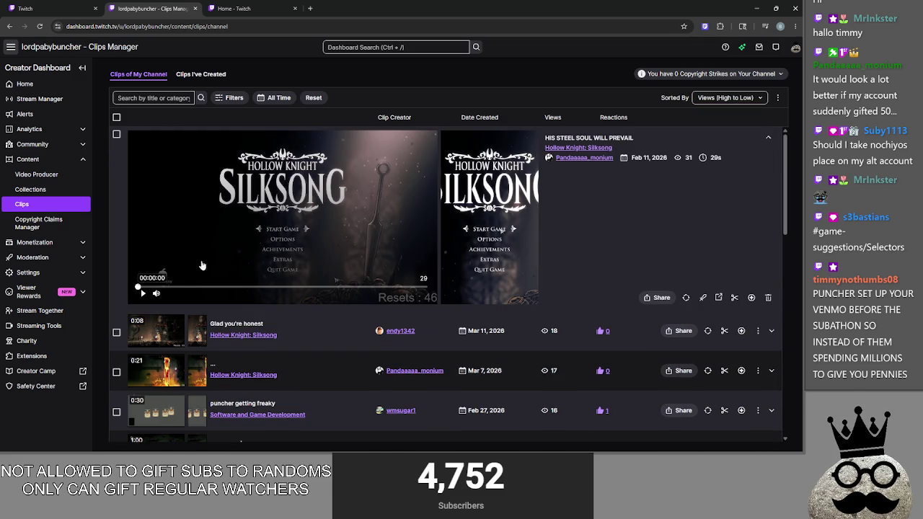
Switch between the Stream Manager and Clips Manager tabs, then return focus to the browser
{"action": "left_click", "coordinate": [85, 5]}
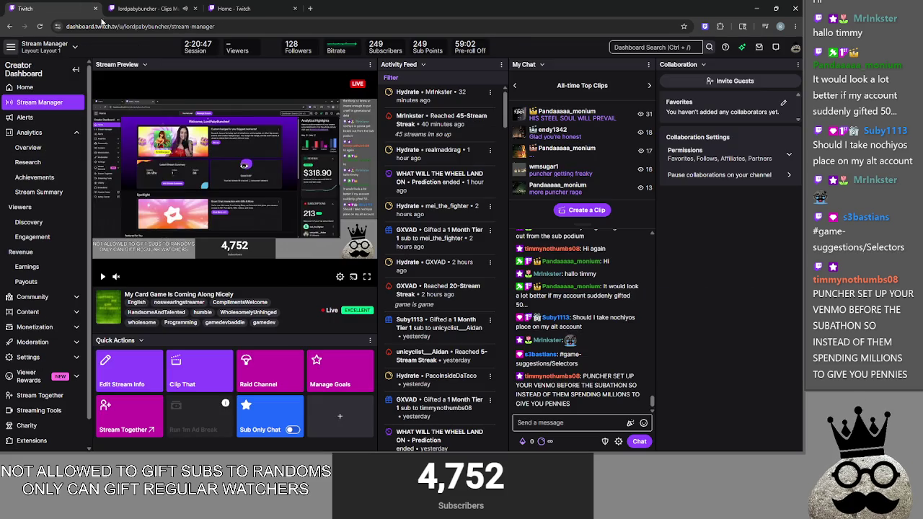
{"action": "left_click", "coordinate": [144, 8]}
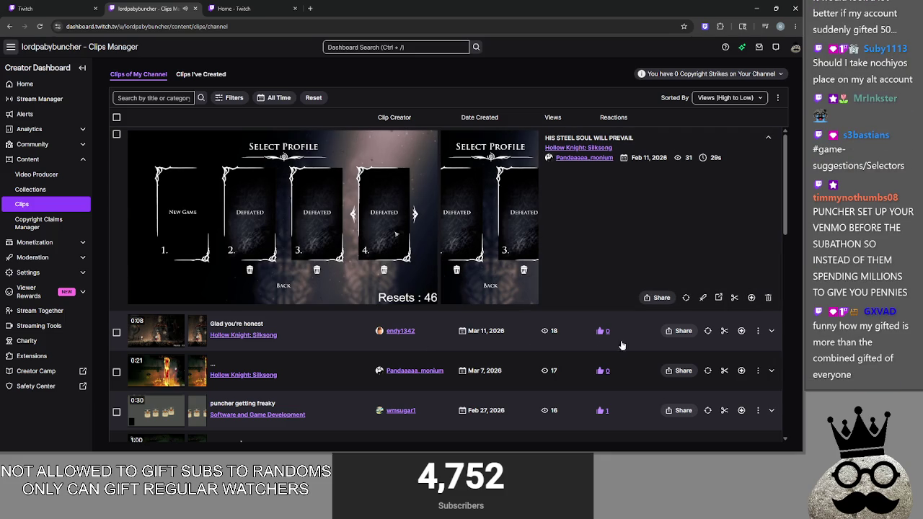
{"action": "key", "text": "alt+Tab"}
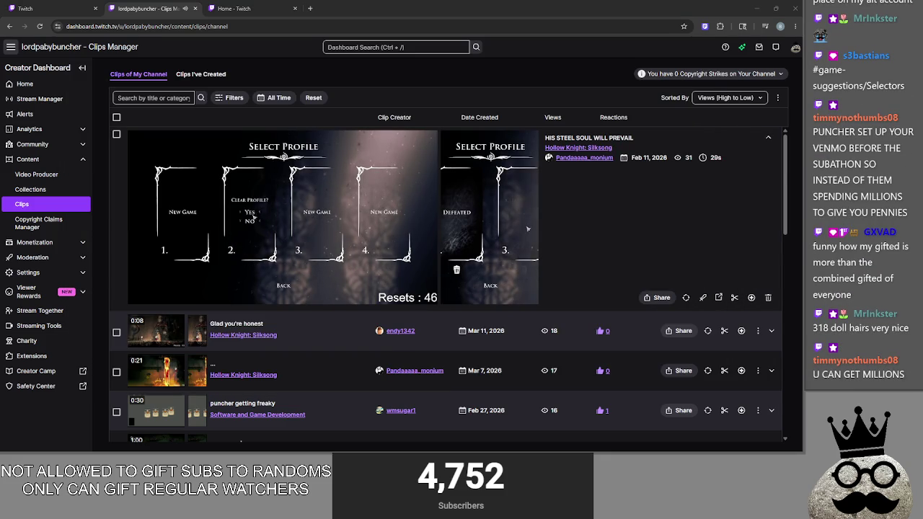
{"action": "key", "text": "alt+Tab"}
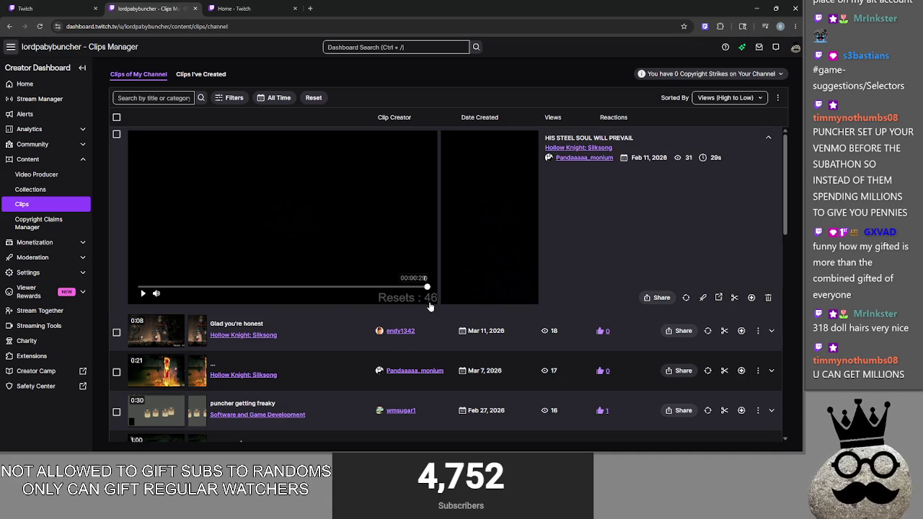
{"action": "scroll", "coordinate": [429, 306], "scroll_direction": "down", "scroll_amount": 3}
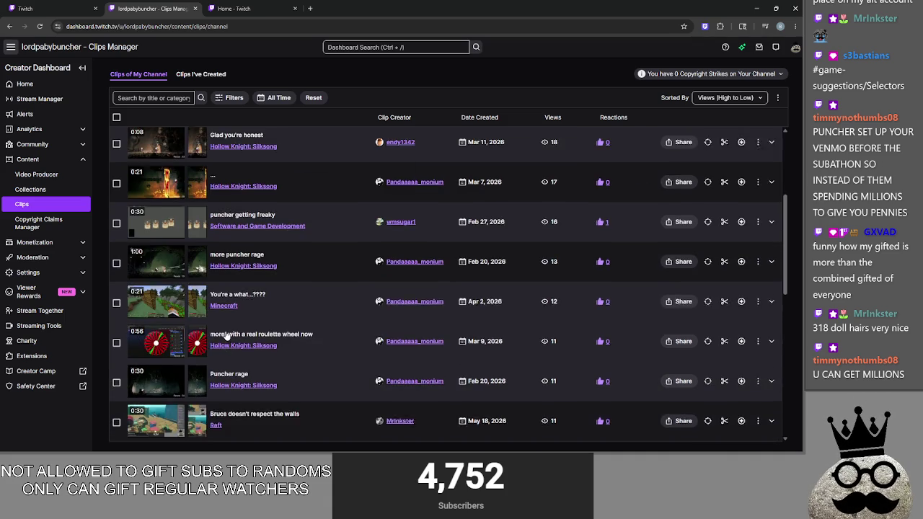
{"action": "scroll", "coordinate": [365, 332], "scroll_direction": "up", "scroll_amount": 1}
Close the Clips Manager tab, un-maximize the browser, and return to main.gd in Godot
{"action": "left_click", "coordinate": [194, 10]}
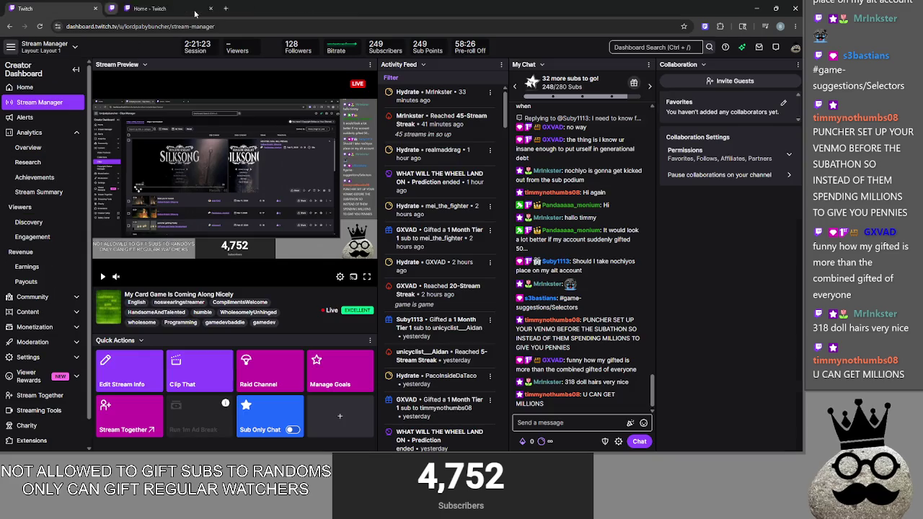
{"action": "mouse_move", "coordinate": [418, 9]}
{"action": "left_mouse_down"}
{"action": "mouse_move", "coordinate": [338, 55]}
{"action": "mouse_move", "coordinate": [0, 65]}
{"action": "left_mouse_up"}
{"action": "key", "text": "alt+Tab"}
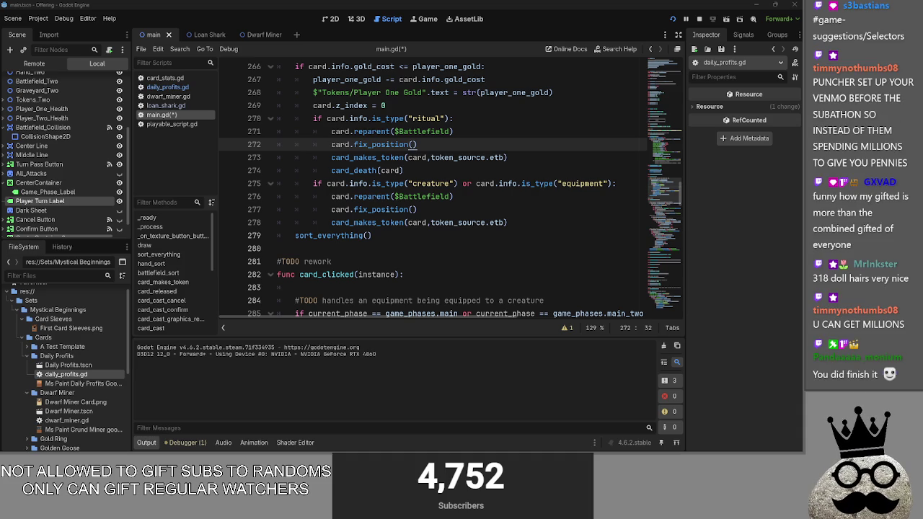
{"action": "key", "text": "alt+Tab"}
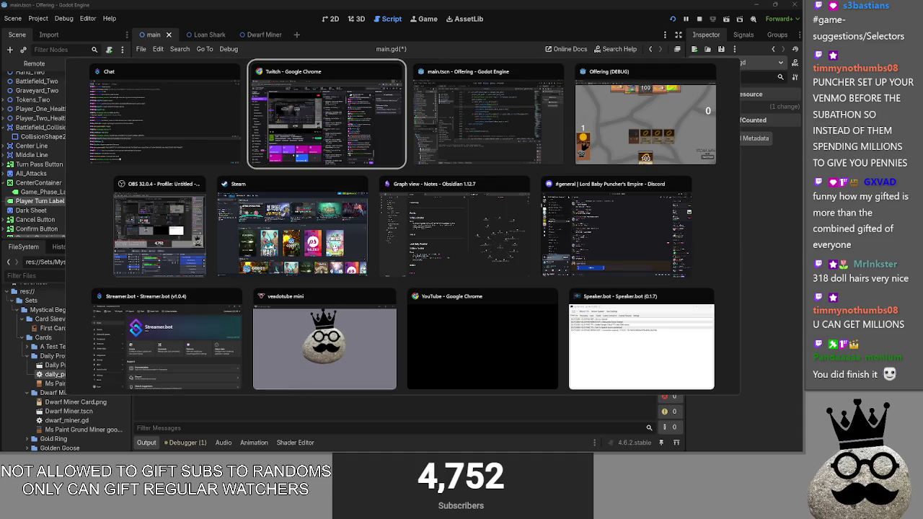
{"action": "key", "text": "Escape"}
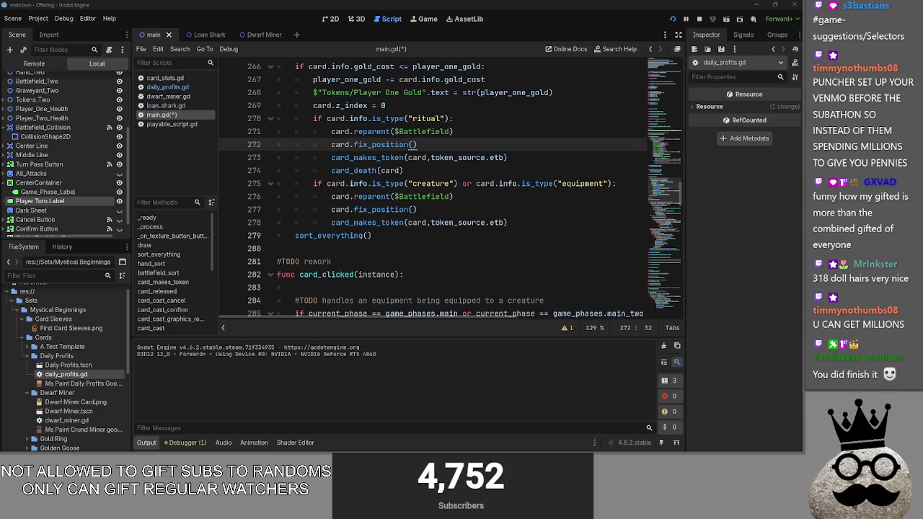
{"action": "key", "text": "alt+Tab"}
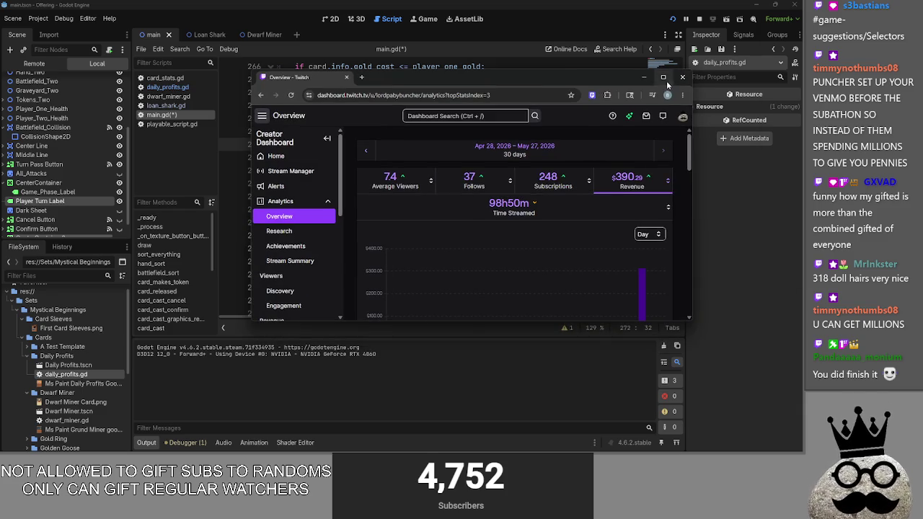
{"action": "key", "text": "super+Up"}
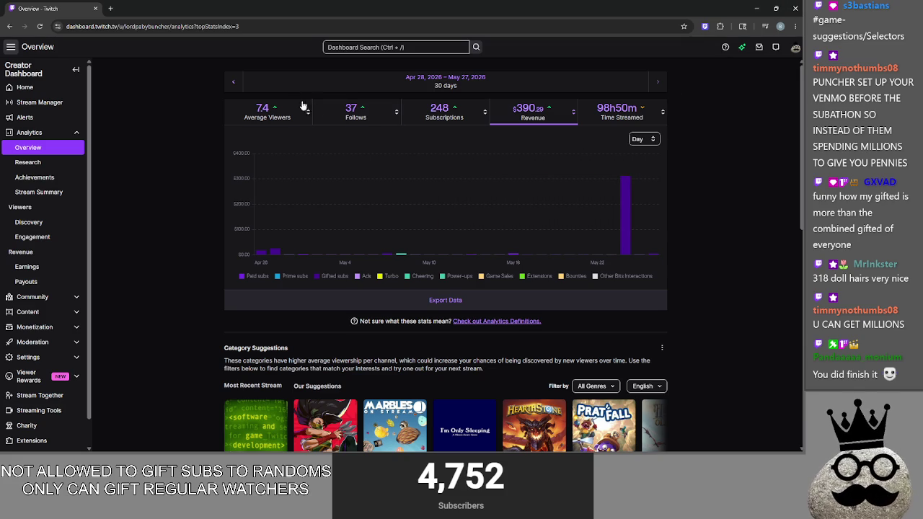
{"action": "left_click", "coordinate": [274, 112]}
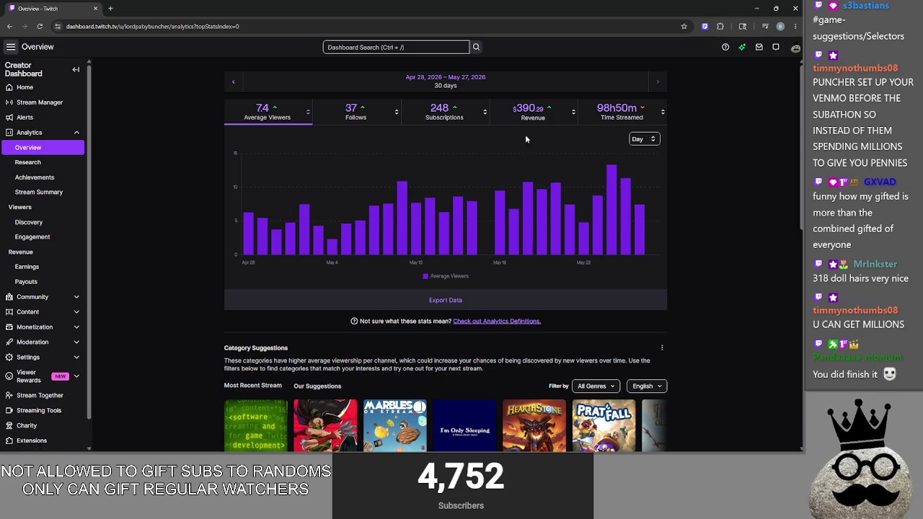
{"action": "left_click", "coordinate": [532, 112]}
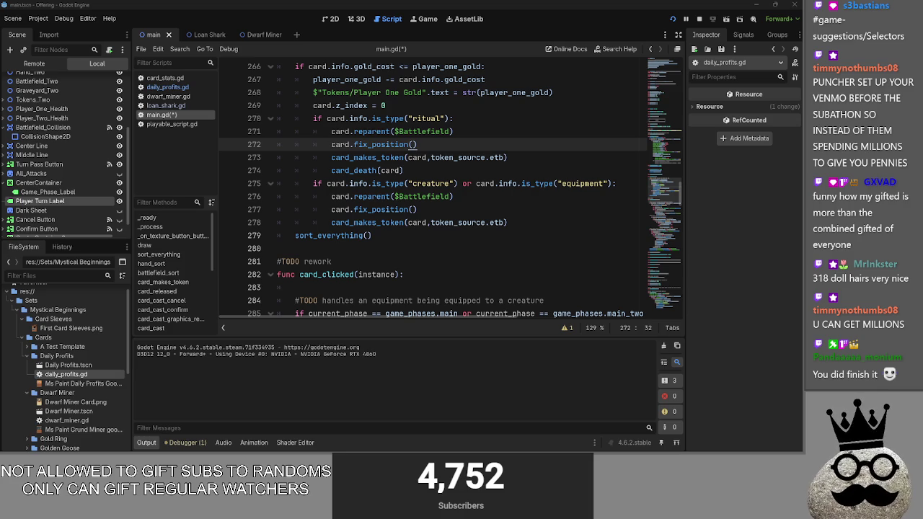
{"action": "key", "text": "alt+Tab"}
{"action": "key", "text": "alt+Tab"}
{"action": "key", "text": "alt+Tab"}
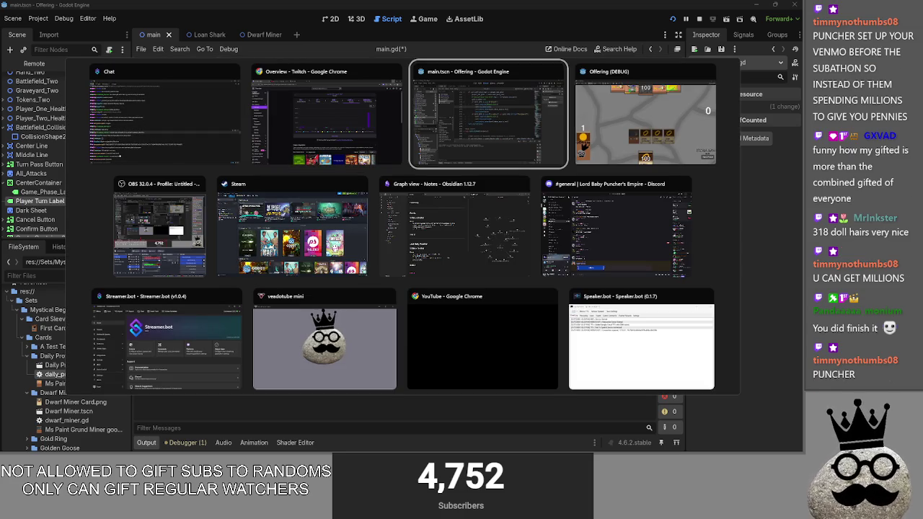
{"action": "key", "text": "alt+Tab"}
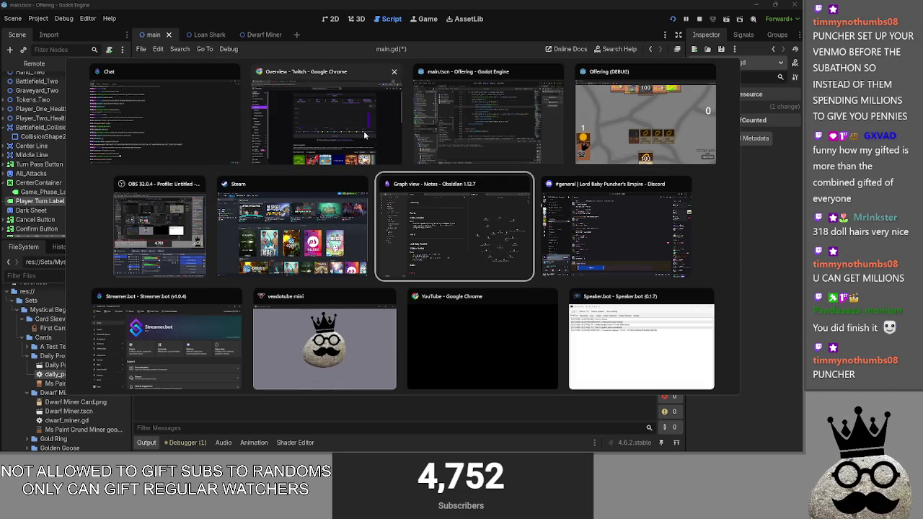
{"action": "key", "text": "Escape"}
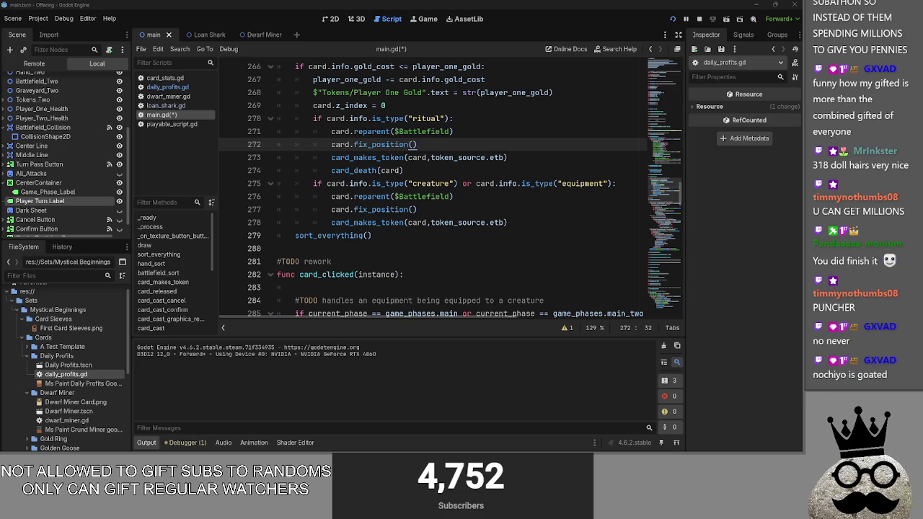
{"action": "key", "text": "alt+Tab"}
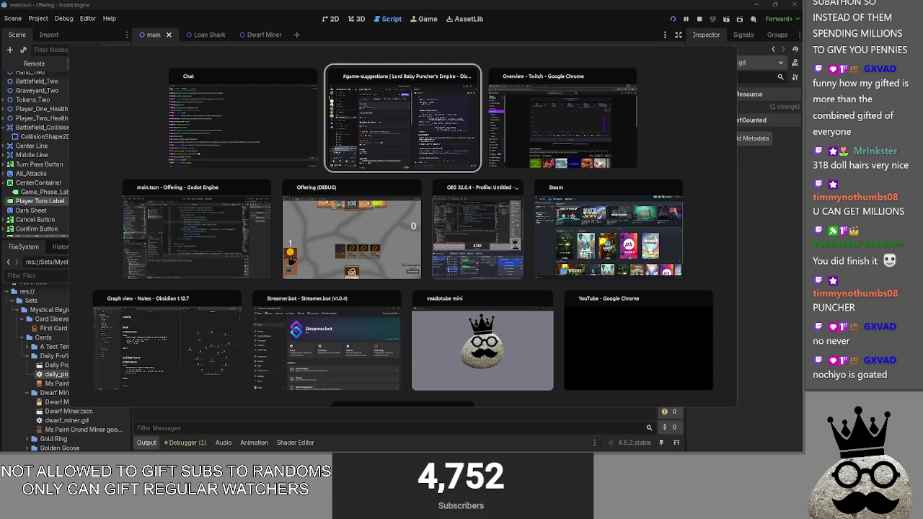
{"action": "key", "text": "Tab"}
{"action": "key", "text": "Tab"}
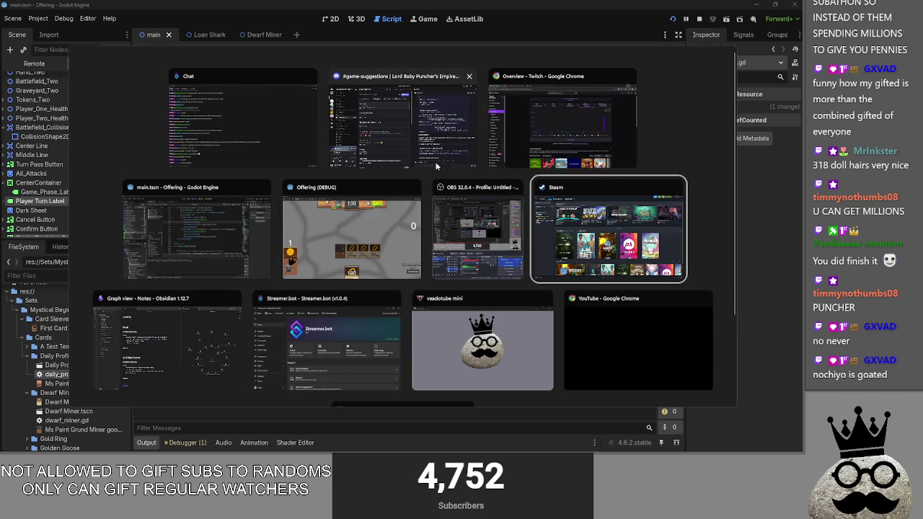
{"action": "key", "text": "Escape"}
Bring Discord forward and read the selector.py attachment in the Selectors post
{"action": "left_click", "coordinate": [762, 9]}
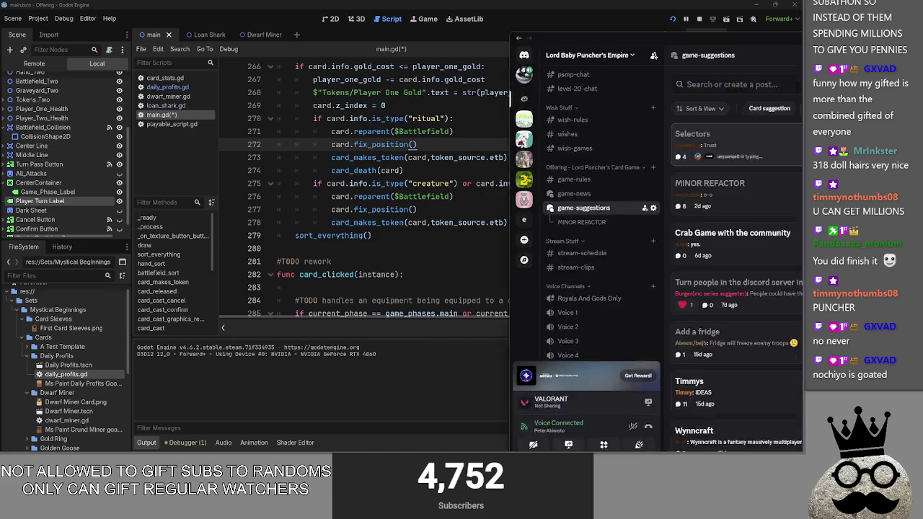
{"action": "scroll", "coordinate": [569, 227], "scroll_direction": "up", "scroll_amount": 3}
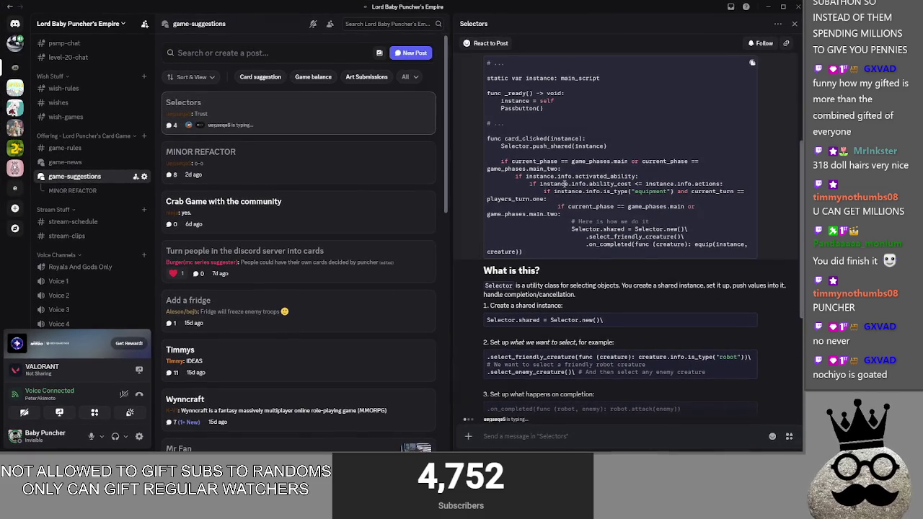
{"action": "scroll", "coordinate": [569, 228], "scroll_direction": "up", "scroll_amount": 1}
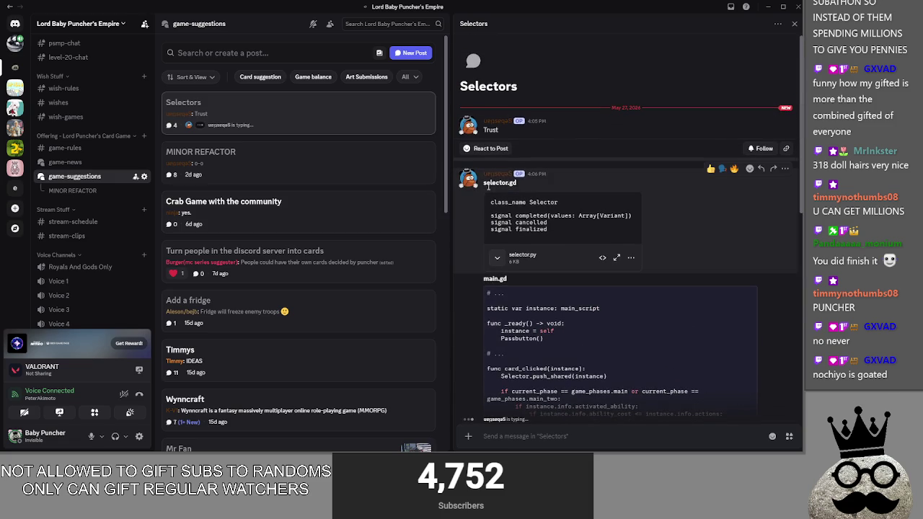
{"action": "left_click", "coordinate": [497, 258]}
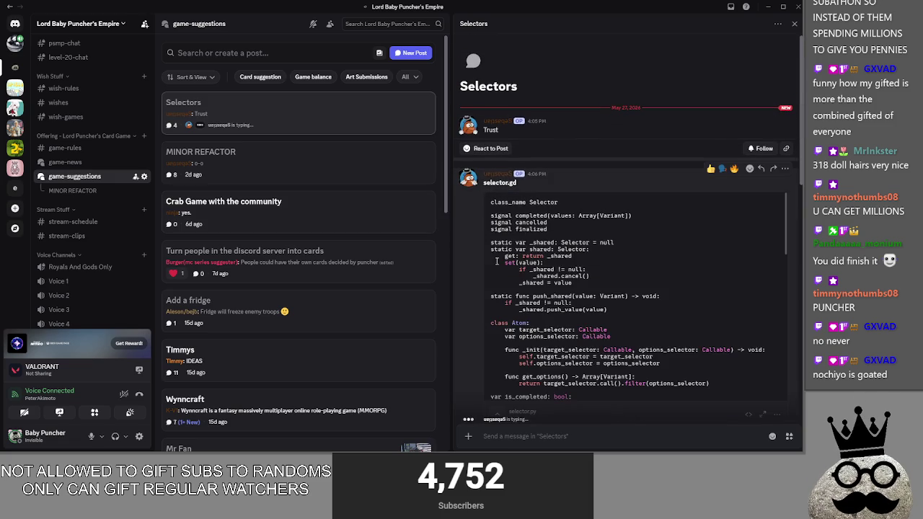
{"action": "scroll", "coordinate": [526, 237], "scroll_direction": "down", "scroll_amount": 5}
{"action": "scroll", "coordinate": [526, 238], "scroll_direction": "down", "scroll_amount": 5}
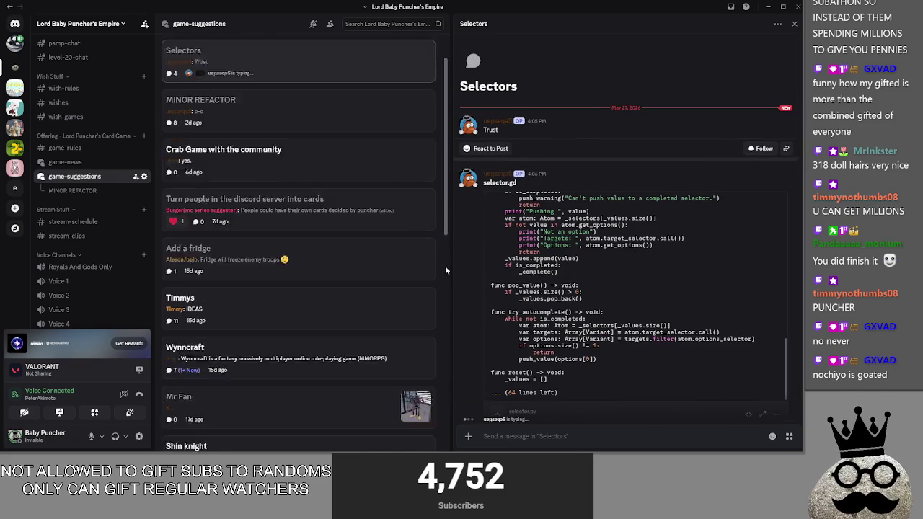
{"action": "scroll", "coordinate": [443, 266], "scroll_direction": "down", "scroll_amount": 3}
{"action": "scroll", "coordinate": [483, 277], "scroll_direction": "down", "scroll_amount": 5}
{"action": "left_click", "coordinate": [497, 246]}
{"action": "scroll", "coordinate": [404, 260], "scroll_direction": "up", "scroll_amount": 3}
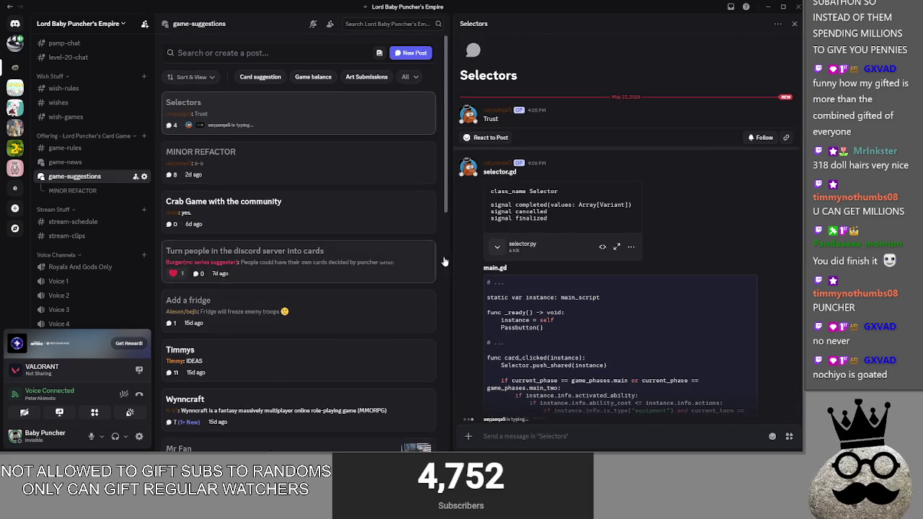
{"action": "scroll", "coordinate": [469, 253], "scroll_direction": "down", "scroll_amount": 3}
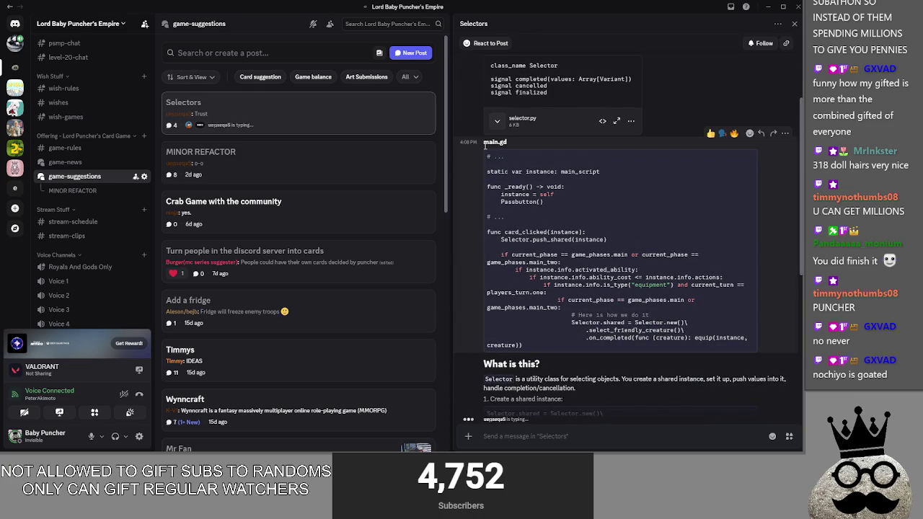
{"action": "scroll", "coordinate": [529, 231], "scroll_direction": "down", "scroll_amount": 1}
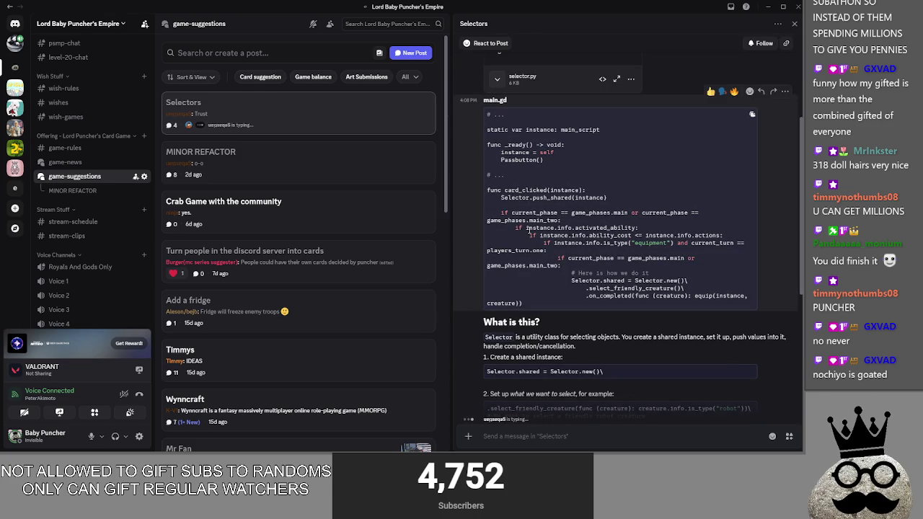
Highlight the nested if checks example and the explanation of how Selector is used
{"action": "mouse_move", "coordinate": [505, 212]}
{"action": "left_mouse_down"}
{"action": "mouse_move", "coordinate": [602, 212]}
{"action": "mouse_move", "coordinate": [551, 228]}
{"action": "mouse_move", "coordinate": [747, 243]}
{"action": "left_mouse_up"}
{"action": "left_click", "coordinate": [661, 236]}
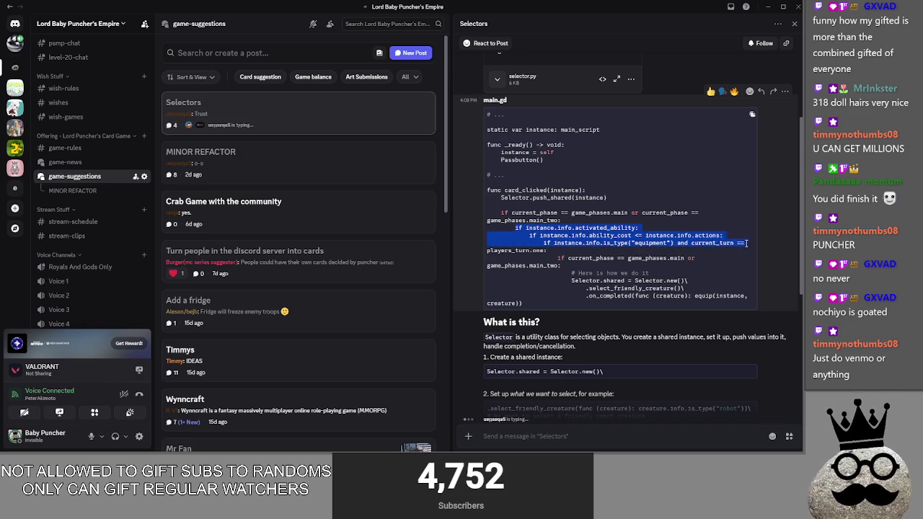
{"action": "left_click", "coordinate": [566, 267]}
{"action": "scroll", "coordinate": [566, 266], "scroll_direction": "down", "scroll_amount": 1}
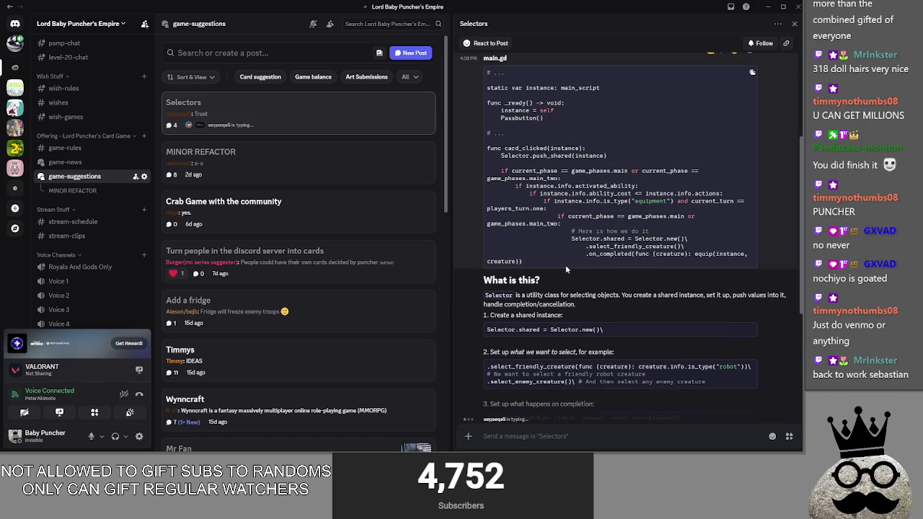
{"action": "scroll", "coordinate": [552, 253], "scroll_direction": "down", "scroll_amount": 2}
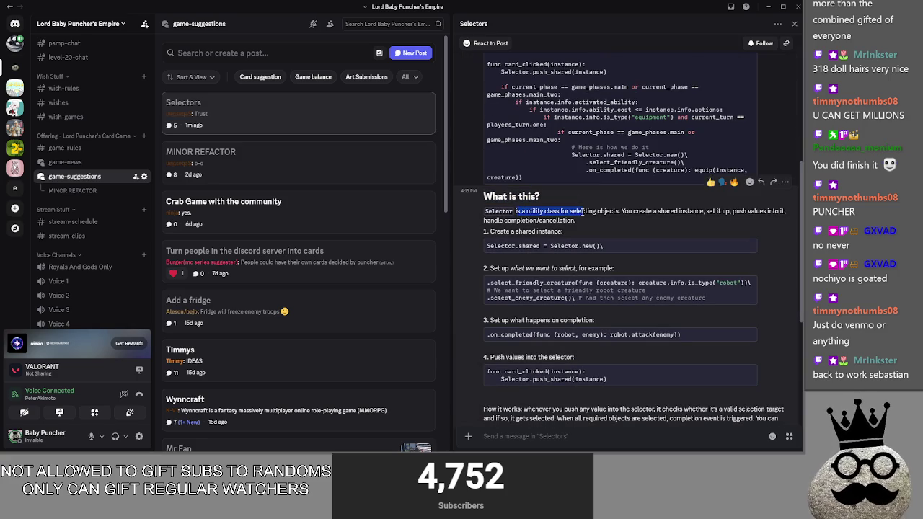
{"action": "left_click_drag", "start_coordinate": [622, 212], "coordinate": [652, 216]}
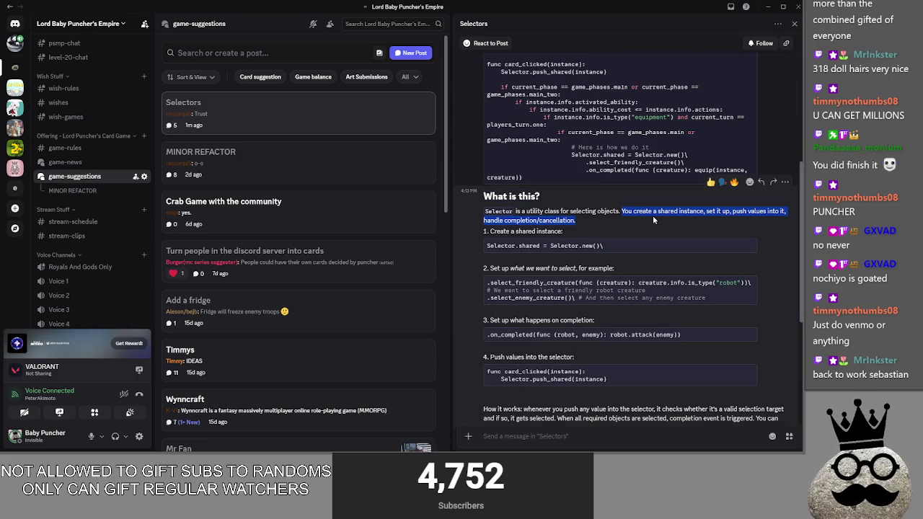
{"action": "left_click", "coordinate": [652, 216]}
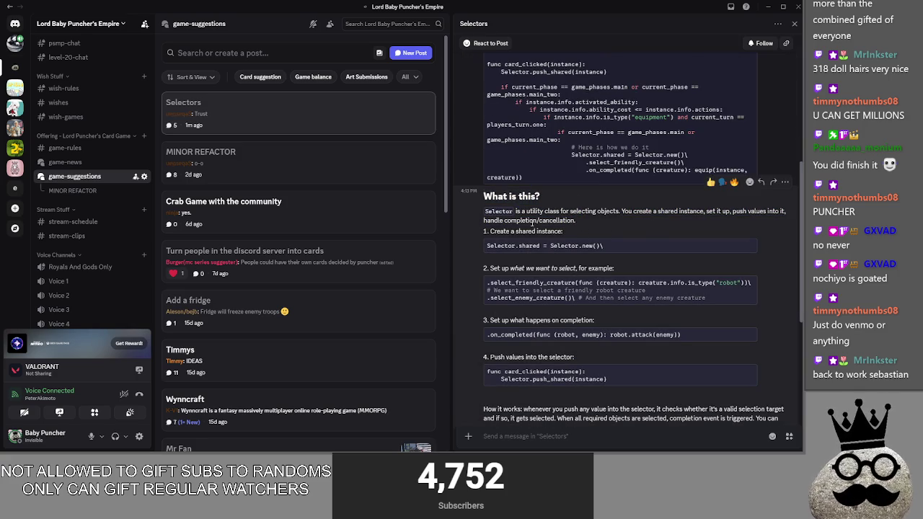
{"action": "left_click_drag", "start_coordinate": [484, 223], "coordinate": [604, 219]}
{"action": "left_click_drag", "start_coordinate": [477, 228], "coordinate": [583, 231]}
{"action": "left_click_drag", "start_coordinate": [487, 245], "coordinate": [624, 240]}
{"action": "left_click", "coordinate": [634, 235]}
Highlight the steps for choosing targets, the select_friendly_creature example, completion handling, and shared instance creation
{"action": "scroll", "coordinate": [628, 222], "scroll_direction": "down", "scroll_amount": 1}
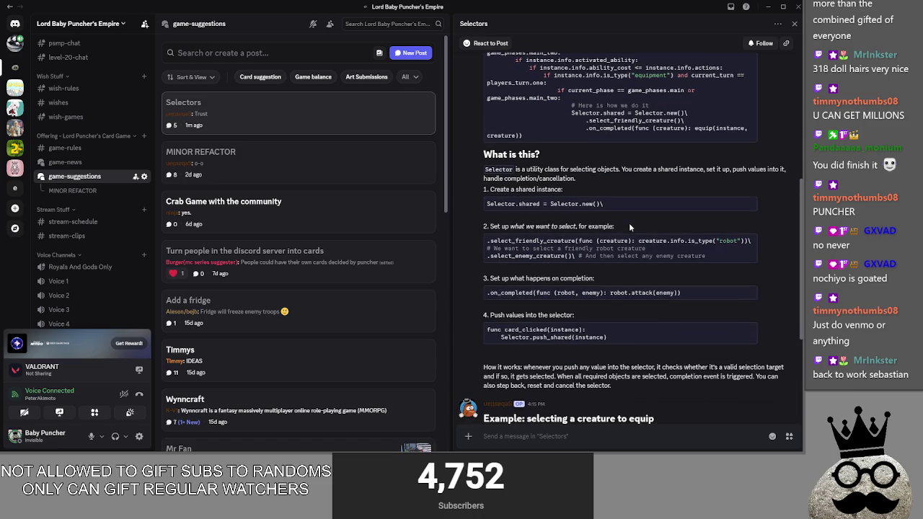
{"action": "left_click_drag", "start_coordinate": [477, 225], "coordinate": [652, 222]}
{"action": "left_click", "coordinate": [651, 222]}
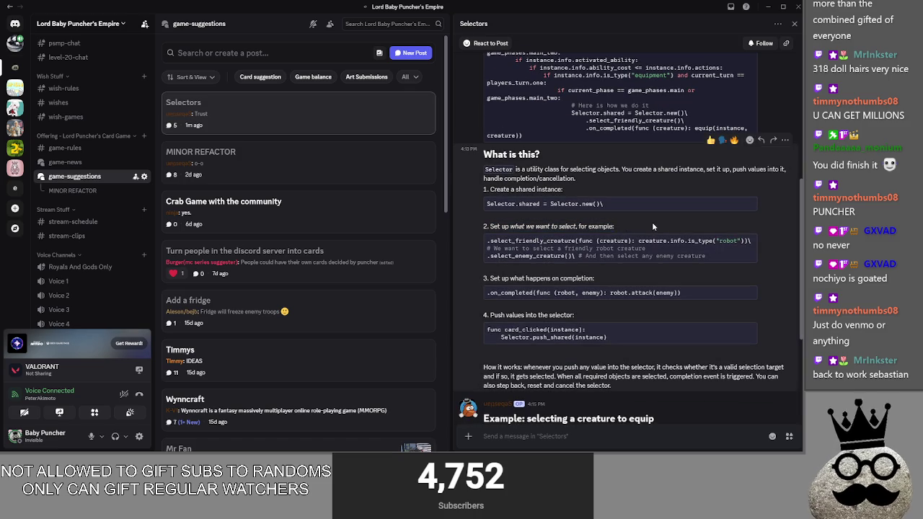
{"action": "left_click_drag", "start_coordinate": [487, 241], "coordinate": [632, 241]}
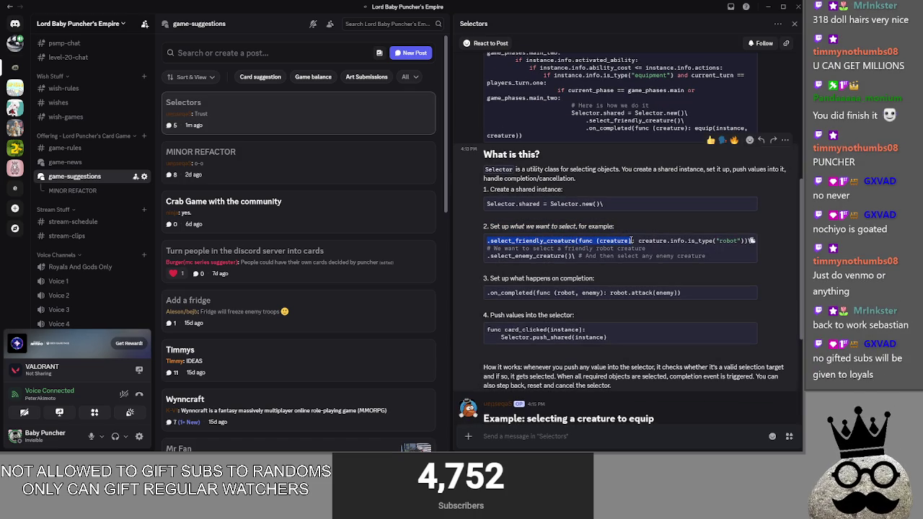
{"action": "left_click", "coordinate": [630, 253]}
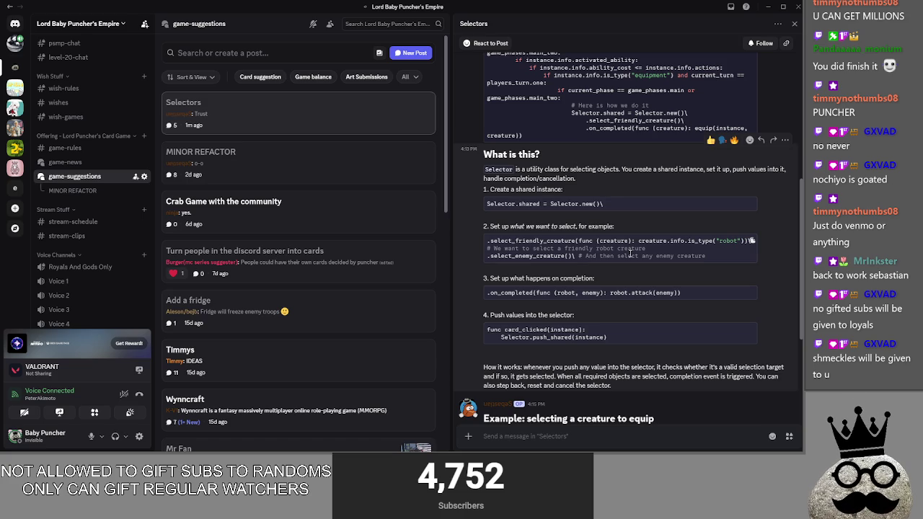
{"action": "left_click_drag", "start_coordinate": [482, 277], "coordinate": [622, 272]}
{"action": "left_click", "coordinate": [613, 276]}
{"action": "left_click_drag", "start_coordinate": [485, 279], "coordinate": [631, 279]}
{"action": "left_click", "coordinate": [631, 280]}
{"action": "left_click_drag", "start_coordinate": [488, 203], "coordinate": [658, 196]}
{"action": "left_click", "coordinate": [619, 206]}
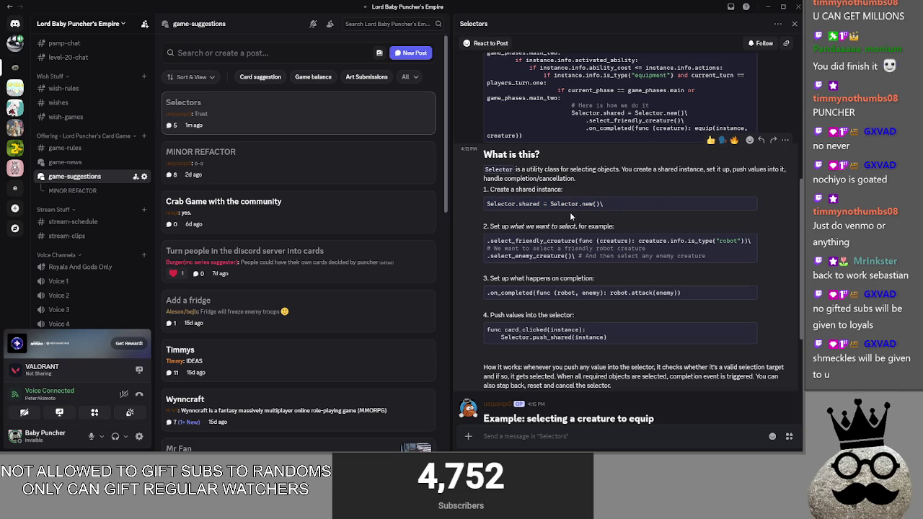
{"action": "key", "text": "alt+Tab"}
{"action": "key", "text": "alt+Tab"}
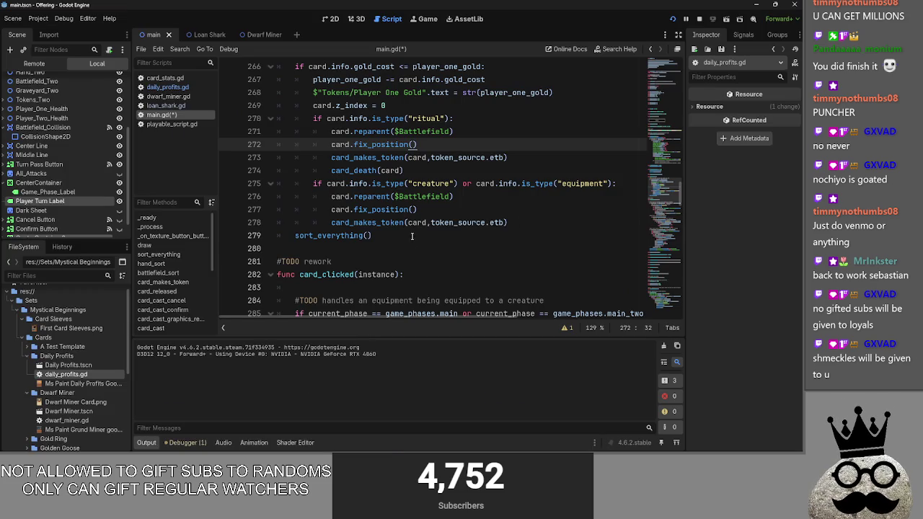
Start typing 'selector' on a new line after sort_everything in main.gd, then erase it
{"action": "left_click", "coordinate": [411, 248]}
{"action": "type", "text": "selector"}
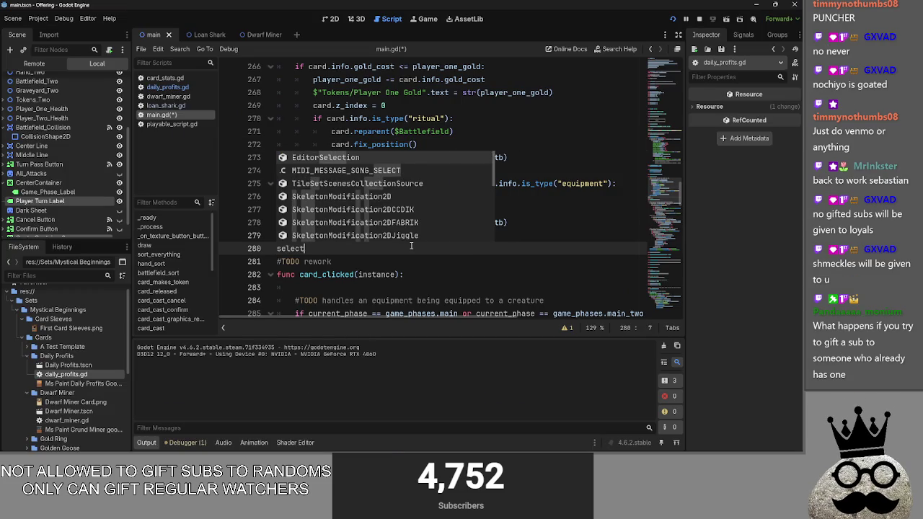
{"action": "key", "text": "BackSpace"}
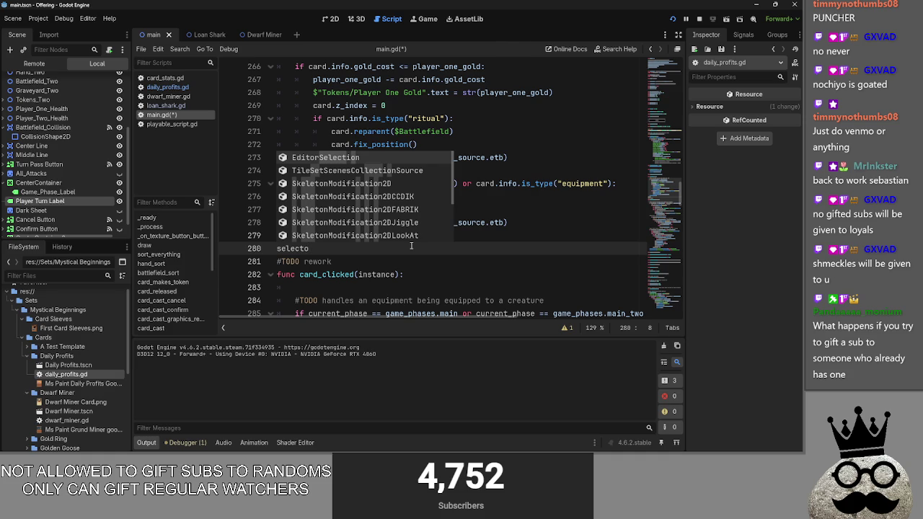
{"action": "key", "text": "BackSpace"}
{"action": "key", "text": "BackSpace"}
{"action": "key", "text": "BackSpace"}
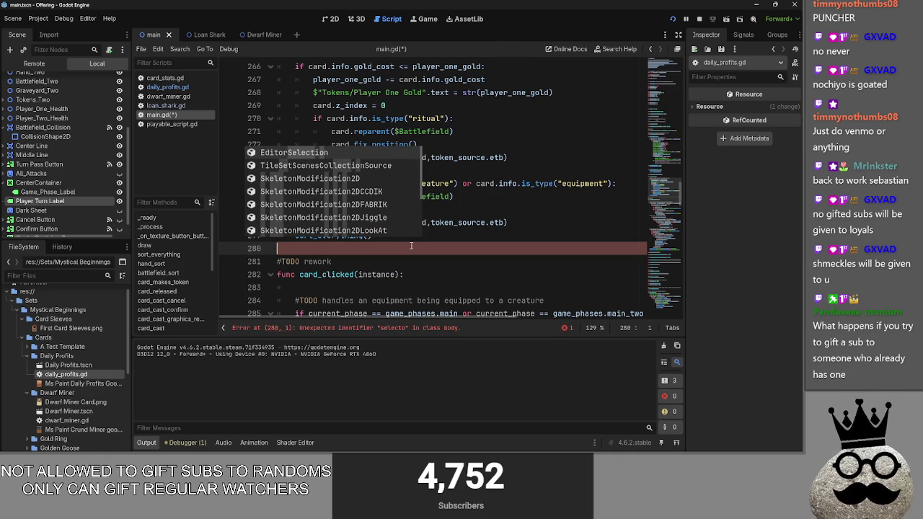
{"action": "left_click", "coordinate": [418, 238]}
{"action": "double_click", "coordinate": [337, 222]}
{"action": "left_click", "coordinate": [396, 231]}
Place the caret on blank line 263 in card_cast and switch to Discord
{"action": "scroll", "coordinate": [397, 231], "scroll_direction": "up", "scroll_amount": 7}
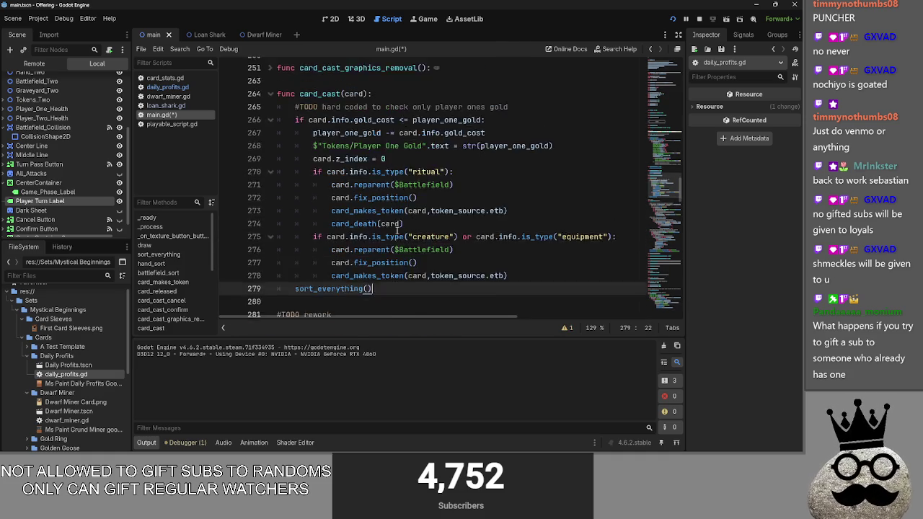
{"action": "left_click", "coordinate": [381, 144]}
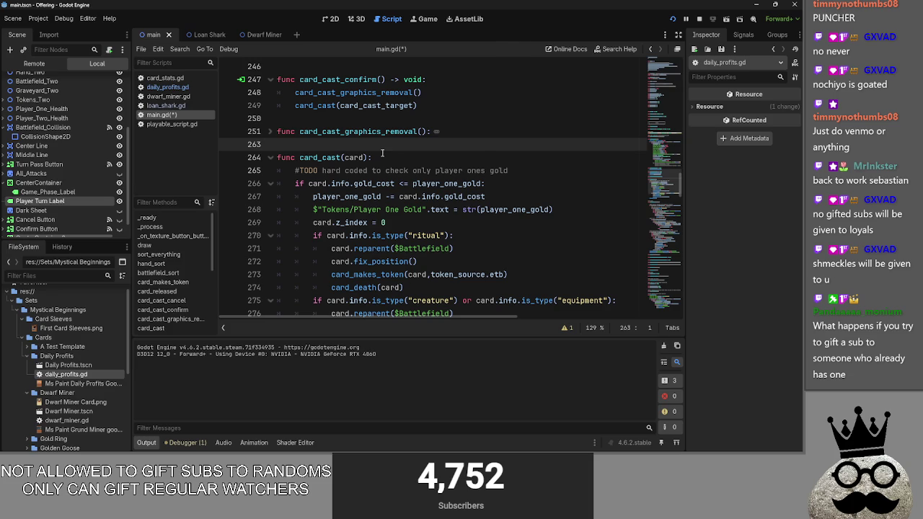
{"action": "scroll", "coordinate": [382, 152], "scroll_direction": "down", "scroll_amount": 1}
{"action": "key", "text": "alt+Tab"}
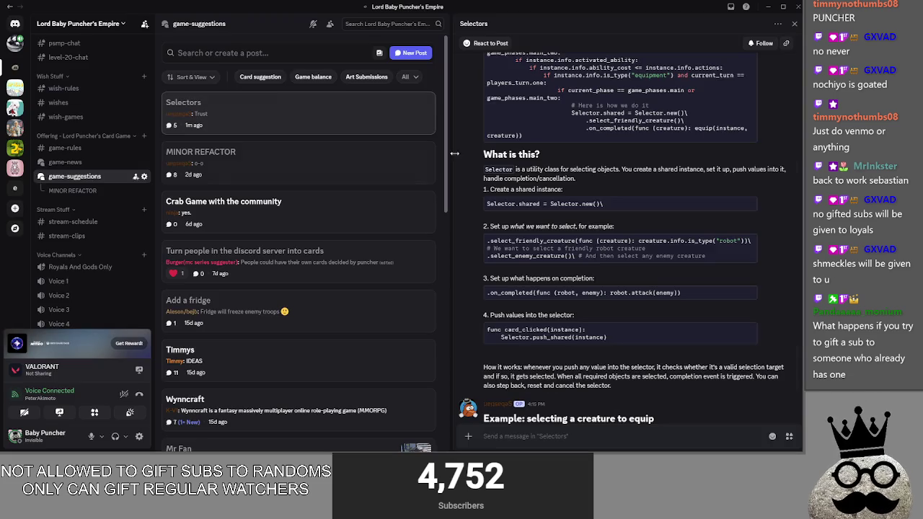
Highlight the Selector explanation and the How it works sentence about required objects being selected
{"action": "scroll", "coordinate": [609, 224], "scroll_direction": "up", "scroll_amount": 2}
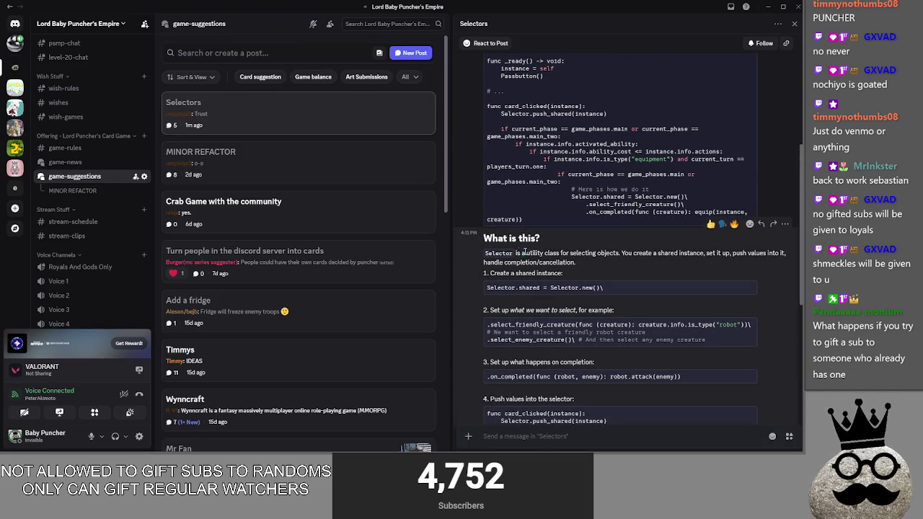
{"action": "scroll", "coordinate": [591, 263], "scroll_direction": "down", "scroll_amount": 3}
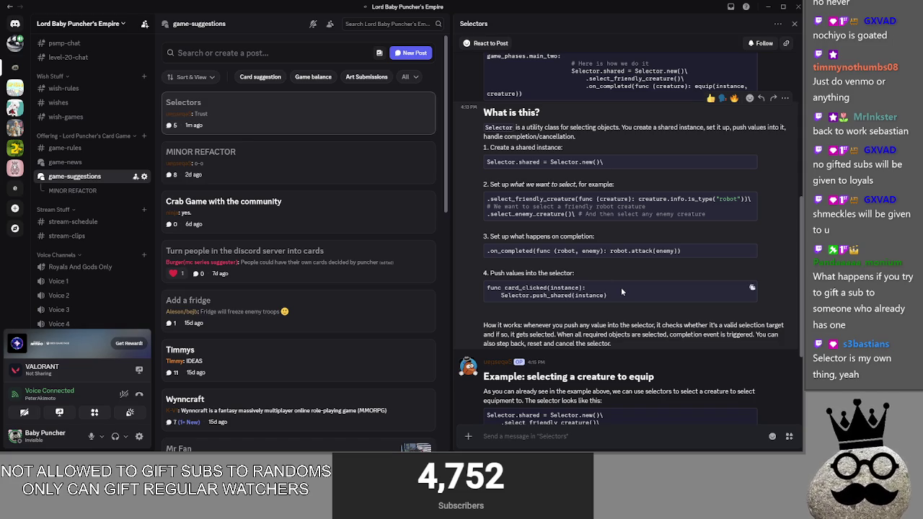
{"action": "left_click_drag", "start_coordinate": [634, 348], "coordinate": [479, 113]}
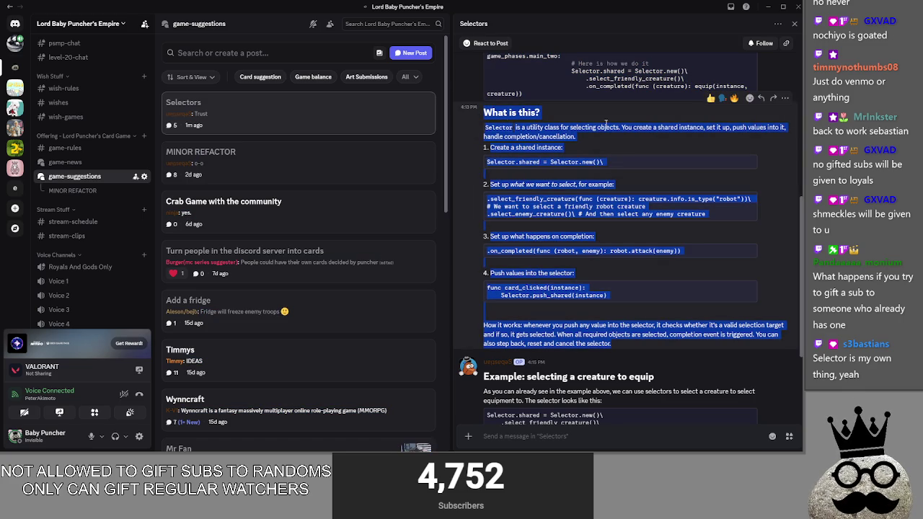
{"action": "left_click", "coordinate": [605, 124]}
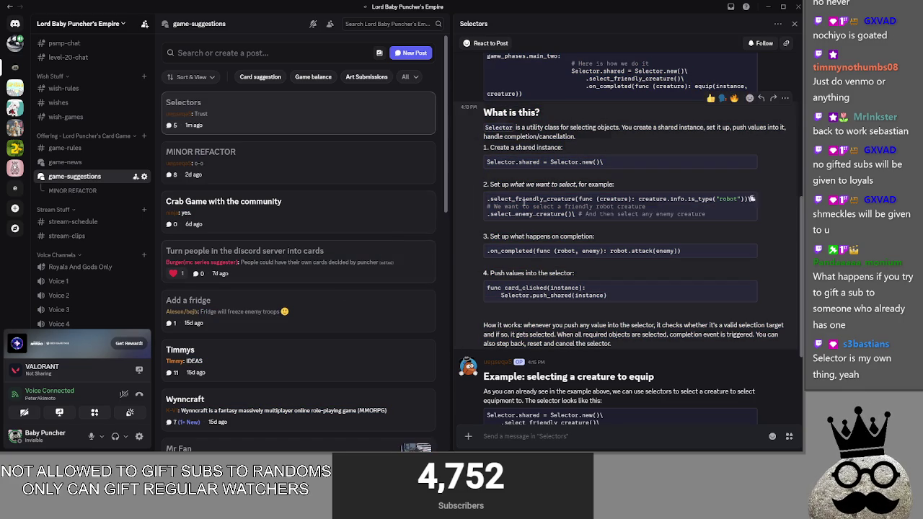
{"action": "scroll", "coordinate": [533, 259], "scroll_direction": "down", "scroll_amount": 2}
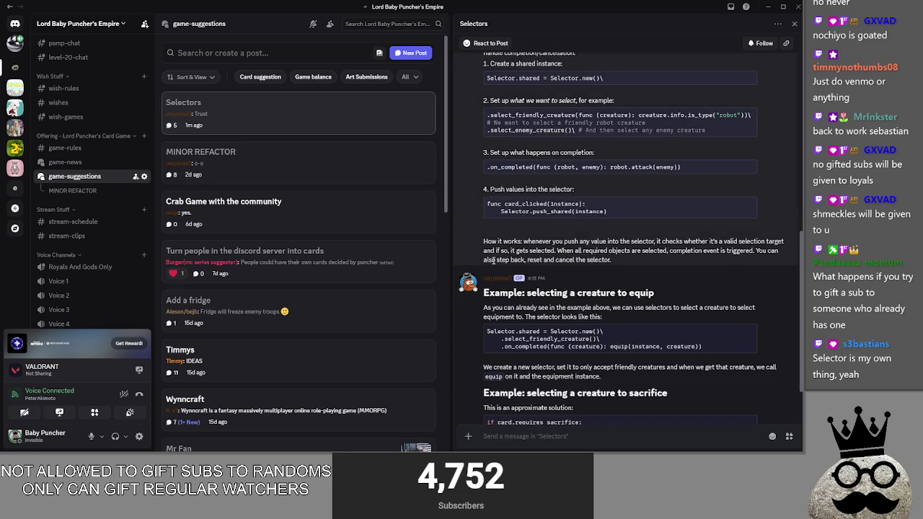
{"action": "scroll", "coordinate": [487, 252], "scroll_direction": "up", "scroll_amount": 1}
{"action": "mouse_move", "coordinate": [612, 302]}
{"action": "left_mouse_down"}
{"action": "mouse_move", "coordinate": [666, 297]}
{"action": "mouse_move", "coordinate": [670, 288]}
{"action": "mouse_move", "coordinate": [684, 301]}
{"action": "mouse_move", "coordinate": [542, 299]}
{"action": "mouse_move", "coordinate": [483, 283]}
{"action": "mouse_move", "coordinate": [634, 301]}
{"action": "left_mouse_up"}
{"action": "left_click", "coordinate": [571, 291]}
{"action": "mouse_move", "coordinate": [572, 291]}
{"action": "left_mouse_down"}
{"action": "mouse_move", "coordinate": [648, 300]}
{"action": "mouse_move", "coordinate": [612, 301]}
{"action": "mouse_move", "coordinate": [650, 292]}
{"action": "mouse_move", "coordinate": [480, 280]}
{"action": "left_mouse_up"}
{"action": "left_click", "coordinate": [478, 273]}
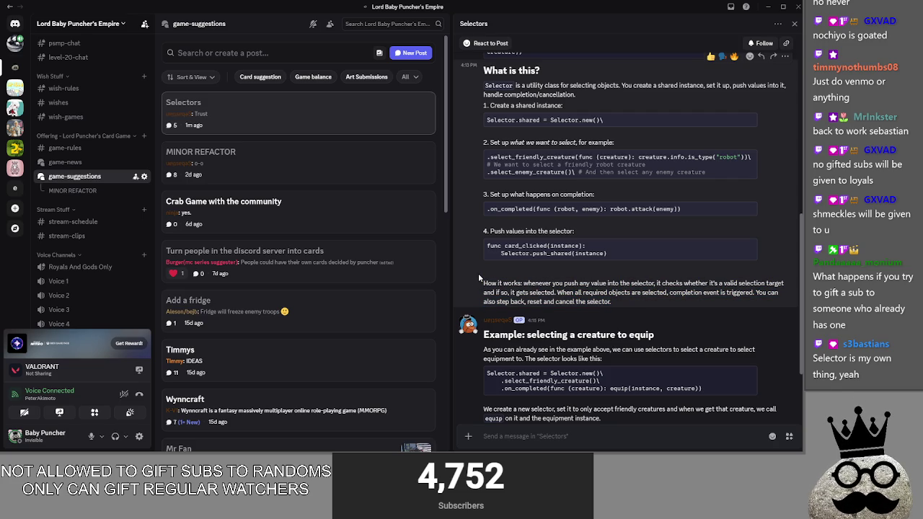
Highlight the requires_sacrifice example code, then return to Godot
{"action": "scroll", "coordinate": [478, 273], "scroll_direction": "down", "scroll_amount": 3}
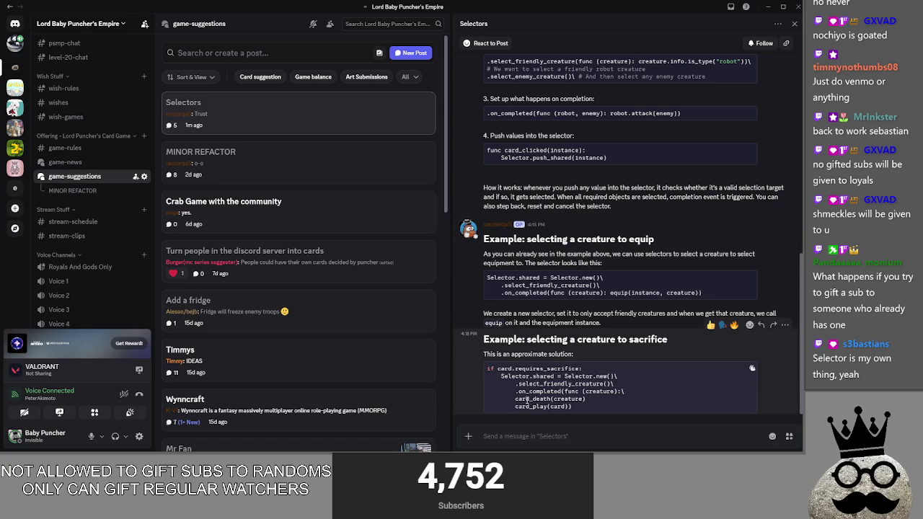
{"action": "left_click_drag", "start_coordinate": [486, 368], "coordinate": [591, 371]}
{"action": "left_click_drag", "start_coordinate": [483, 379], "coordinate": [637, 381]}
{"action": "left_click", "coordinate": [633, 383]}
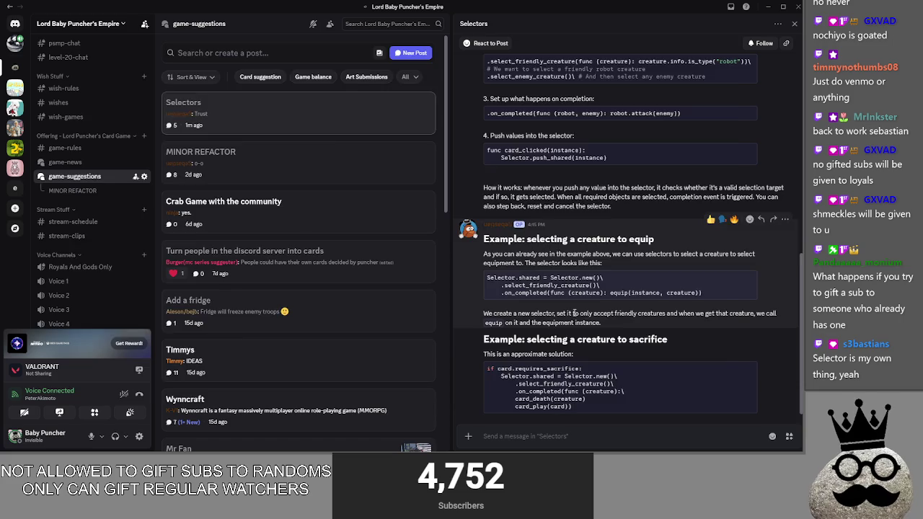
{"action": "key", "text": "alt+Tab"}
{"action": "key", "text": "alt+Tab"}
{"action": "key", "text": "alt+Tab"}
{"action": "key", "text": "alt+Tab"}
{"action": "key", "text": "Up"}
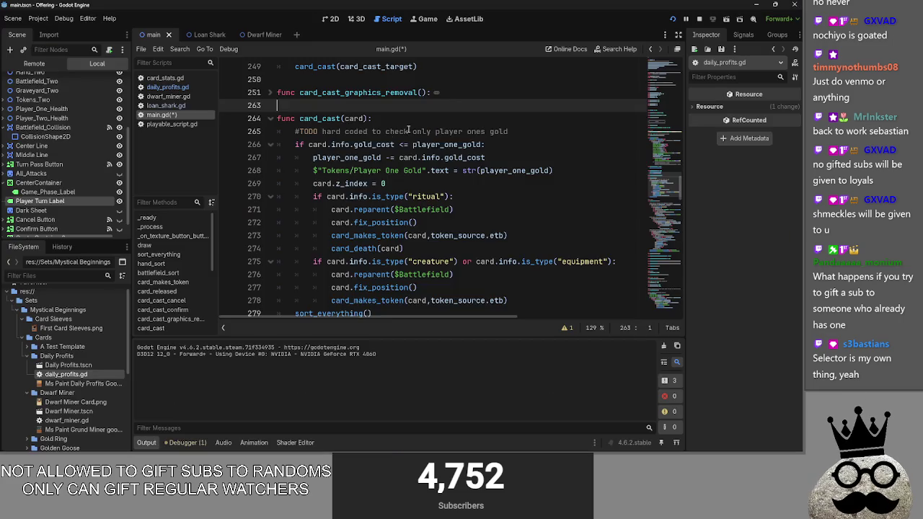
Fold card_cast and delete the blank first line inside card_clicked
{"action": "scroll", "coordinate": [279, 74], "scroll_direction": "down", "scroll_amount": 1}
{"action": "left_click", "coordinate": [271, 79]}
{"action": "scroll", "coordinate": [296, 105], "scroll_direction": "down", "scroll_amount": 5}
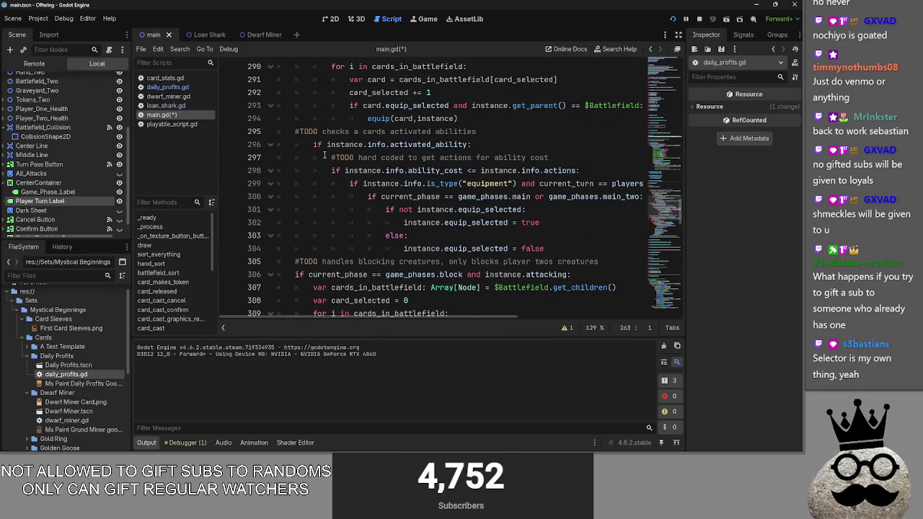
{"action": "scroll", "coordinate": [296, 105], "scroll_direction": "up", "scroll_amount": 5}
{"action": "left_click", "coordinate": [324, 132]}
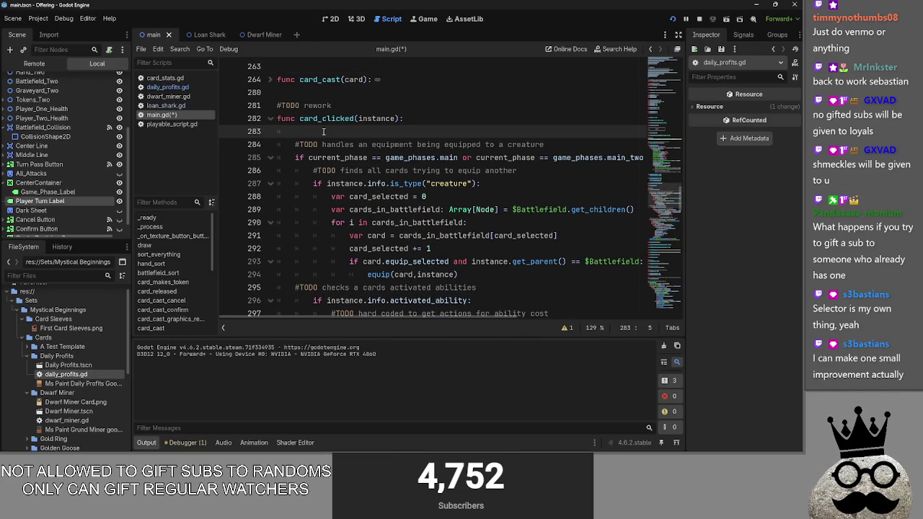
{"action": "key", "text": "BackSpace"}
{"action": "key", "text": "BackSpace"}
Review card_clicked's blocking-creatures loop on lines 306–318
{"action": "scroll", "coordinate": [429, 227], "scroll_direction": "down", "scroll_amount": 4}
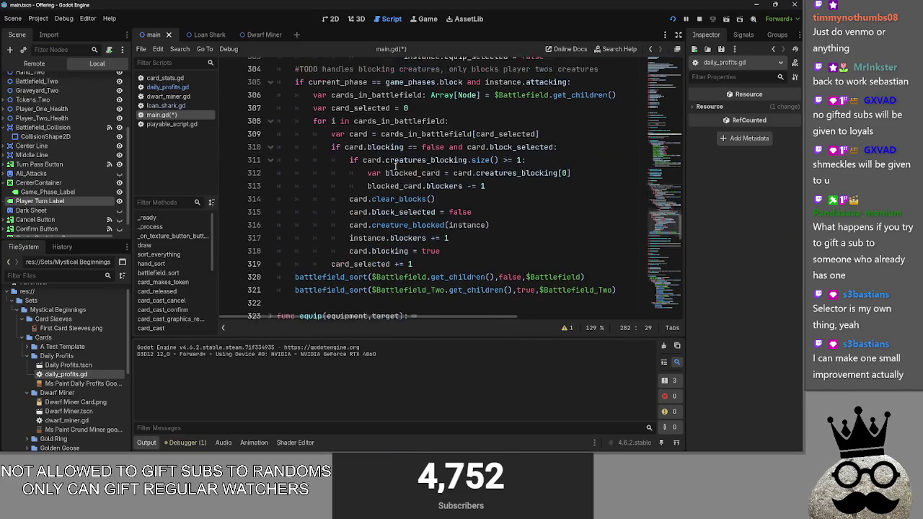
{"action": "scroll", "coordinate": [430, 228], "scroll_direction": "up", "scroll_amount": 5}
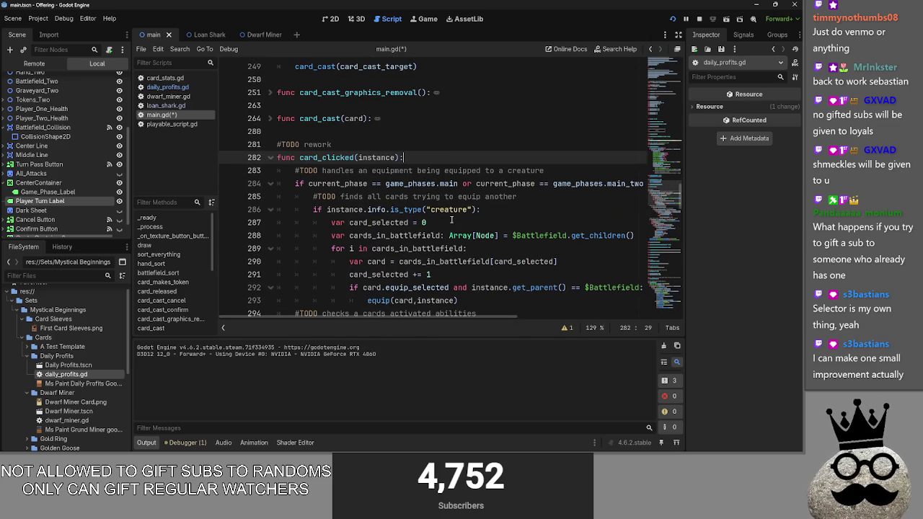
{"action": "scroll", "coordinate": [452, 220], "scroll_direction": "down", "scroll_amount": 6}
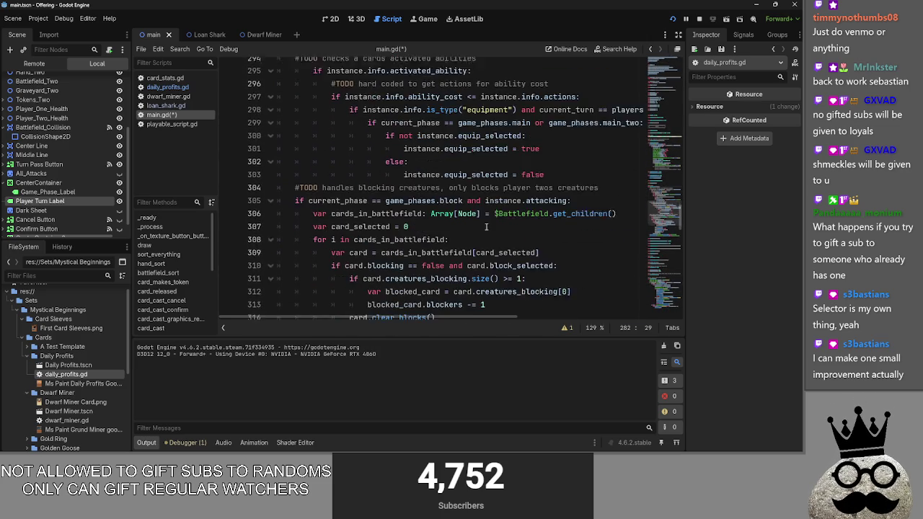
{"action": "scroll", "coordinate": [575, 275], "scroll_direction": "down", "scroll_amount": 3}
{"action": "mouse_move", "coordinate": [618, 275]}
{"action": "left_mouse_down"}
{"action": "mouse_move", "coordinate": [285, 275]}
{"action": "mouse_move", "coordinate": [281, 266]}
{"action": "mouse_move", "coordinate": [277, 275]}
{"action": "left_mouse_up"}
{"action": "scroll", "coordinate": [453, 278], "scroll_direction": "up", "scroll_amount": 1}
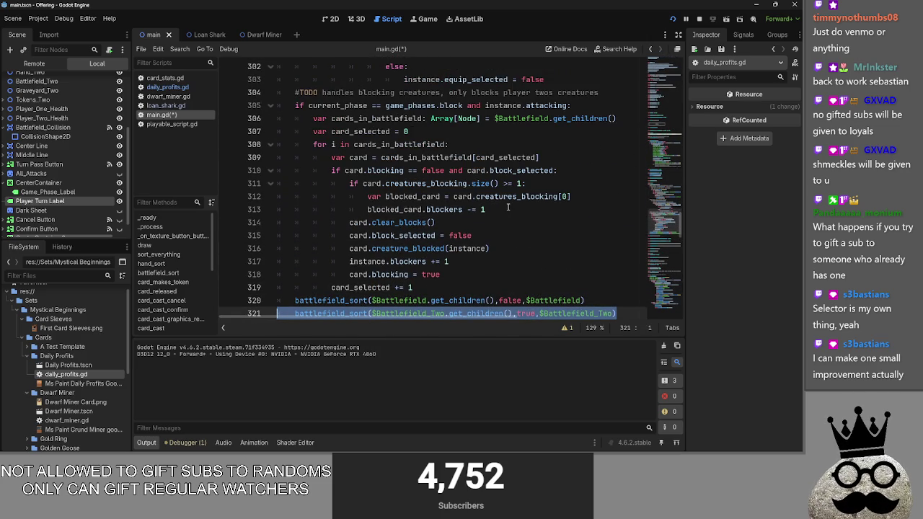
{"action": "left_click_drag", "start_coordinate": [516, 272], "coordinate": [205, 122]}
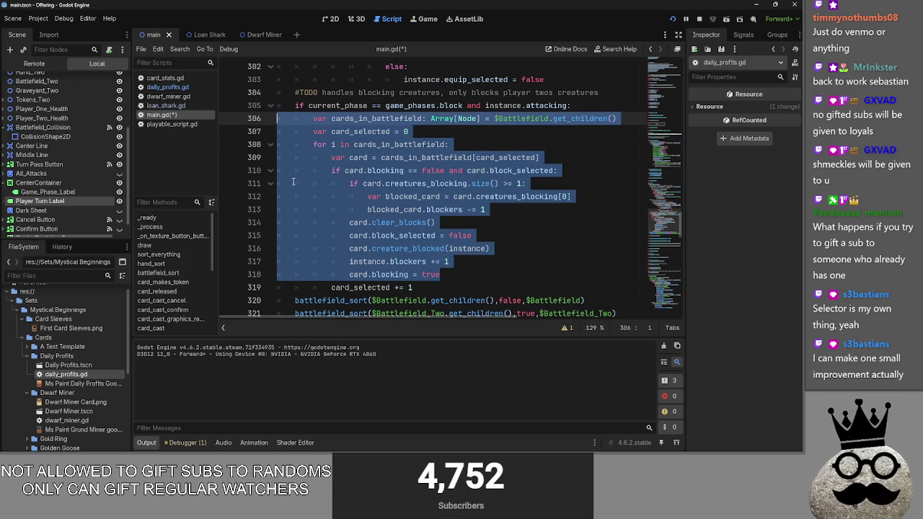
{"action": "left_click", "coordinate": [515, 264]}
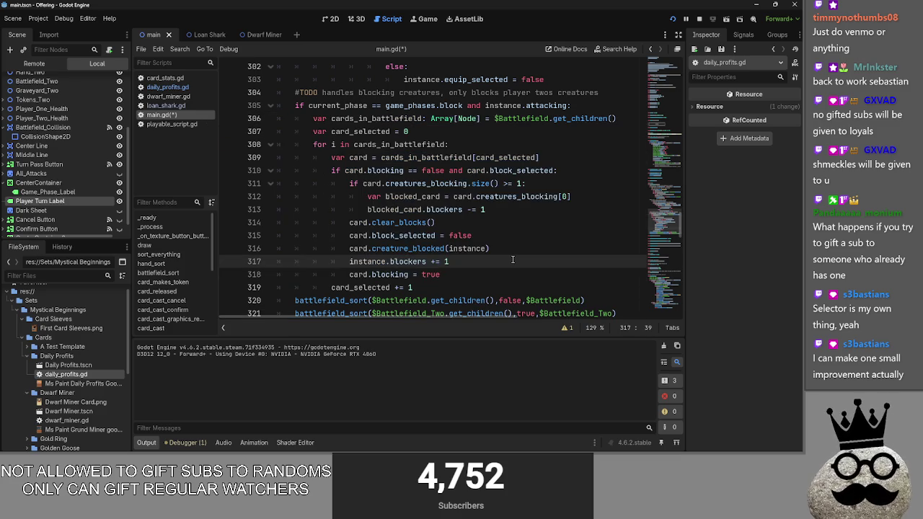
Review the activated-ability block (lines 295–303) and its cost and equipment checks
{"action": "scroll", "coordinate": [512, 261], "scroll_direction": "up", "scroll_amount": 5}
{"action": "mouse_move", "coordinate": [599, 280]}
{"action": "left_mouse_down"}
{"action": "mouse_move", "coordinate": [310, 196]}
{"action": "mouse_move", "coordinate": [277, 170]}
{"action": "left_mouse_up"}
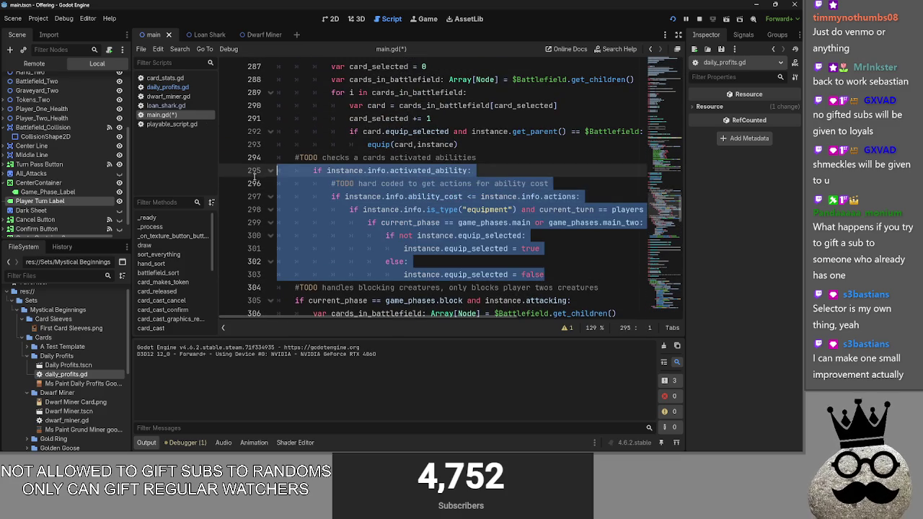
{"action": "left_click", "coordinate": [588, 275]}
{"action": "mouse_move", "coordinate": [331, 196]}
{"action": "left_mouse_down"}
{"action": "mouse_move", "coordinate": [382, 211]}
{"action": "mouse_move", "coordinate": [417, 235]}
{"action": "left_mouse_up"}
{"action": "left_click", "coordinate": [572, 238]}
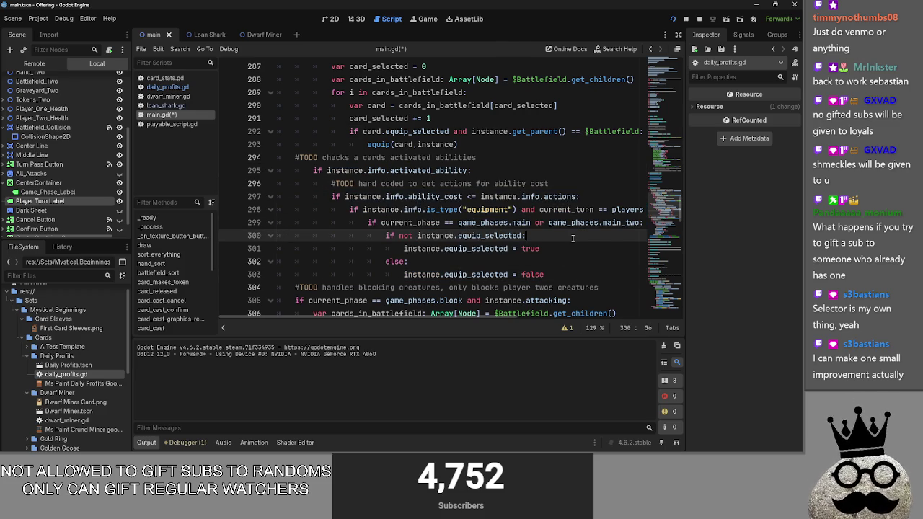
{"action": "scroll", "coordinate": [572, 238], "scroll_direction": "up", "scroll_amount": 4}
{"action": "mouse_move", "coordinate": [556, 261]}
{"action": "left_mouse_down"}
{"action": "mouse_move", "coordinate": [374, 261]}
{"action": "mouse_move", "coordinate": [313, 209]}
{"action": "left_mouse_up"}
{"action": "left_click", "coordinate": [339, 209]}
Fold the equip-phase if-block at line 284 and toggle the blocking if-block
{"action": "scroll", "coordinate": [465, 223], "scroll_direction": "down", "scroll_amount": 2}
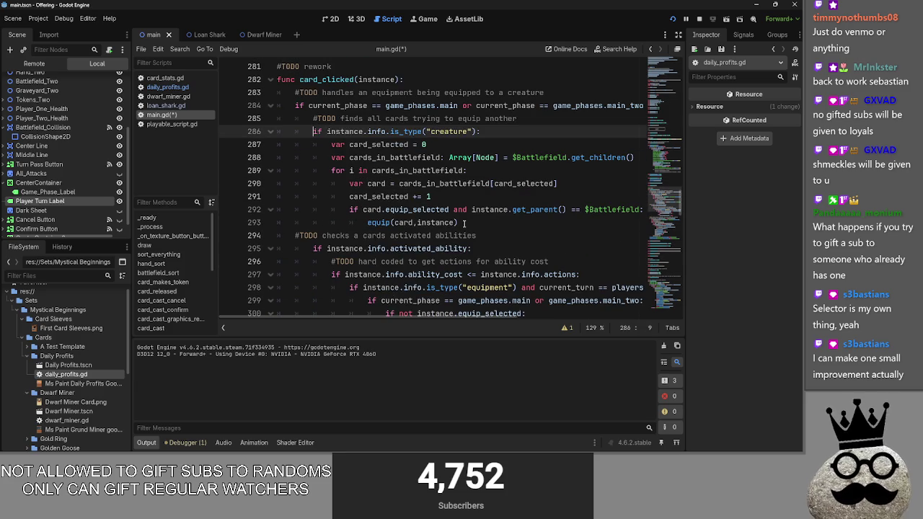
{"action": "left_click", "coordinate": [271, 105]}
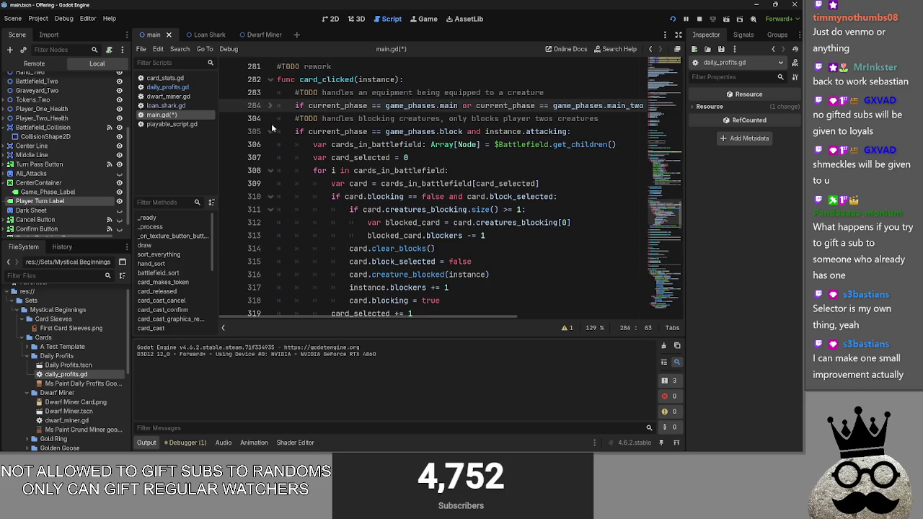
{"action": "left_click", "coordinate": [271, 131]}
{"action": "left_click", "coordinate": [272, 131]}
{"action": "scroll", "coordinate": [274, 108], "scroll_direction": "down", "scroll_amount": 1}
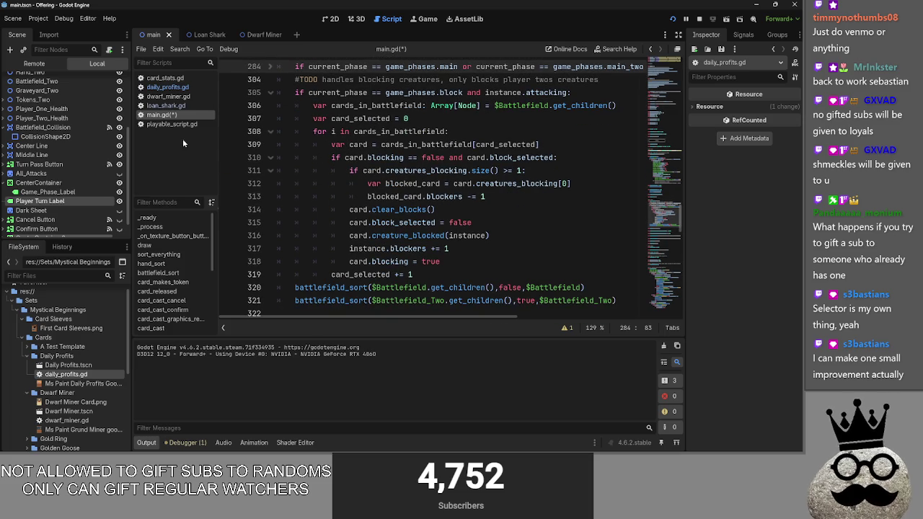
Open playable_script.gd to view its _on_area_2d_input_event function
{"action": "left_click", "coordinate": [171, 124]}
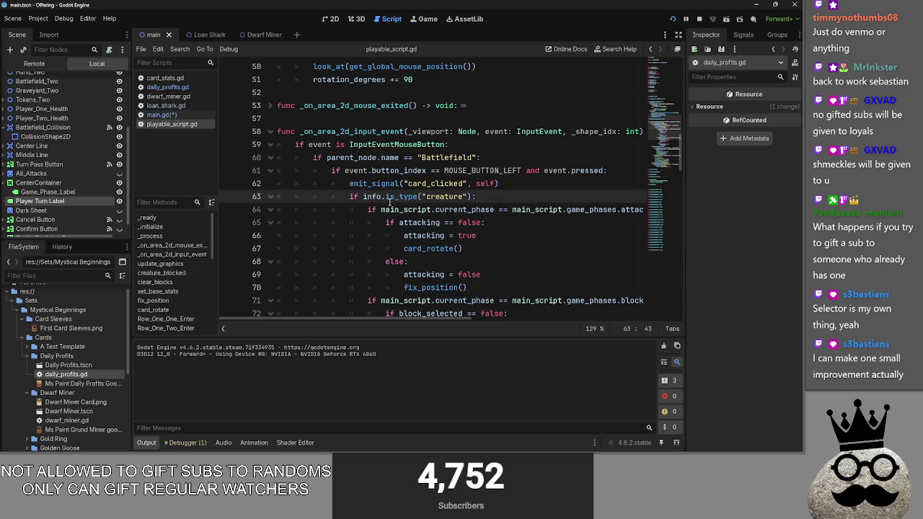
{"action": "left_click", "coordinate": [271, 131]}
{"action": "left_click", "coordinate": [271, 132]}
{"action": "scroll", "coordinate": [577, 260], "scroll_direction": "down", "scroll_amount": 10}
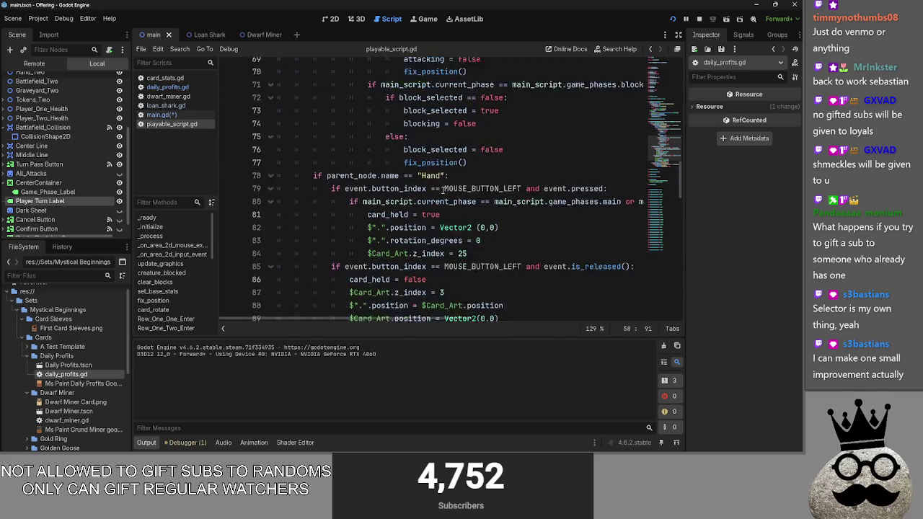
Review the card input handling code in playable_script.gd, then run the Offering project
{"action": "mouse_move", "coordinate": [577, 260]}
{"action": "left_mouse_down"}
{"action": "mouse_move", "coordinate": [325, 235]}
{"action": "mouse_move", "coordinate": [281, 116]}
{"action": "mouse_move", "coordinate": [264, 108]}
{"action": "left_mouse_up"}
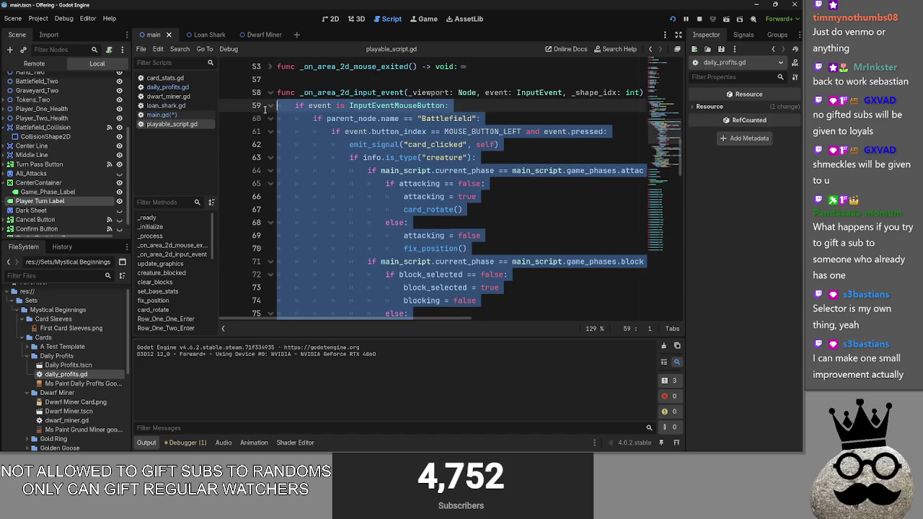
{"action": "left_click", "coordinate": [559, 108]}
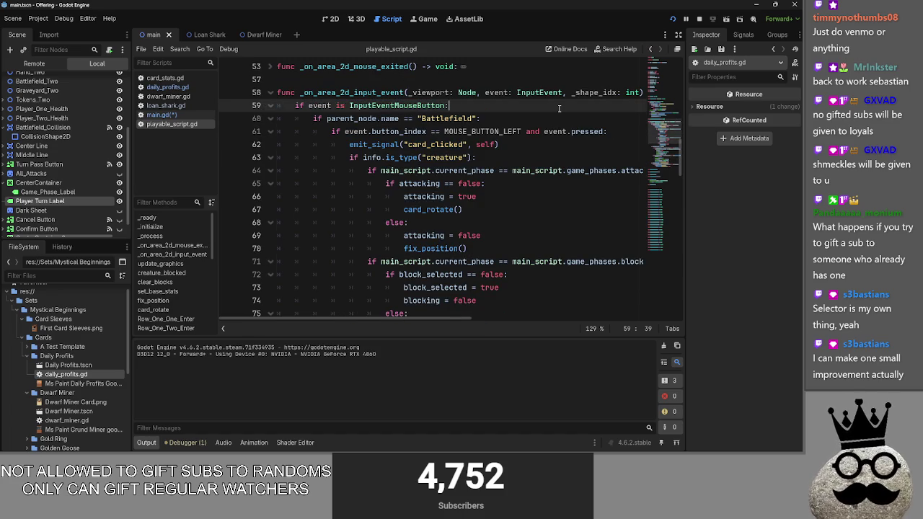
{"action": "scroll", "coordinate": [559, 108], "scroll_direction": "down", "scroll_amount": 6}
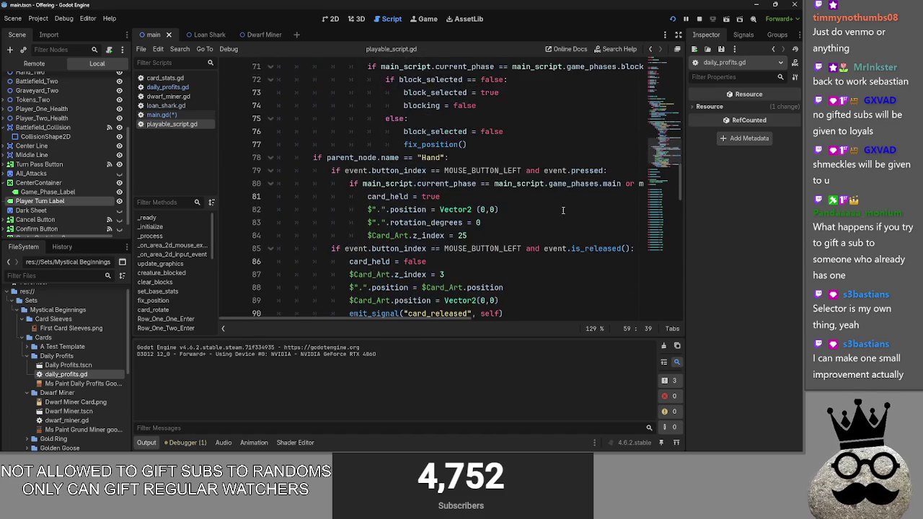
{"action": "scroll", "coordinate": [563, 216], "scroll_direction": "down", "scroll_amount": 2}
{"action": "mouse_move", "coordinate": [567, 285]}
{"action": "left_mouse_down"}
{"action": "mouse_move", "coordinate": [504, 245]}
{"action": "mouse_move", "coordinate": [325, 86]}
{"action": "mouse_move", "coordinate": [303, 144]}
{"action": "left_mouse_up"}
{"action": "scroll", "coordinate": [528, 183], "scroll_direction": "down", "scroll_amount": 4}
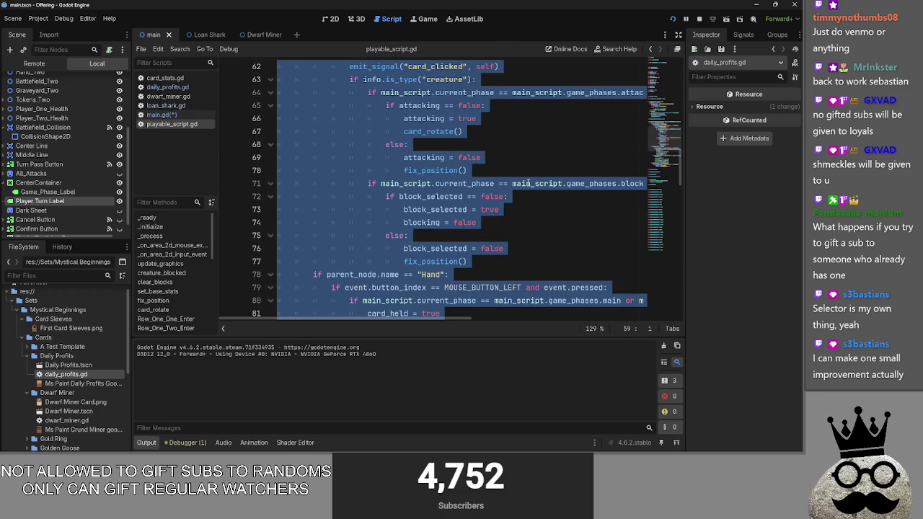
{"action": "left_click", "coordinate": [521, 146]}
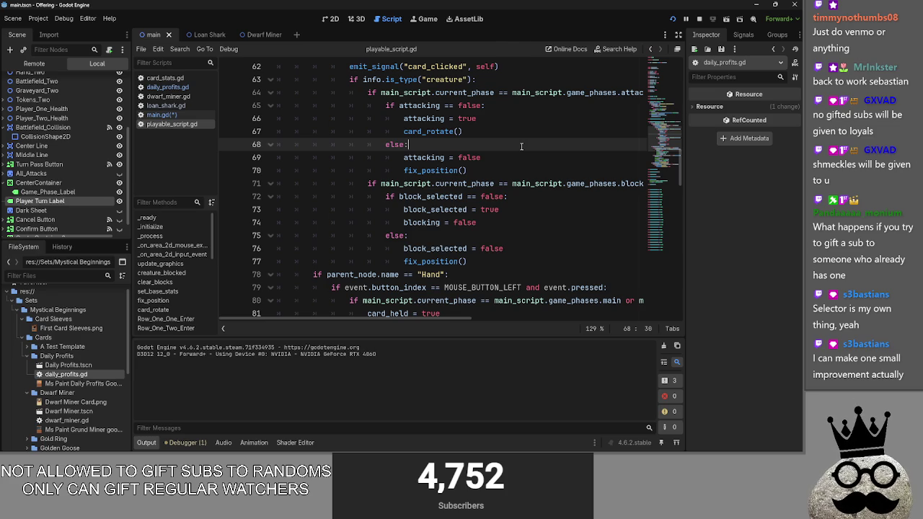
{"action": "left_click", "coordinate": [688, 19]}
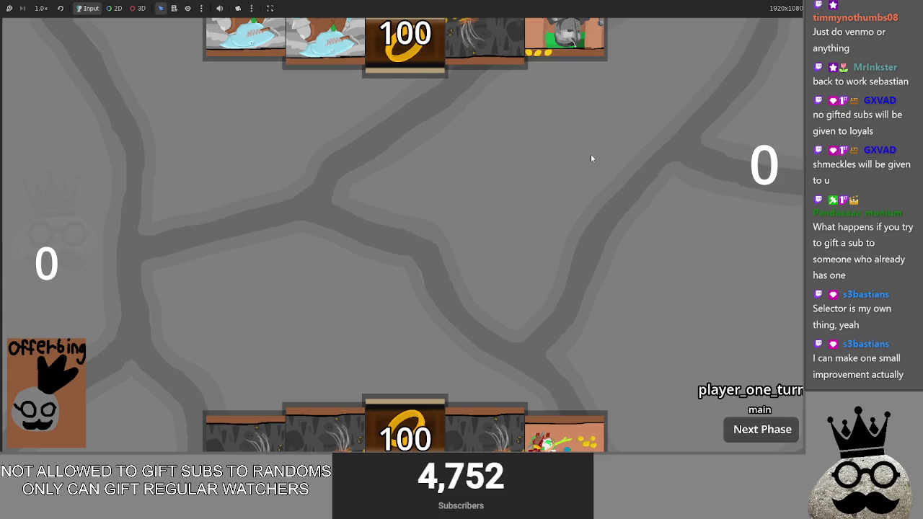
Stop the game, return to main.gd and unfold the equipment-handling code under line 284
{"action": "key", "text": "F8"}
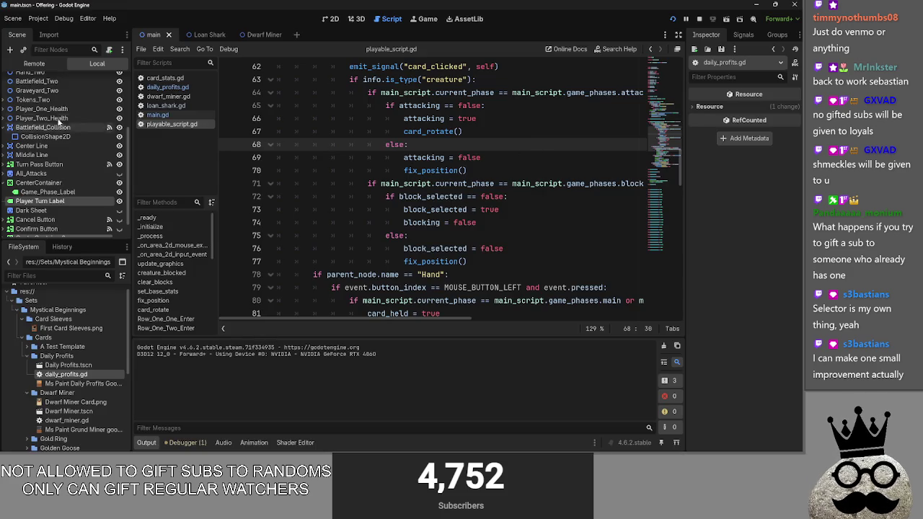
{"action": "left_click", "coordinate": [176, 114]}
{"action": "scroll", "coordinate": [358, 184], "scroll_direction": "up", "scroll_amount": 3}
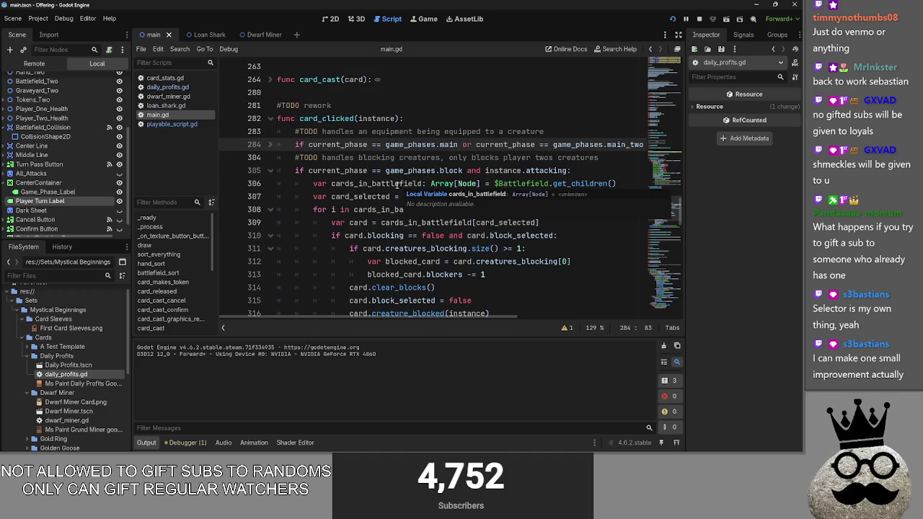
{"action": "scroll", "coordinate": [358, 184], "scroll_direction": "down", "scroll_amount": 1}
{"action": "left_click", "coordinate": [274, 105]}
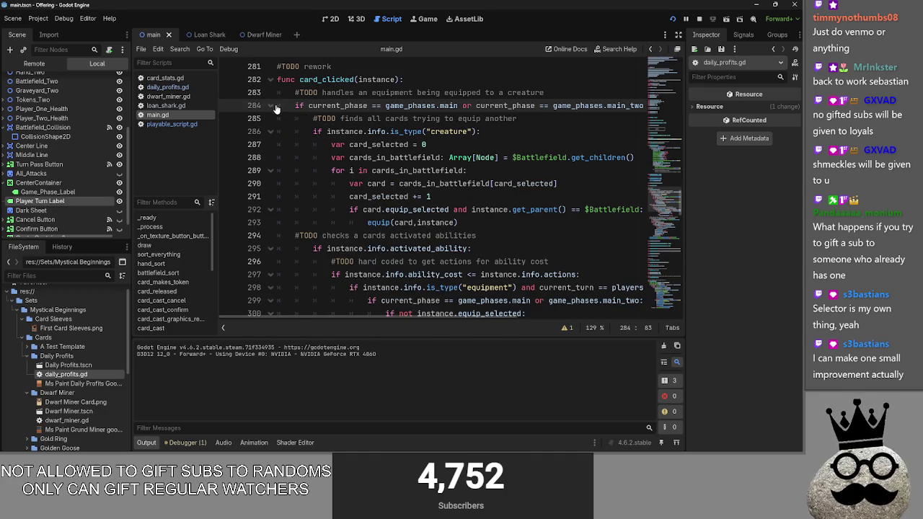
{"action": "scroll", "coordinate": [469, 213], "scroll_direction": "down", "scroll_amount": 3}
{"action": "left_click_drag", "start_coordinate": [613, 287], "coordinate": [269, 185]}
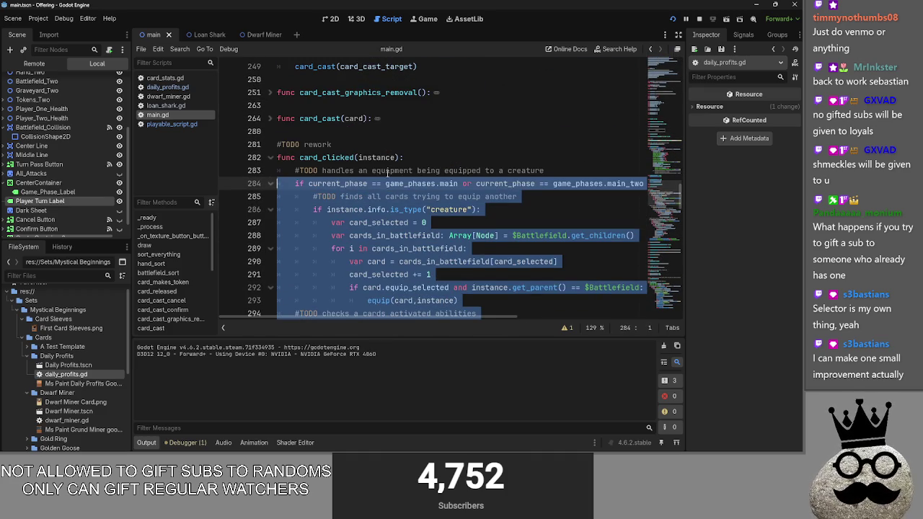
{"action": "left_click", "coordinate": [442, 159]}
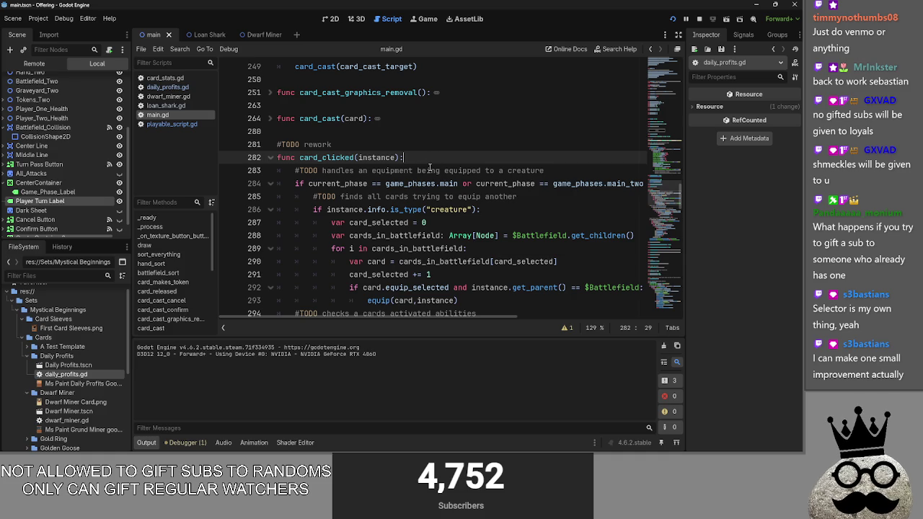
Fold the card_clicked function body, glance at playable_script.gd, then review main.gd again
{"action": "left_click", "coordinate": [270, 157]}
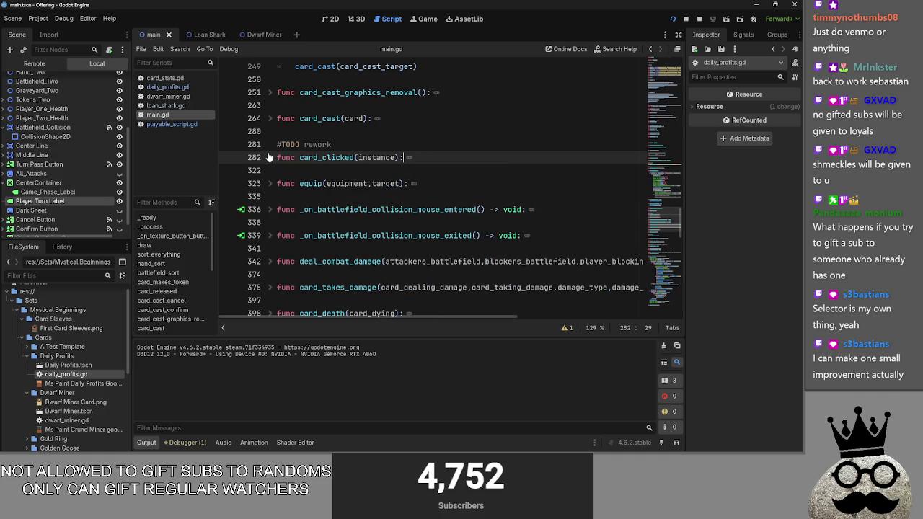
{"action": "left_click", "coordinate": [172, 124]}
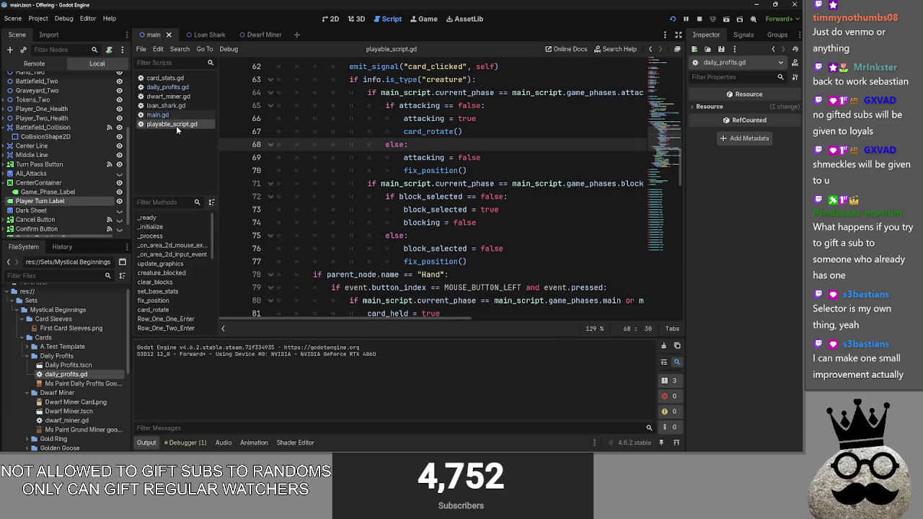
{"action": "scroll", "coordinate": [286, 157], "scroll_direction": "up", "scroll_amount": 3}
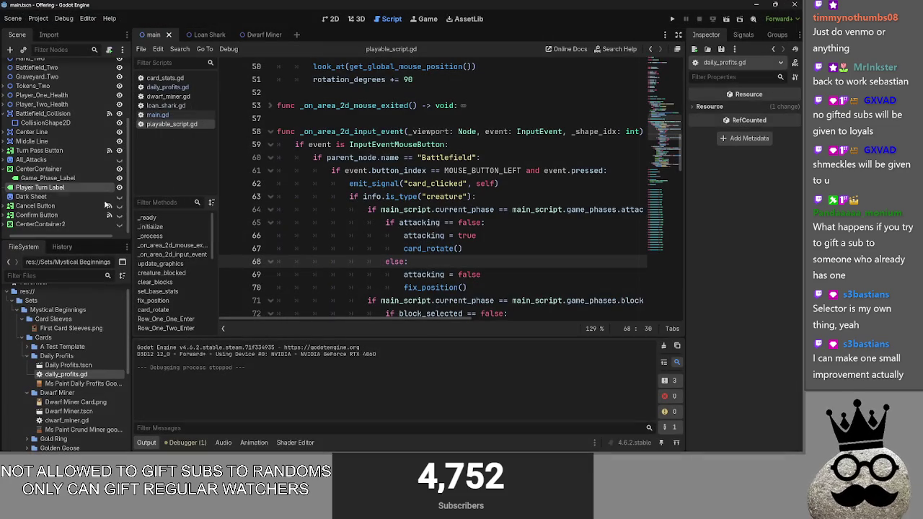
{"action": "left_click", "coordinate": [157, 114]}
{"action": "scroll", "coordinate": [353, 193], "scroll_direction": "up", "scroll_amount": 6}
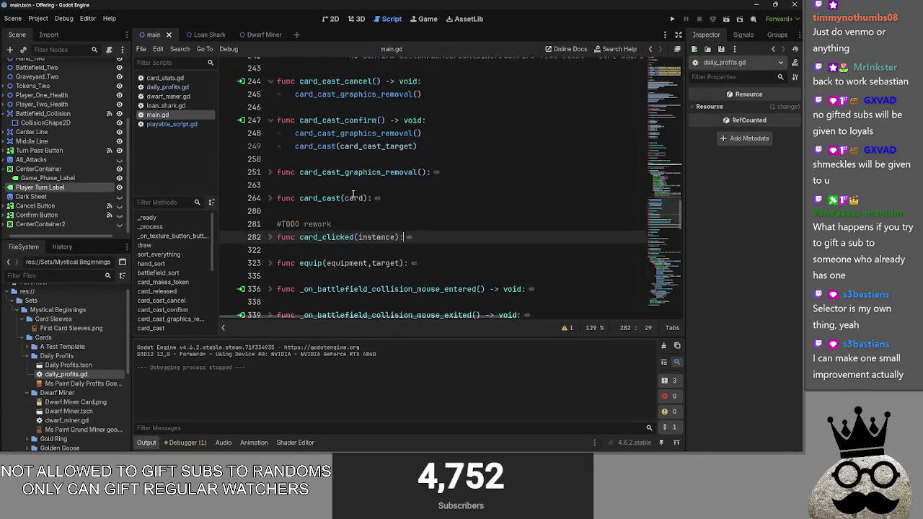
{"action": "scroll", "coordinate": [353, 193], "scroll_direction": "down", "scroll_amount": 5}
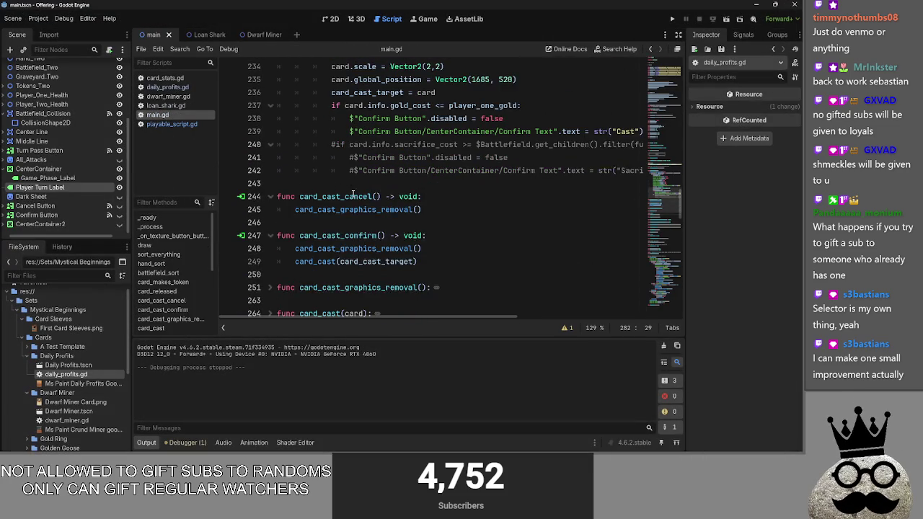
{"action": "scroll", "coordinate": [353, 193], "scroll_direction": "down", "scroll_amount": 2}
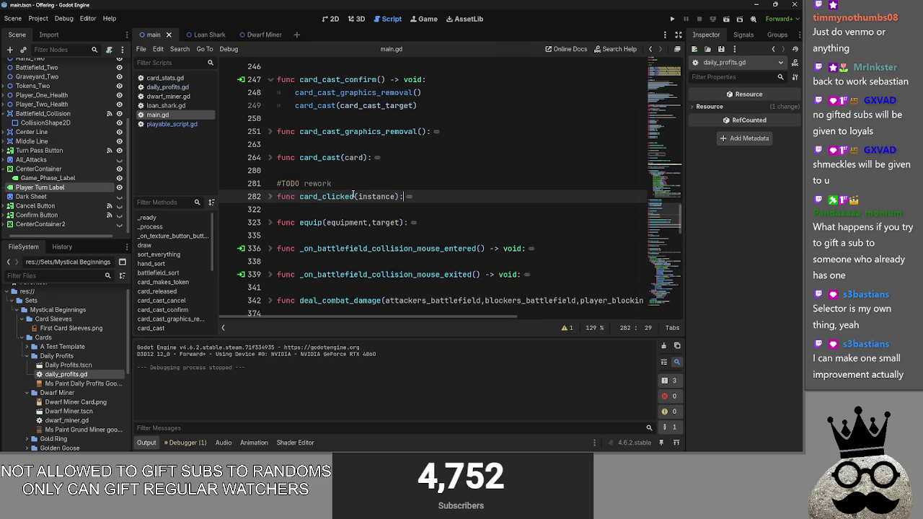
{"action": "scroll", "coordinate": [353, 194], "scroll_direction": "down", "scroll_amount": 2}
{"action": "scroll", "coordinate": [353, 196], "scroll_direction": "up", "scroll_amount": 4}
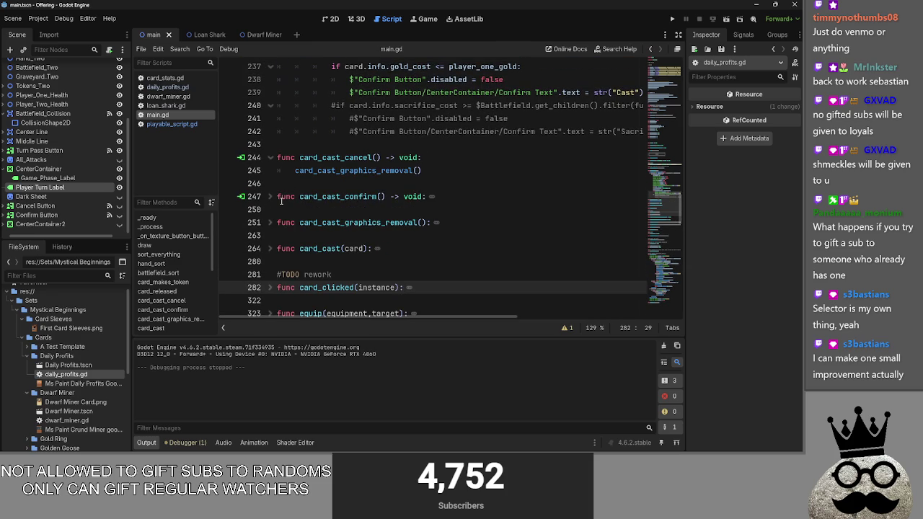
{"action": "key", "text": "alt+Tab"}
{"action": "key", "text": "alt+Tab"}
{"action": "key", "text": "alt+Tab"}
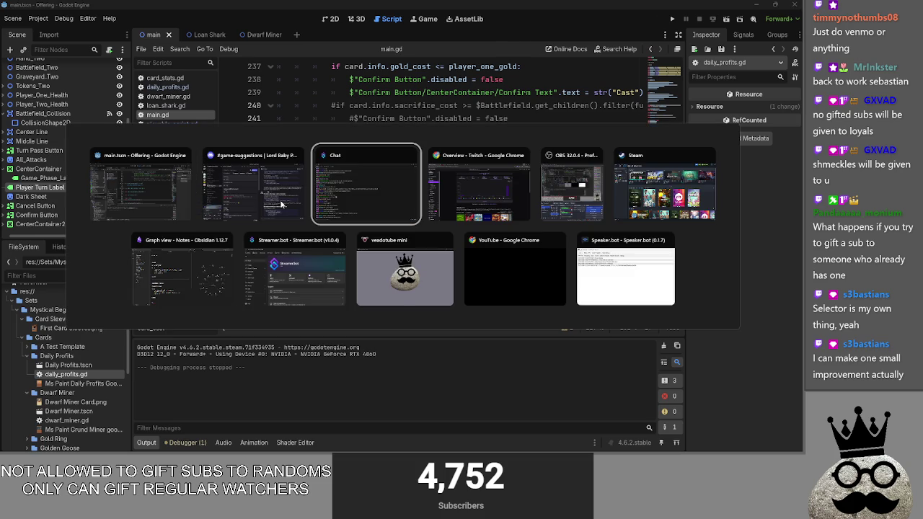
In Discord, expand the selector.py attachment and read it down to the Selector.create_shared() example
{"action": "left_click", "coordinate": [281, 204]}
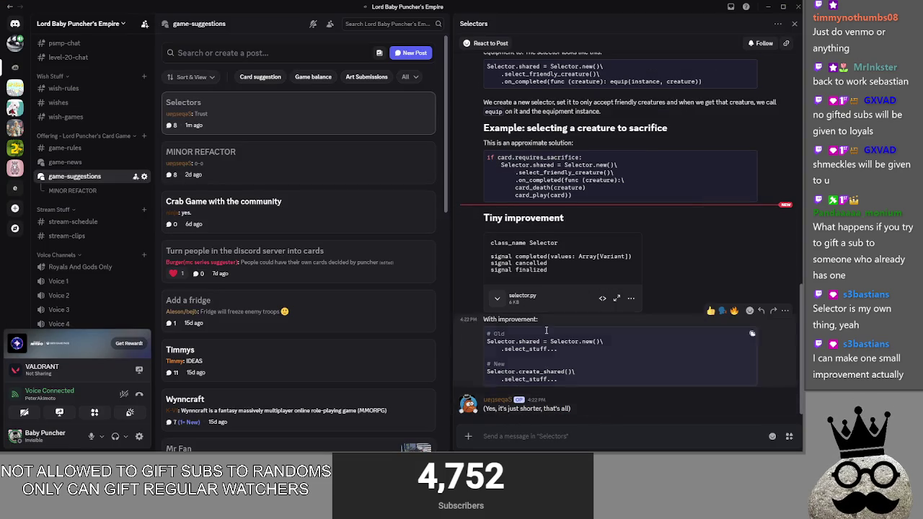
{"action": "left_click", "coordinate": [497, 297]}
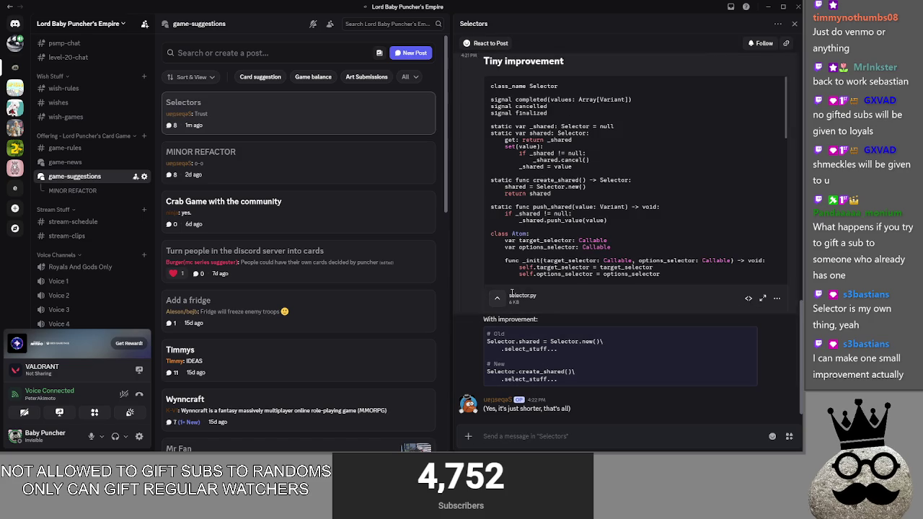
{"action": "scroll", "coordinate": [532, 257], "scroll_direction": "down", "scroll_amount": 5}
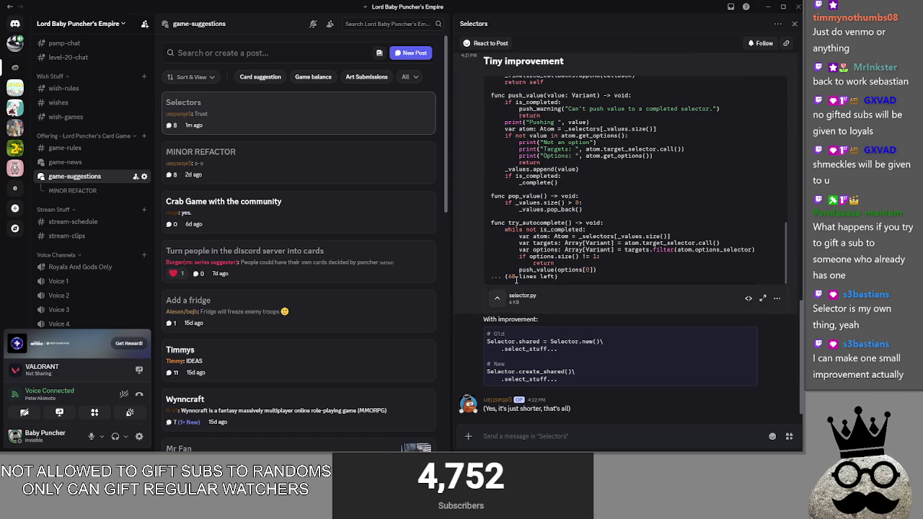
{"action": "scroll", "coordinate": [485, 323], "scroll_direction": "up", "scroll_amount": 15}
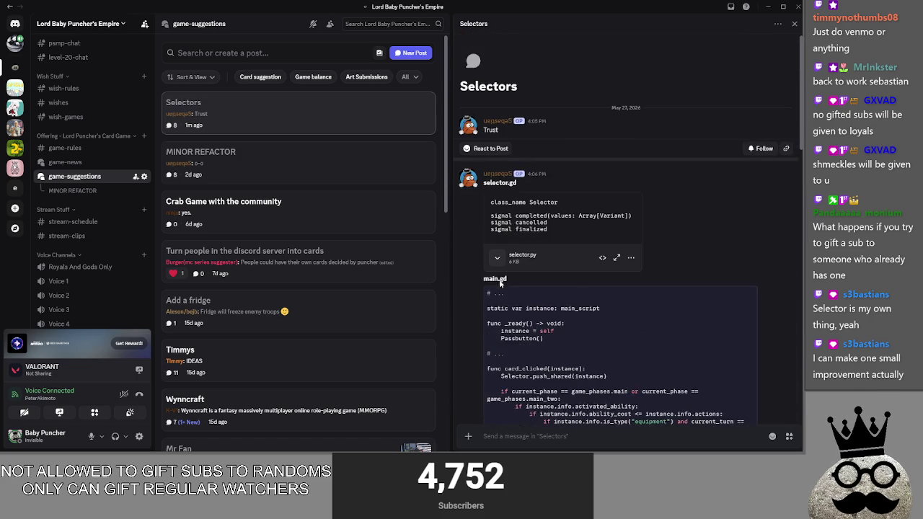
{"action": "scroll", "coordinate": [493, 259], "scroll_direction": "down", "scroll_amount": 5}
{"action": "scroll", "coordinate": [467, 305], "scroll_direction": "down", "scroll_amount": 10}
{"action": "scroll", "coordinate": [467, 304], "scroll_direction": "down", "scroll_amount": 5}
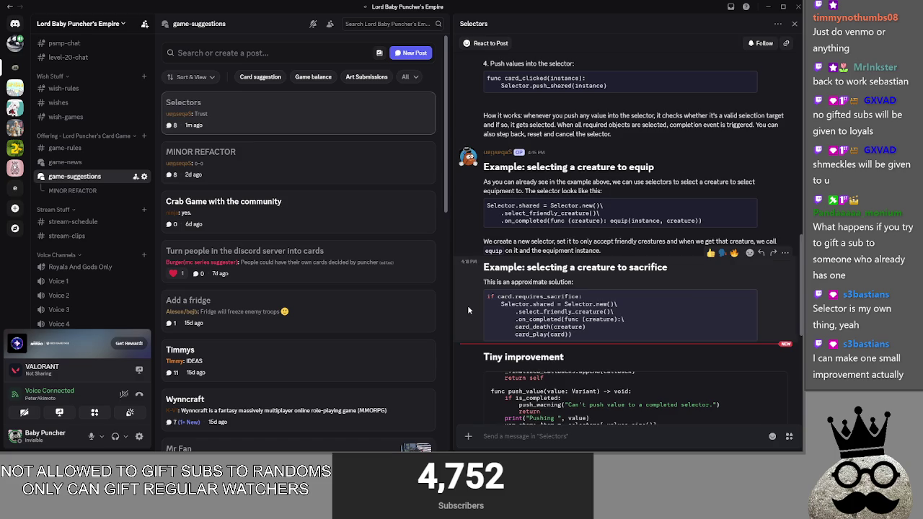
{"action": "scroll", "coordinate": [467, 305], "scroll_direction": "down", "scroll_amount": 7}
{"action": "scroll", "coordinate": [524, 332], "scroll_direction": "up", "scroll_amount": 10}
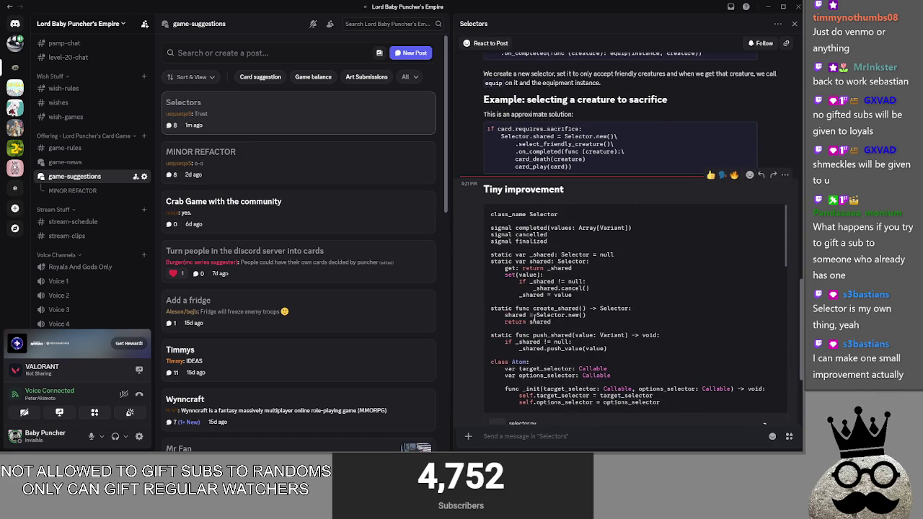
{"action": "scroll", "coordinate": [467, 309], "scroll_direction": "down", "scroll_amount": 3}
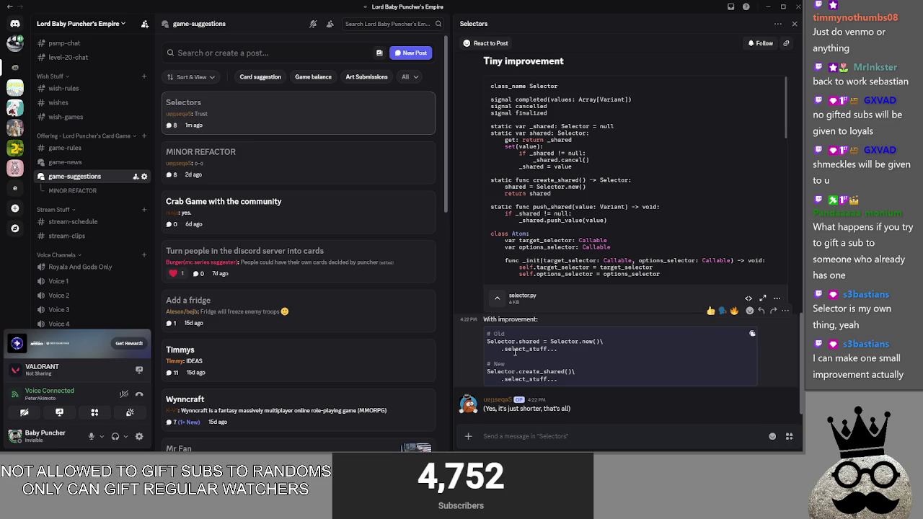
{"action": "left_click_drag", "start_coordinate": [497, 372], "coordinate": [575, 373]}
{"action": "left_click", "coordinate": [593, 374]}
Scroll back up and open the 'Crab Game with the community' suggestion post
{"action": "scroll", "coordinate": [593, 373], "scroll_direction": "up", "scroll_amount": 3}
{"action": "scroll", "coordinate": [475, 360], "scroll_direction": "up", "scroll_amount": 3}
{"action": "scroll", "coordinate": [474, 357], "scroll_direction": "up", "scroll_amount": 10}
{"action": "scroll", "coordinate": [474, 357], "scroll_direction": "up", "scroll_amount": 5}
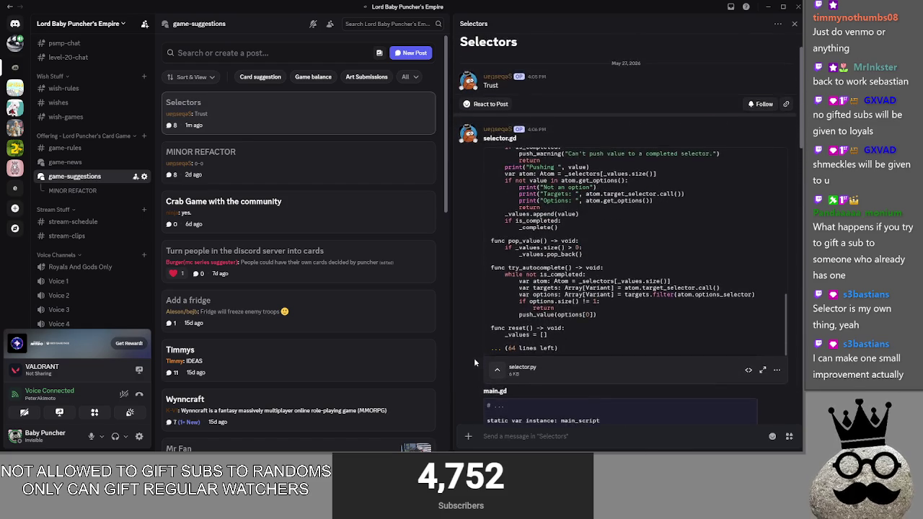
{"action": "left_click", "coordinate": [288, 228]}
{"action": "left_click_drag", "start_coordinate": [494, 306], "coordinate": [649, 308]}
Reopen the Selectors post and read it, briefly switching over to Obsidian
{"action": "left_click", "coordinate": [649, 310]}
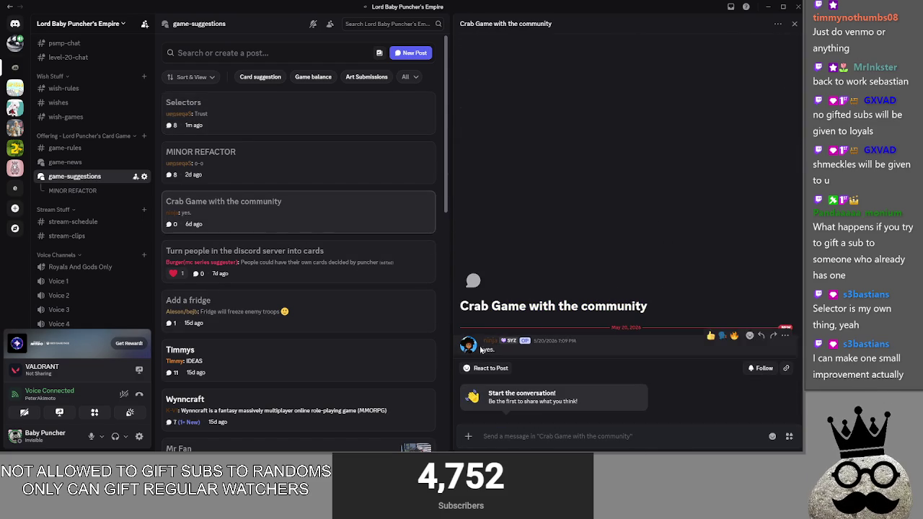
{"action": "left_click", "coordinate": [246, 102]}
{"action": "scroll", "coordinate": [575, 268], "scroll_direction": "down", "scroll_amount": 2}
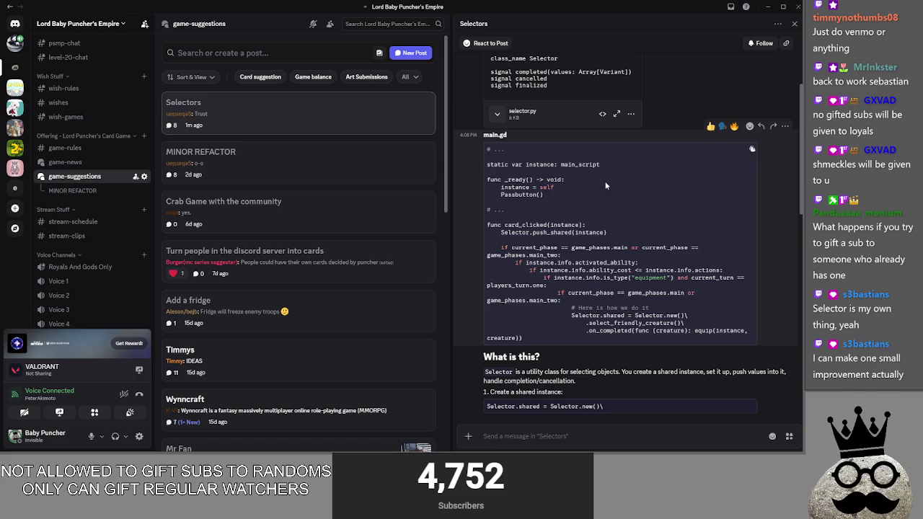
{"action": "key", "text": "alt+Tab"}
{"action": "key", "text": "Tab"}
{"action": "key", "text": "Tab"}
{"action": "key", "text": "Tab"}
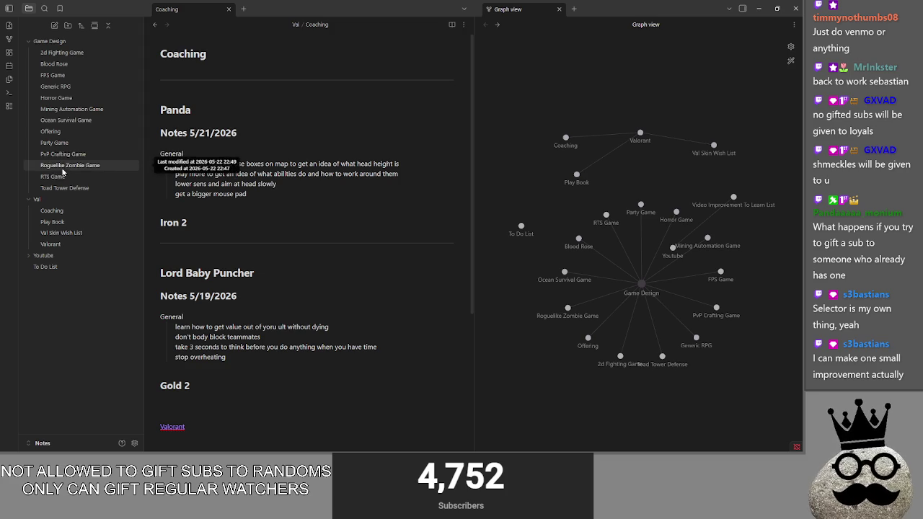
Back in Discord, read the explanation text and open the 'Turn people in the discord server into cards' post
{"action": "left_click", "coordinate": [758, 9]}
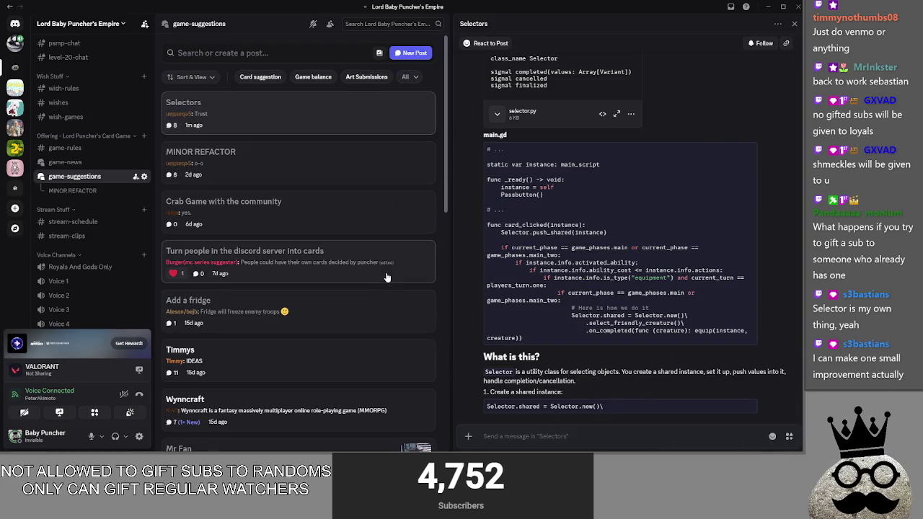
{"action": "triple_click", "coordinate": [559, 390]}
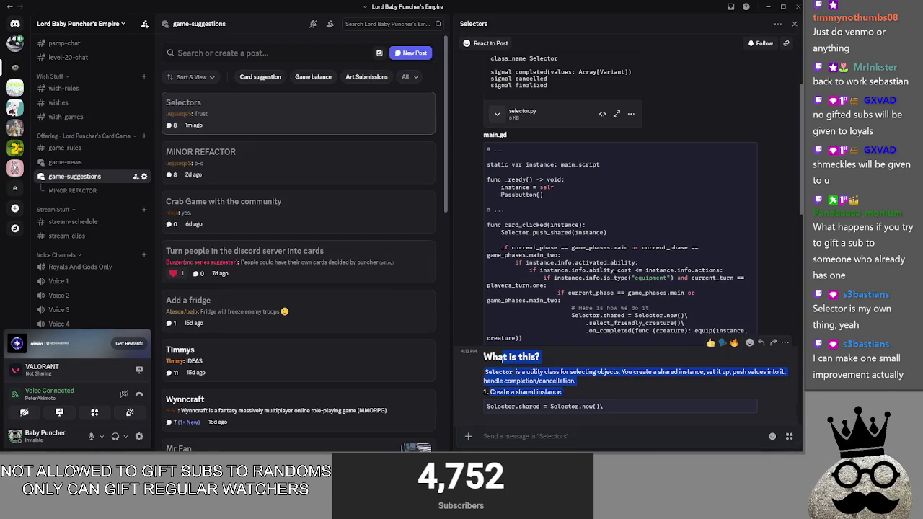
{"action": "left_click", "coordinate": [642, 390]}
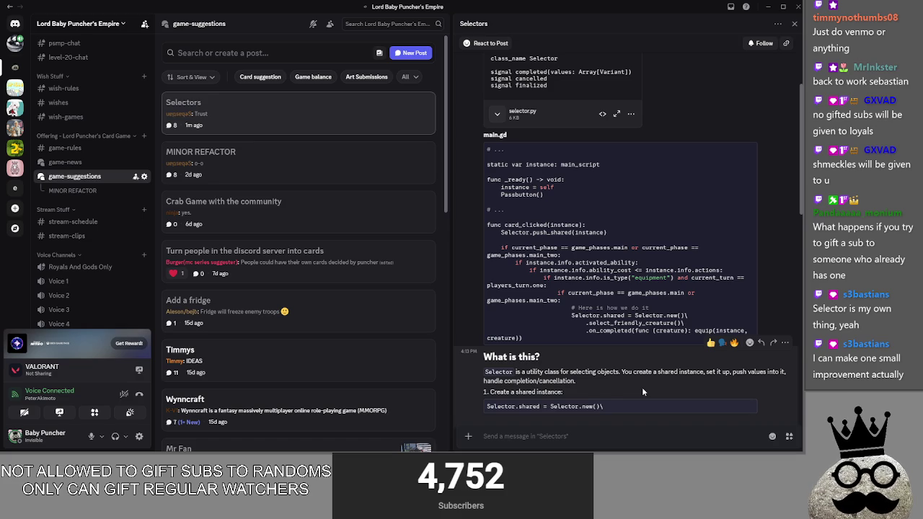
{"action": "left_click", "coordinate": [297, 280]}
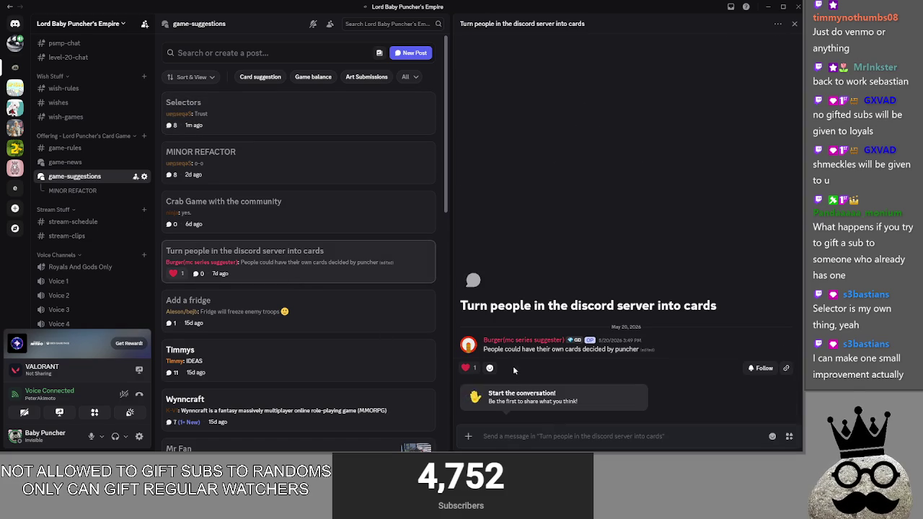
Read the post's message about puncher-decided cards and widen the forum post list
{"action": "left_click_drag", "start_coordinate": [483, 349], "coordinate": [668, 348]}
{"action": "left_click", "coordinate": [647, 349]}
{"action": "left_click_drag", "start_coordinate": [516, 349], "coordinate": [640, 349]}
{"action": "left_click", "coordinate": [636, 349]}
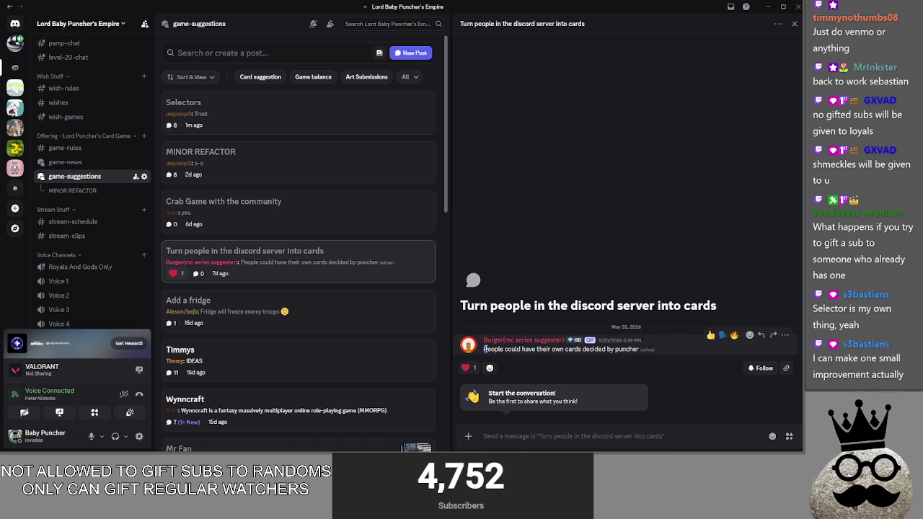
{"action": "left_click_drag", "start_coordinate": [484, 349], "coordinate": [640, 349]}
{"action": "left_click", "coordinate": [646, 347]}
{"action": "mouse_move", "coordinate": [450, 305]}
{"action": "left_mouse_down"}
{"action": "mouse_move", "coordinate": [619, 304]}
{"action": "mouse_move", "coordinate": [425, 306]}
{"action": "mouse_move", "coordinate": [564, 313]}
{"action": "mouse_move", "coordinate": [440, 326]}
{"action": "mouse_move", "coordinate": [536, 328]}
{"action": "mouse_move", "coordinate": [519, 327]}
{"action": "mouse_move", "coordinate": [514, 313]}
{"action": "mouse_move", "coordinate": [529, 314]}
{"action": "mouse_move", "coordinate": [492, 317]}
{"action": "mouse_move", "coordinate": [533, 324]}
{"action": "mouse_move", "coordinate": [525, 324]}
{"action": "left_mouse_up"}
{"action": "scroll", "coordinate": [331, 253], "scroll_direction": "down", "scroll_amount": 3}
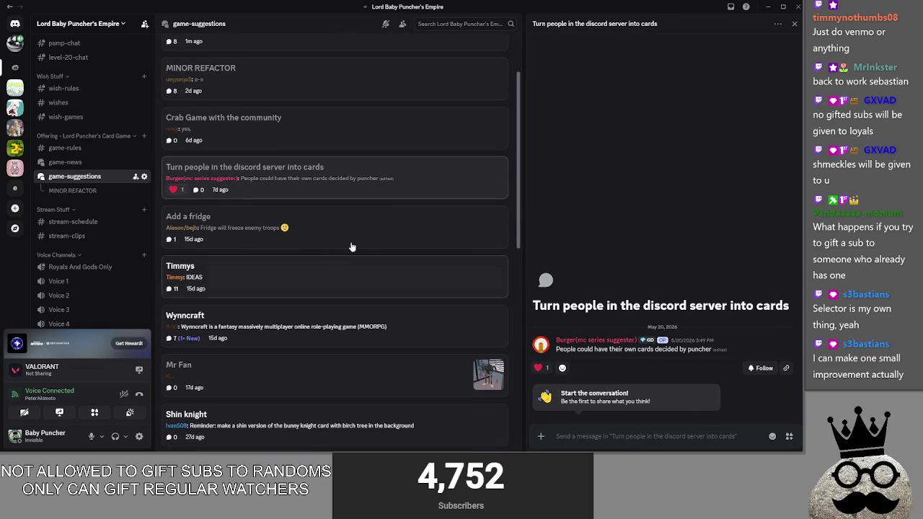
{"action": "scroll", "coordinate": [371, 267], "scroll_direction": "up", "scroll_amount": 3}
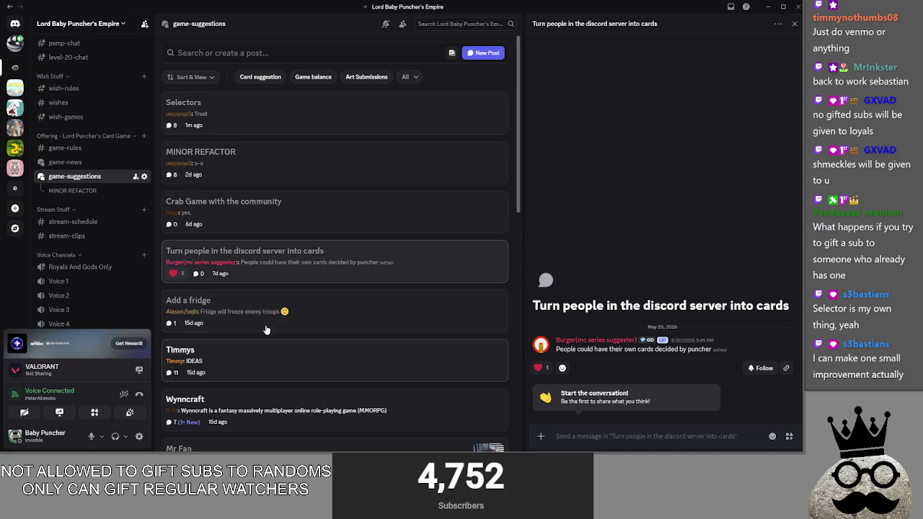
{"action": "scroll", "coordinate": [266, 333], "scroll_direction": "down", "scroll_amount": 4}
Open and read the Timmys suggestion post
{"action": "left_click", "coordinate": [328, 237]}
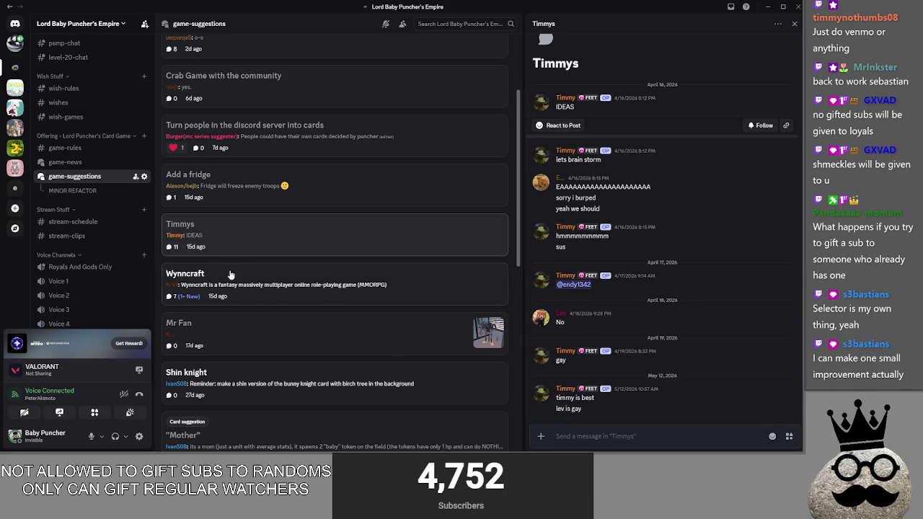
{"action": "scroll", "coordinate": [249, 282], "scroll_direction": "down", "scroll_amount": 5}
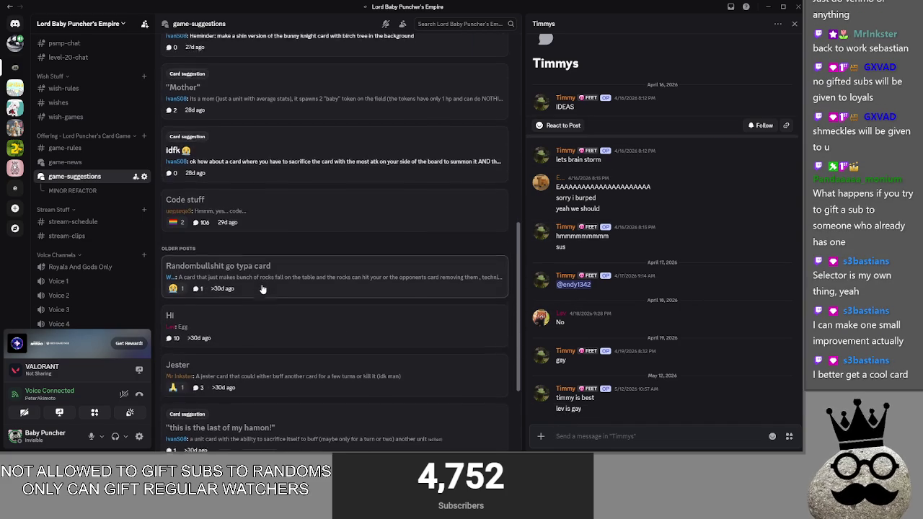
{"action": "scroll", "coordinate": [330, 299], "scroll_direction": "down", "scroll_amount": 2}
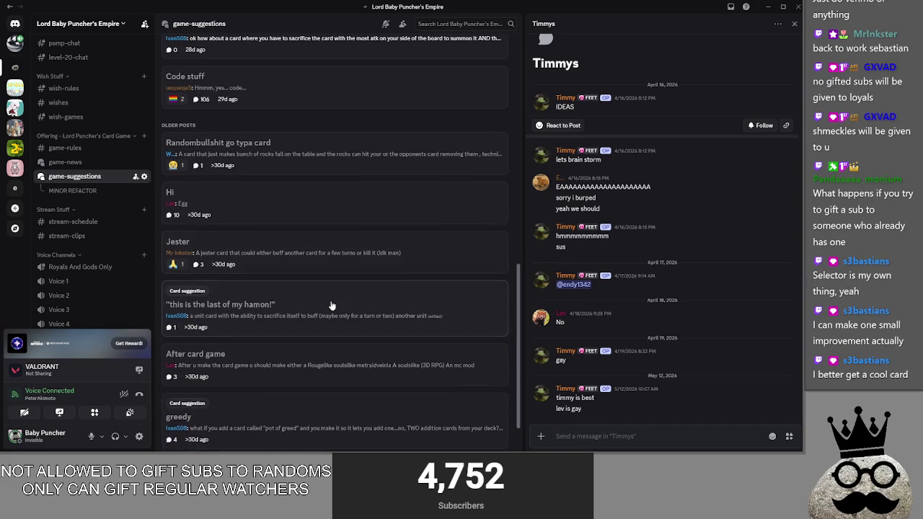
{"action": "scroll", "coordinate": [330, 299], "scroll_direction": "up", "scroll_amount": 5}
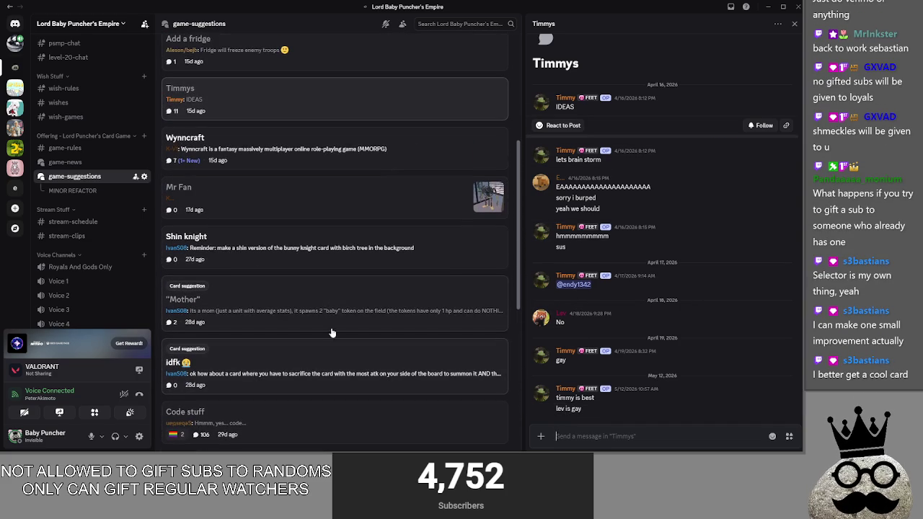
Open the idfk post and read its clauses on halving spell stats and adding unit stats
{"action": "left_click", "coordinate": [328, 353]}
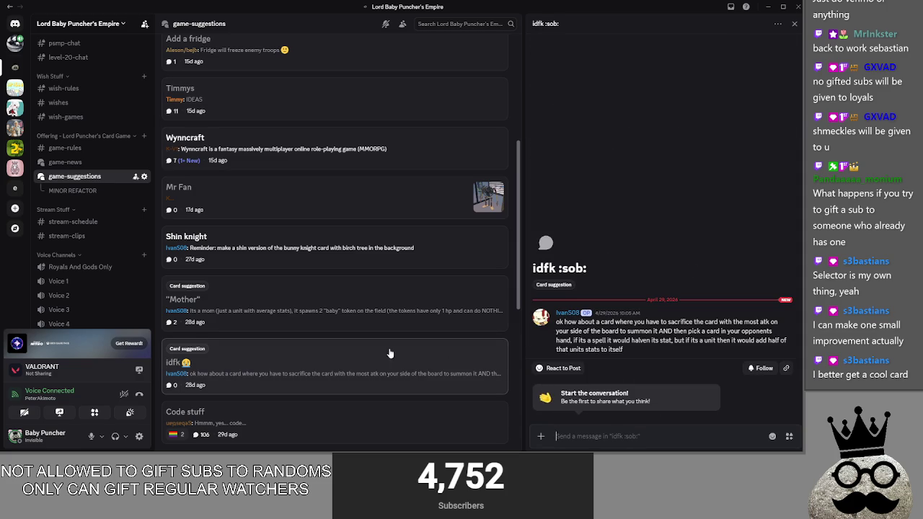
{"action": "mouse_move", "coordinate": [558, 322]}
{"action": "left_mouse_down"}
{"action": "mouse_move", "coordinate": [779, 323]}
{"action": "mouse_move", "coordinate": [637, 323]}
{"action": "left_mouse_up"}
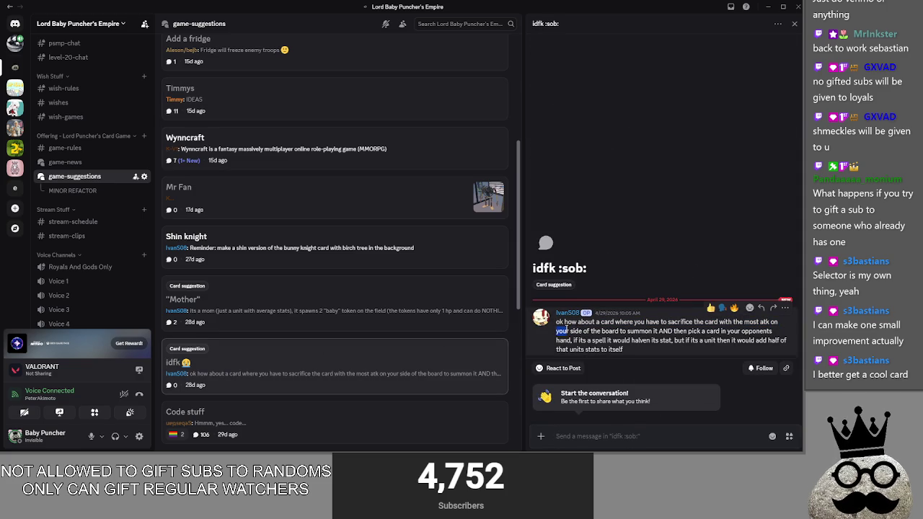
{"action": "left_click_drag", "start_coordinate": [570, 331], "coordinate": [728, 332]}
{"action": "left_click", "coordinate": [728, 332]}
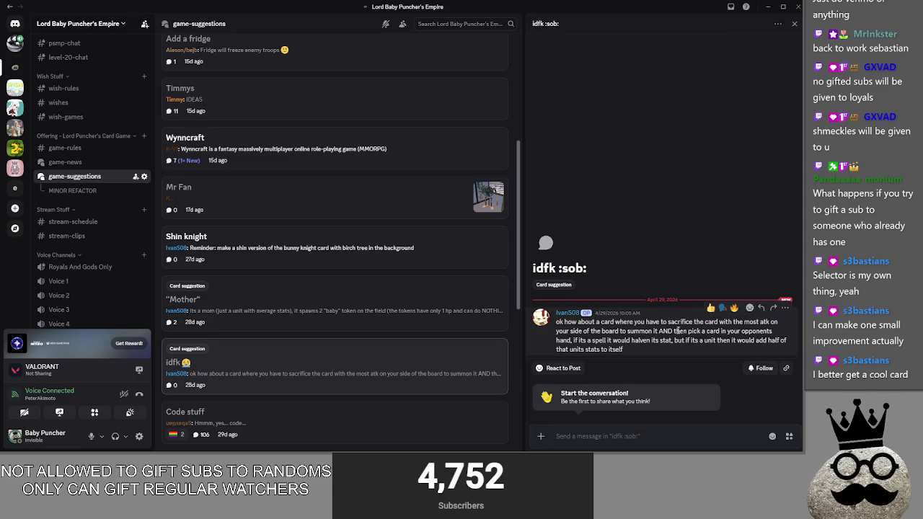
{"action": "left_click_drag", "start_coordinate": [548, 346], "coordinate": [657, 347]}
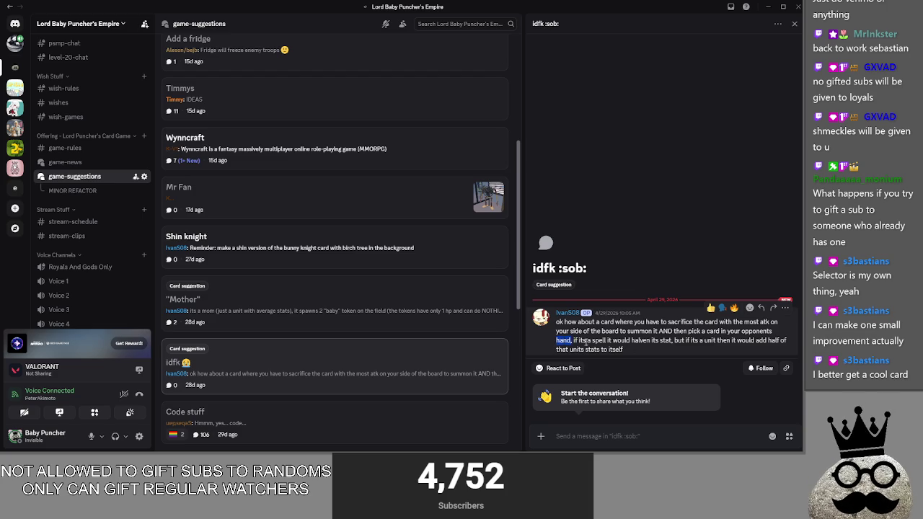
{"action": "left_click", "coordinate": [657, 347]}
{"action": "mouse_move", "coordinate": [551, 347]}
{"action": "left_mouse_down"}
{"action": "mouse_move", "coordinate": [555, 339]}
{"action": "mouse_move", "coordinate": [541, 341]}
{"action": "mouse_move", "coordinate": [656, 344]}
{"action": "left_mouse_up"}
{"action": "left_click", "coordinate": [555, 339]}
{"action": "left_click", "coordinate": [657, 344]}
{"action": "left_click_drag", "start_coordinate": [710, 340], "coordinate": [682, 348]}
{"action": "left_click", "coordinate": [682, 348]}
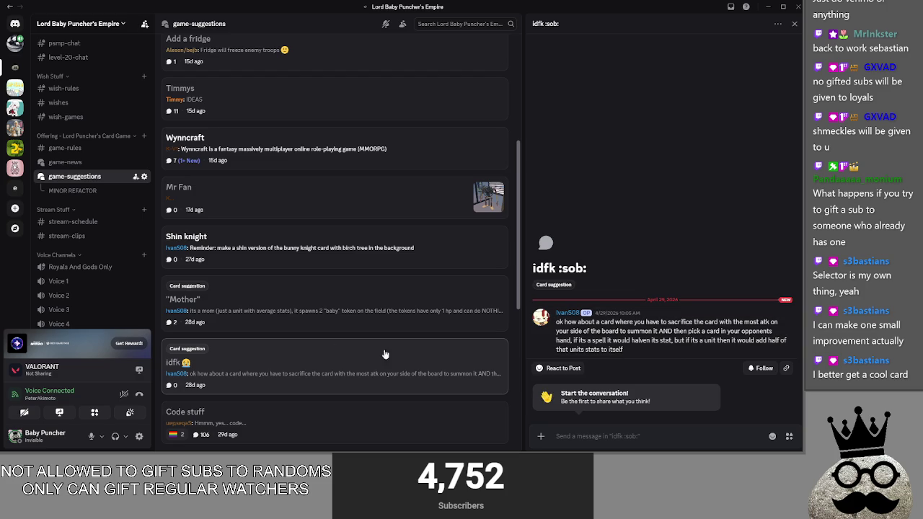
Look over the Mother and Wynncraft posts, then close the thread view
{"action": "left_click", "coordinate": [303, 303]}
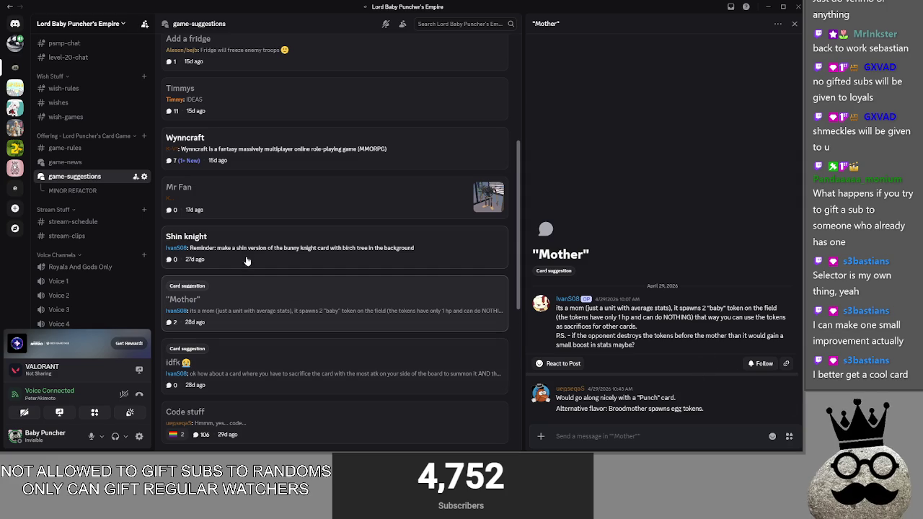
{"action": "scroll", "coordinate": [254, 245], "scroll_direction": "up", "scroll_amount": 1}
{"action": "left_click", "coordinate": [278, 228]}
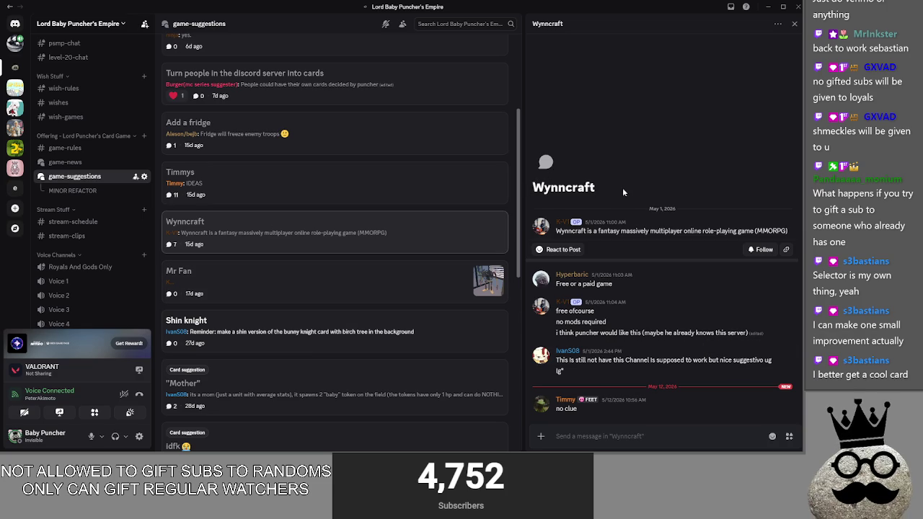
{"action": "left_click", "coordinate": [91, 178]}
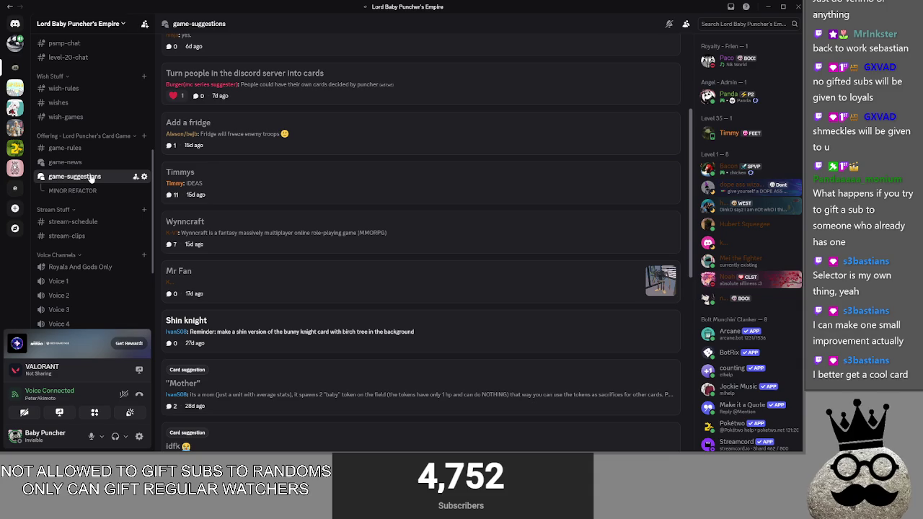
Peek at the MINOR REFACTOR thread and return to the game-suggestions post list
{"action": "left_click", "coordinate": [92, 188]}
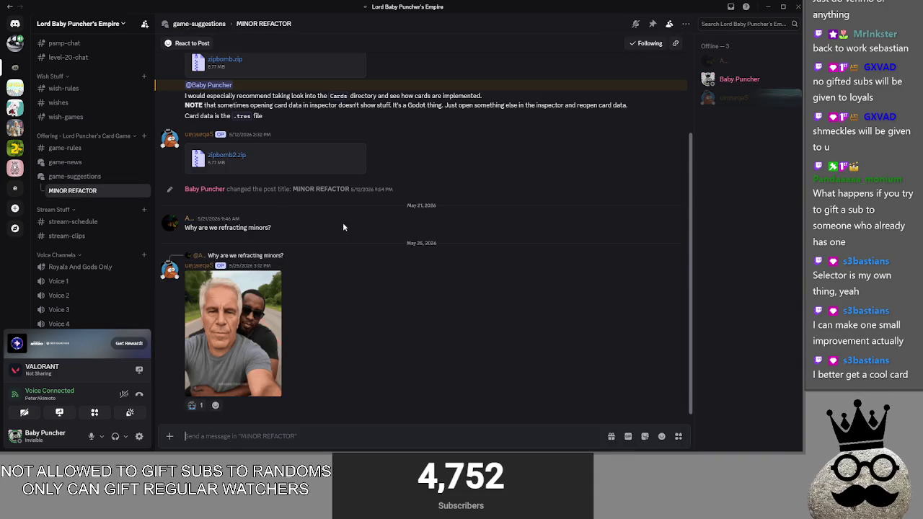
{"action": "left_click", "coordinate": [92, 178]}
{"action": "scroll", "coordinate": [291, 280], "scroll_direction": "down", "scroll_amount": 4}
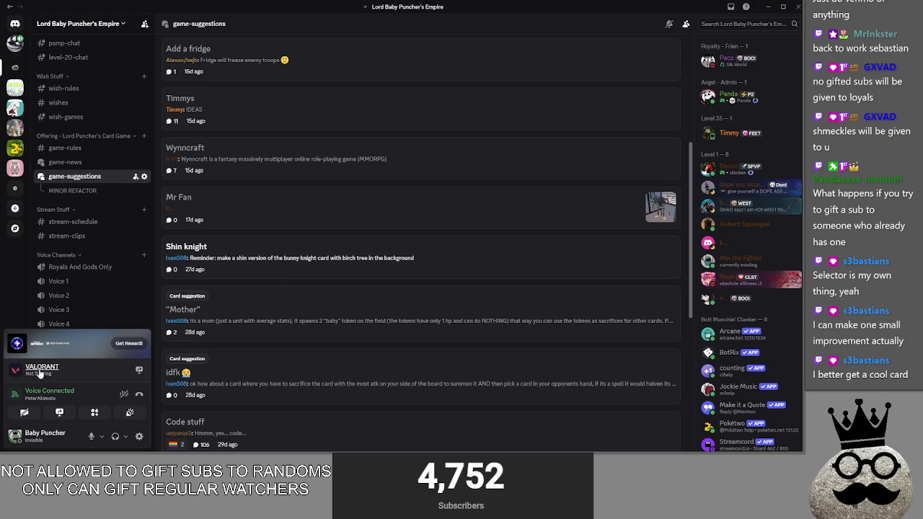
Bring the Chrome window with the 'adoring fan' search to the front
{"action": "key", "text": "alt+Tab"}
{"action": "key", "text": "alt+Tab"}
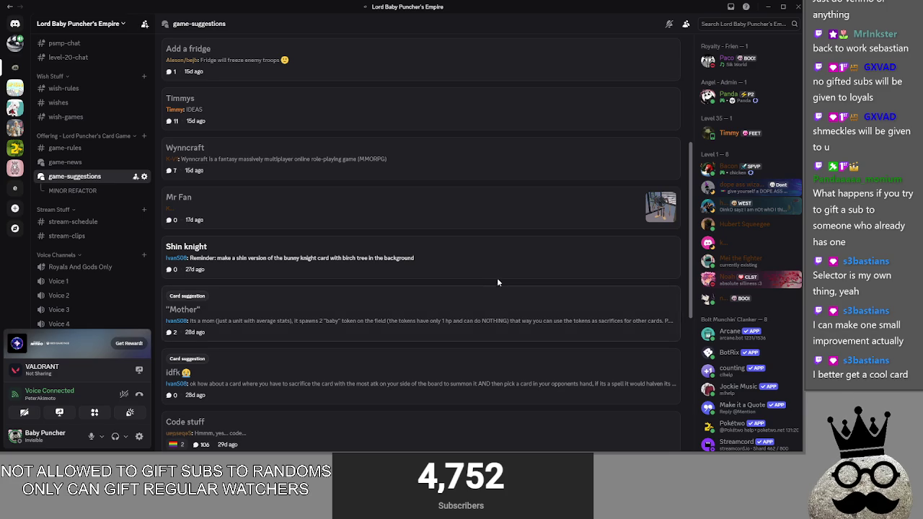
{"action": "mouse_move", "coordinate": [65, 181]}
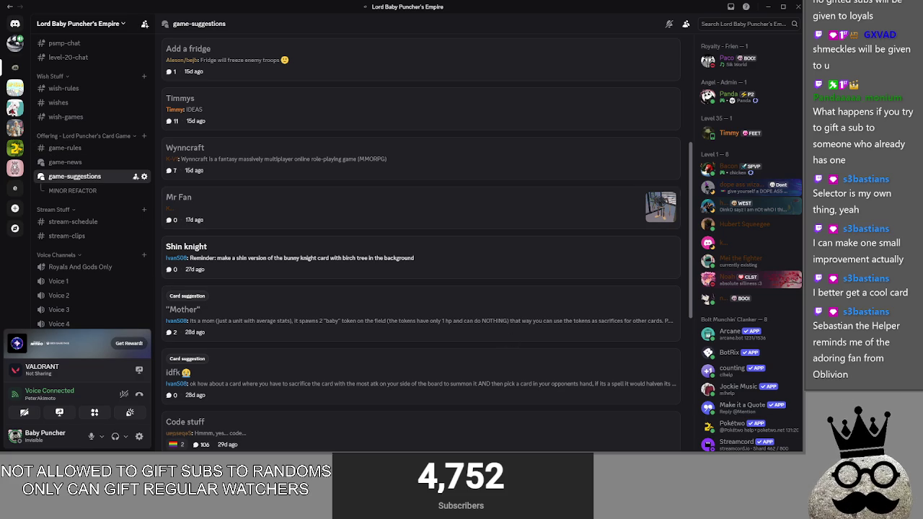
{"action": "key", "text": "alt+Tab"}
{"action": "key", "text": "alt+Tab"}
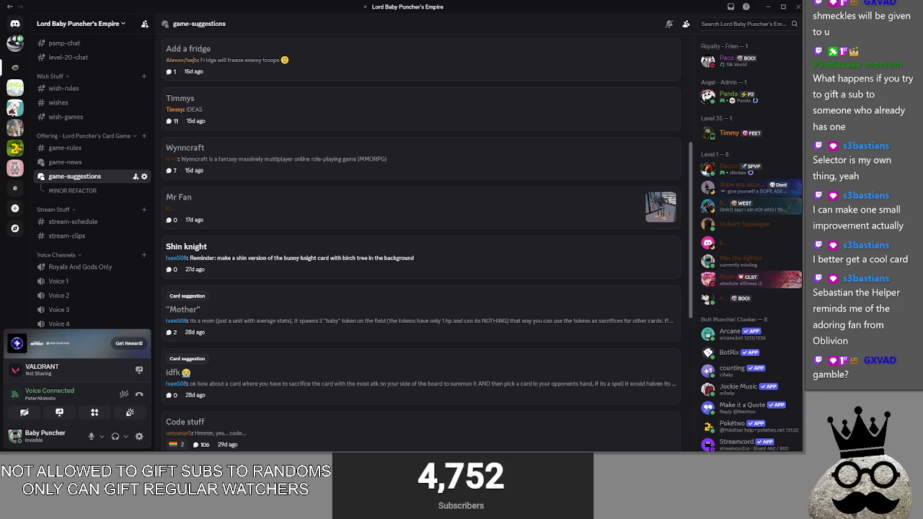
{"action": "key", "text": "alt+Tab"}
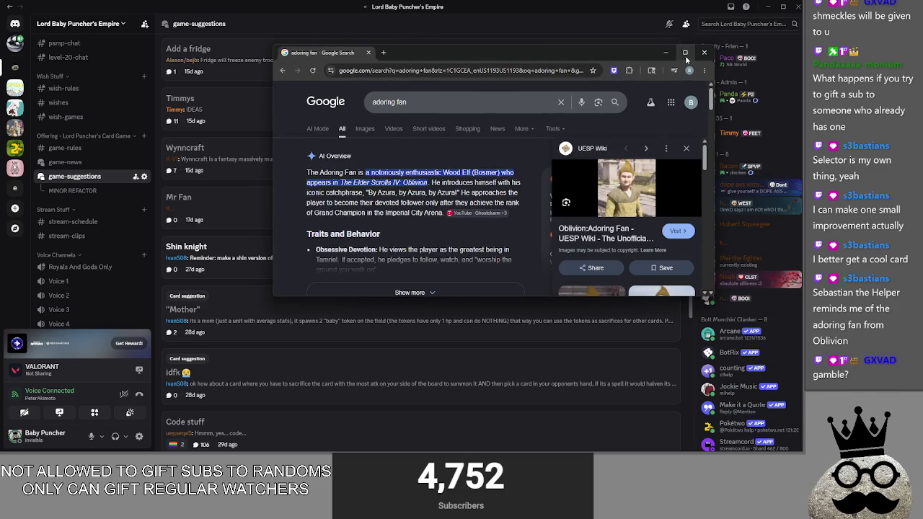
Maximize Chrome and open the UESP Adoring Fan portrait at full size
{"action": "left_click", "coordinate": [685, 52]}
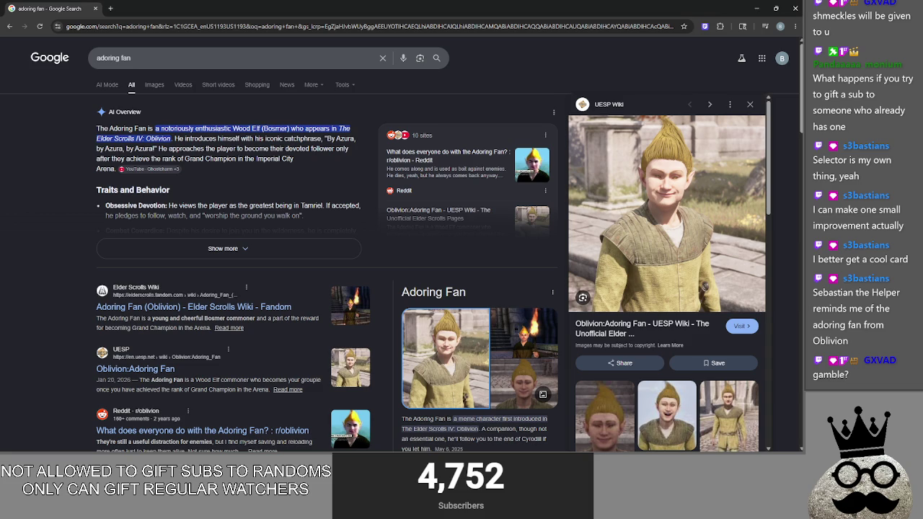
{"action": "left_click", "coordinate": [667, 186]}
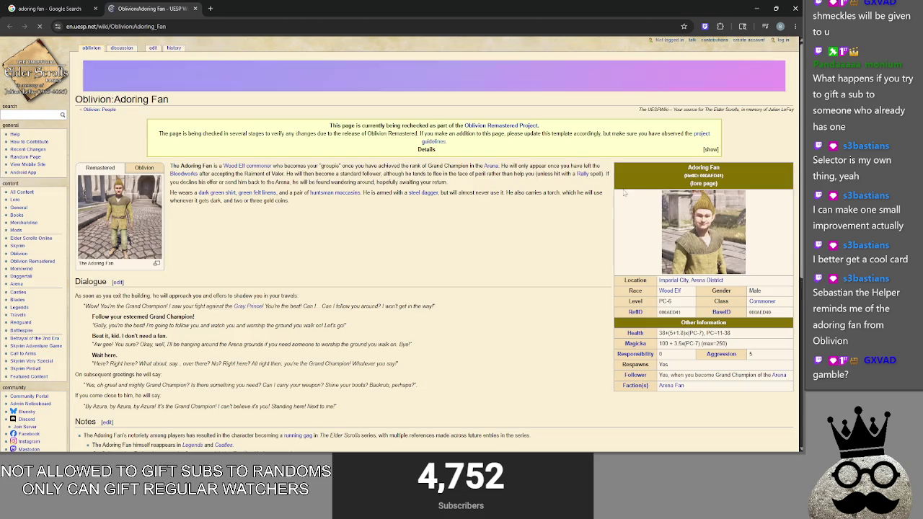
{"action": "left_click", "coordinate": [703, 192]}
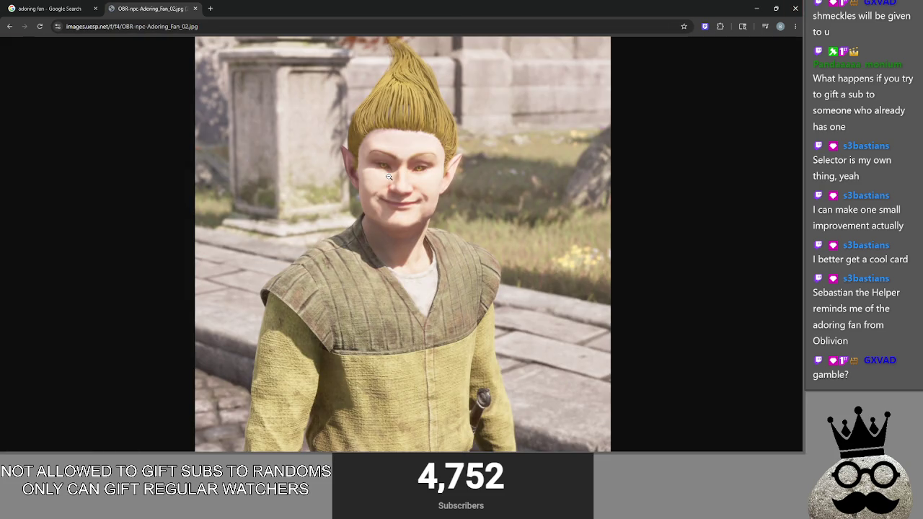
{"action": "left_click", "coordinate": [388, 177]}
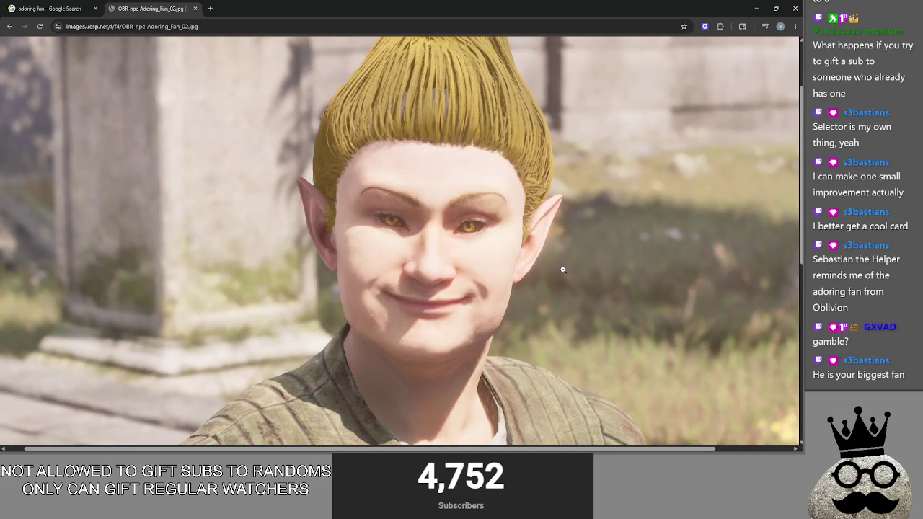
Zoom in and out on the Adoring Fan picture, then close the browser
{"action": "scroll", "coordinate": [562, 269], "scroll_direction": "up", "scroll_amount": 1}
{"action": "scroll", "coordinate": [560, 267], "scroll_direction": "down", "scroll_amount": 1}
{"action": "scroll", "coordinate": [560, 266], "scroll_direction": "up", "scroll_amount": 1}
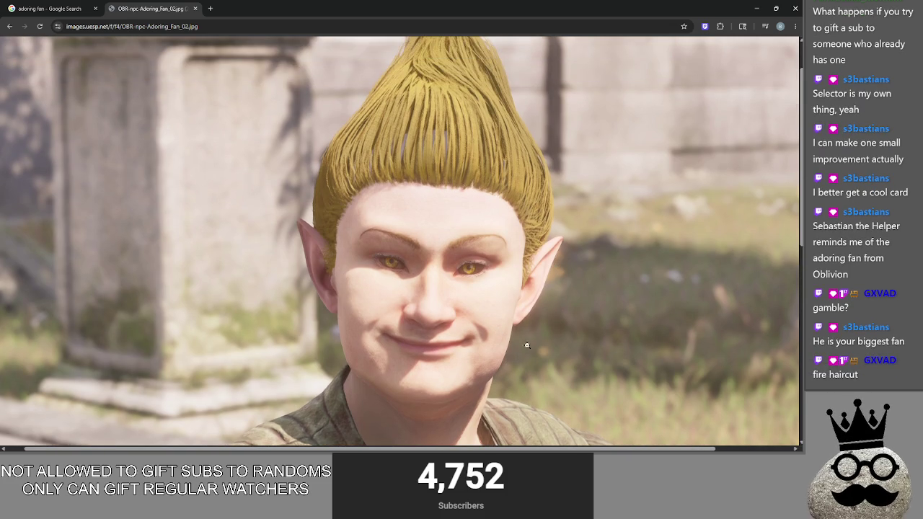
{"action": "scroll", "coordinate": [533, 340], "scroll_direction": "up", "scroll_amount": 1}
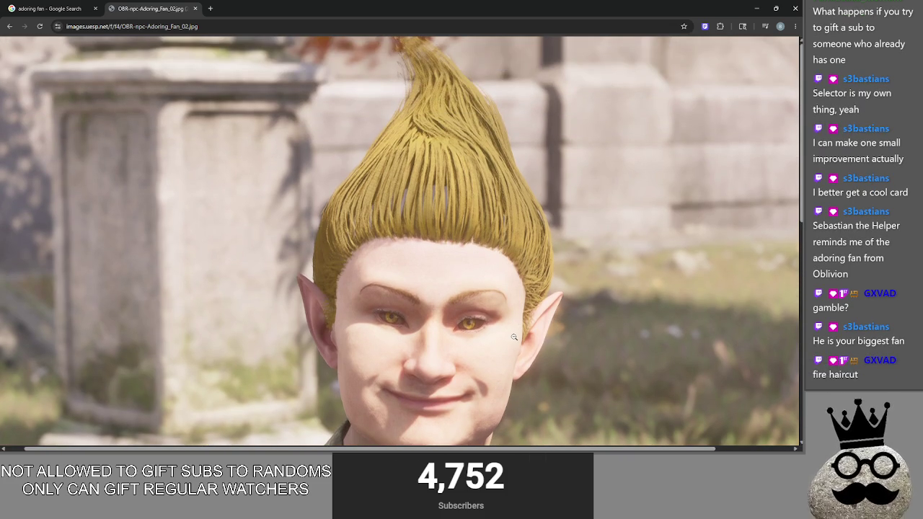
{"action": "scroll", "coordinate": [516, 334], "scroll_direction": "down", "scroll_amount": 6, "text": "ctrl"}
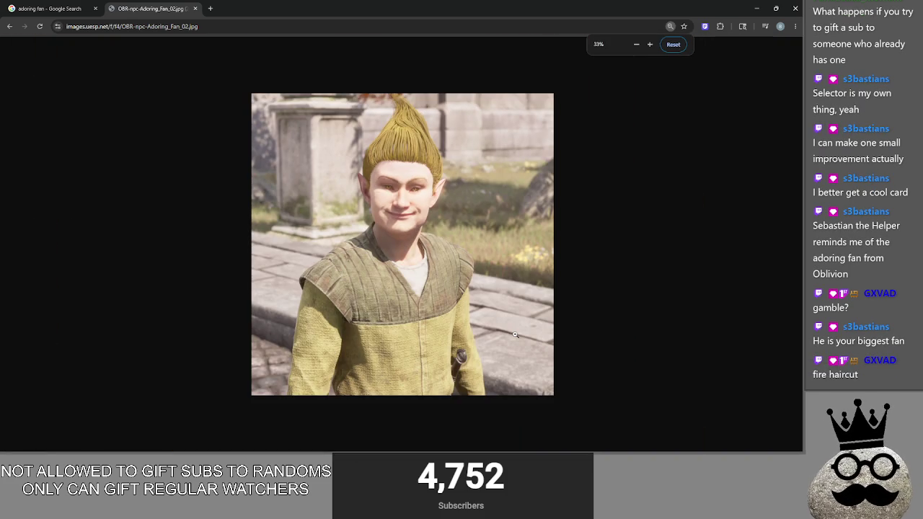
{"action": "scroll", "coordinate": [514, 334], "scroll_direction": "up", "scroll_amount": 3, "text": "ctrl"}
{"action": "scroll", "coordinate": [515, 334], "scroll_direction": "up", "scroll_amount": 10, "text": "ctrl"}
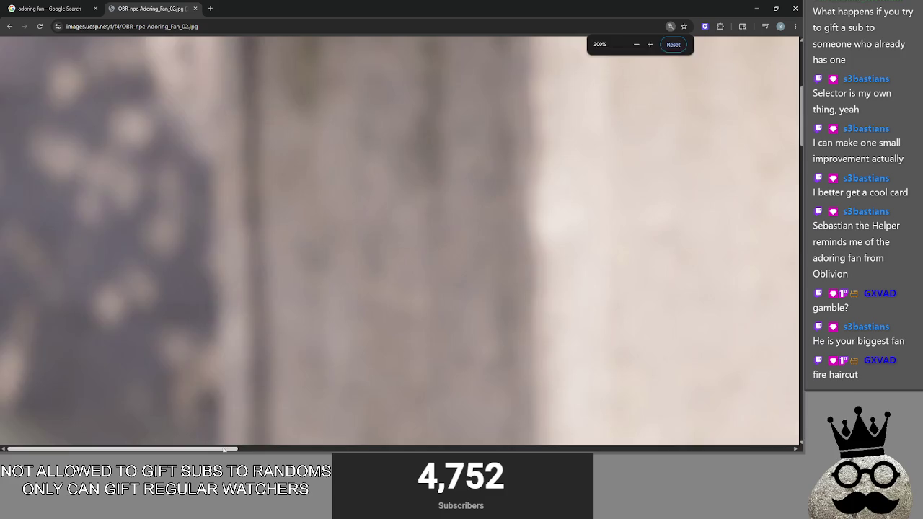
{"action": "mouse_move", "coordinate": [231, 449]}
{"action": "left_mouse_down"}
{"action": "mouse_move", "coordinate": [523, 447]}
{"action": "mouse_move", "coordinate": [509, 433]}
{"action": "left_mouse_up"}
{"action": "scroll", "coordinate": [532, 354], "scroll_direction": "down", "scroll_amount": 5}
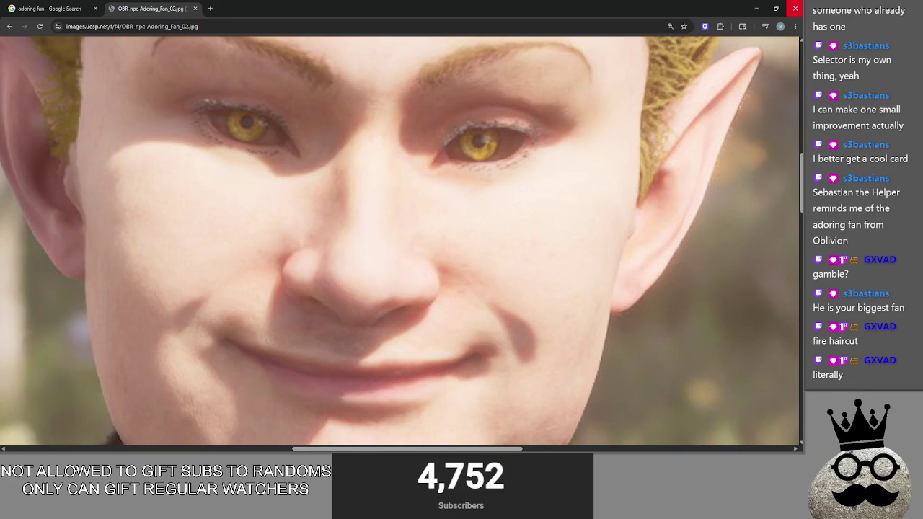
{"action": "scroll", "coordinate": [524, 306], "scroll_direction": "down", "scroll_amount": 12, "text": "ctrl"}
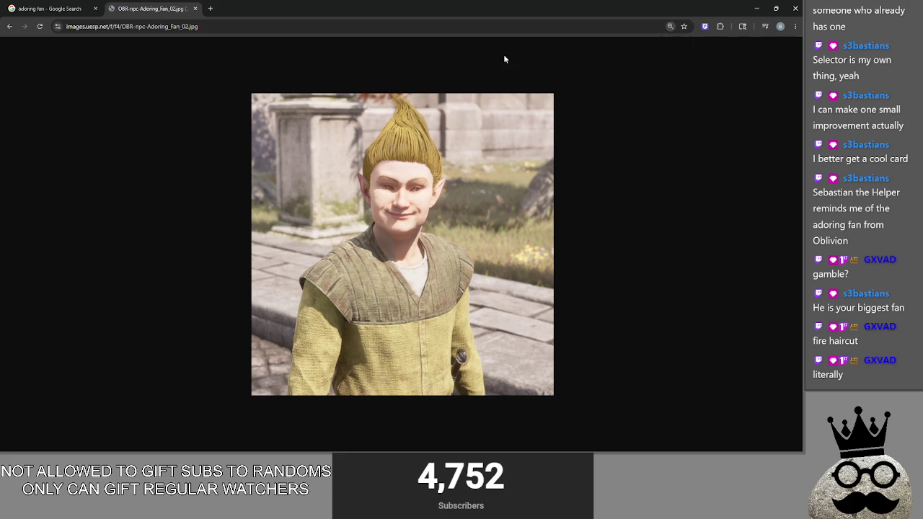
{"action": "left_click", "coordinate": [795, 8]}
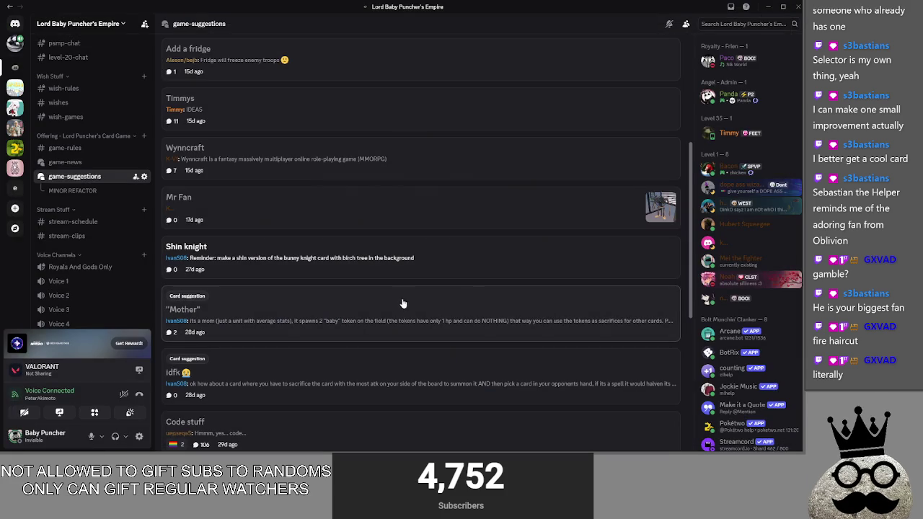
Open the Shin knight suggestion post and read its reminder message
{"action": "left_click", "coordinate": [419, 255]}
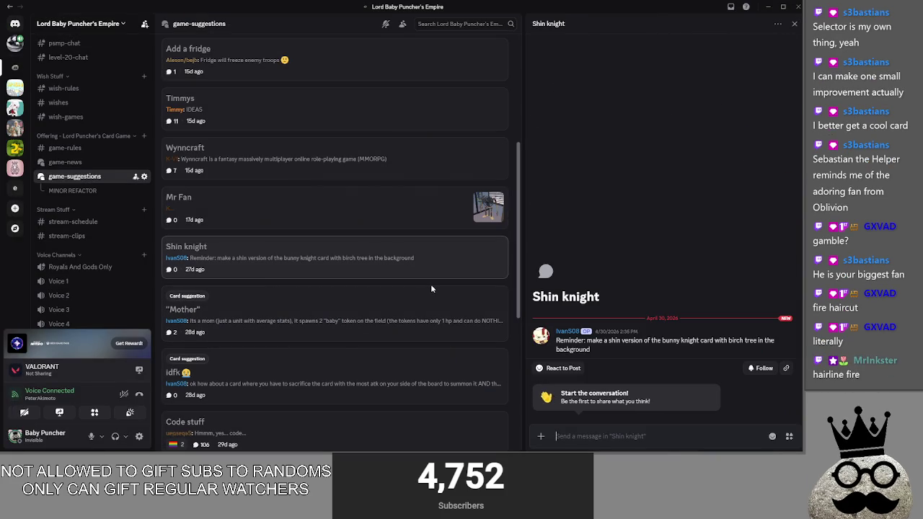
{"action": "mouse_move", "coordinate": [622, 350]}
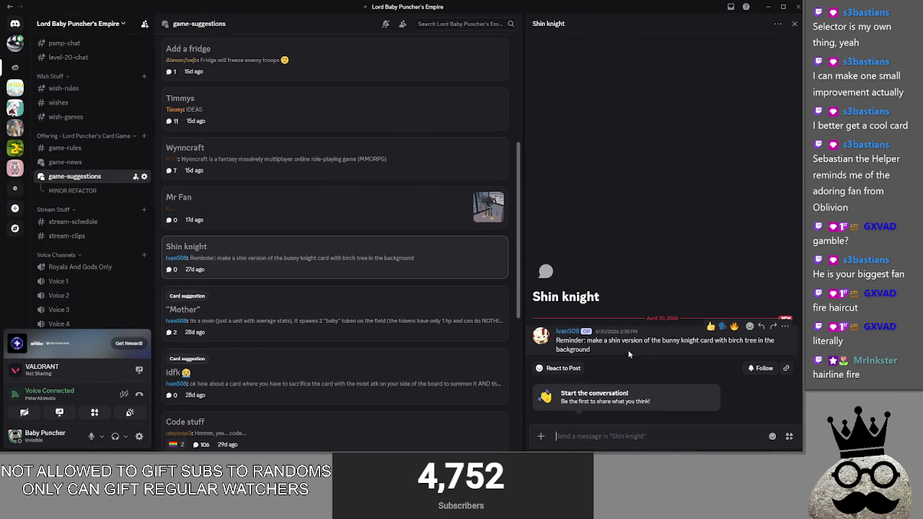
{"action": "mouse_move", "coordinate": [586, 341]}
{"action": "left_mouse_down"}
{"action": "mouse_move", "coordinate": [777, 343]}
{"action": "mouse_move", "coordinate": [603, 351]}
{"action": "left_mouse_up"}
{"action": "triple_click", "coordinate": [602, 351]}
{"action": "left_click", "coordinate": [603, 351]}
{"action": "triple_click", "coordinate": [602, 351]}
{"action": "left_click", "coordinate": [667, 349]}
{"action": "mouse_move", "coordinate": [662, 341]}
{"action": "left_mouse_down"}
{"action": "mouse_move", "coordinate": [681, 341]}
{"action": "mouse_move", "coordinate": [661, 341]}
{"action": "left_mouse_up"}
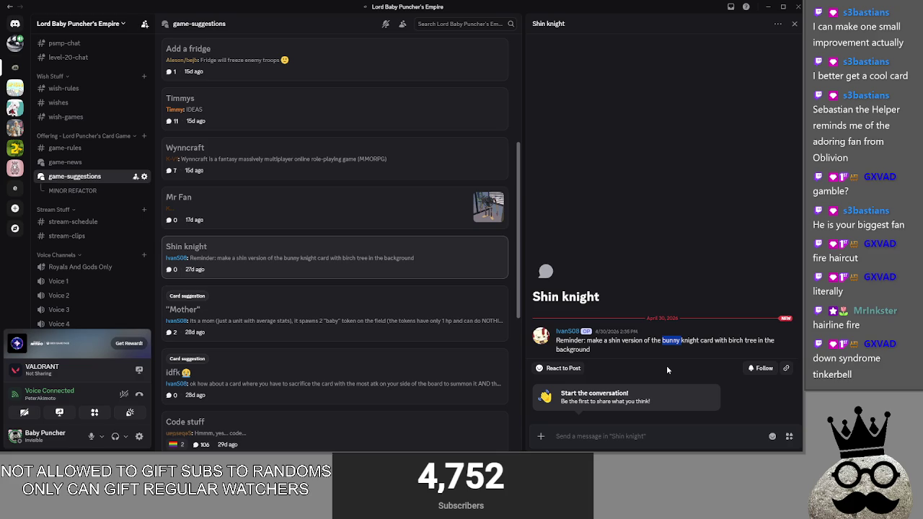
{"action": "left_click", "coordinate": [637, 351]}
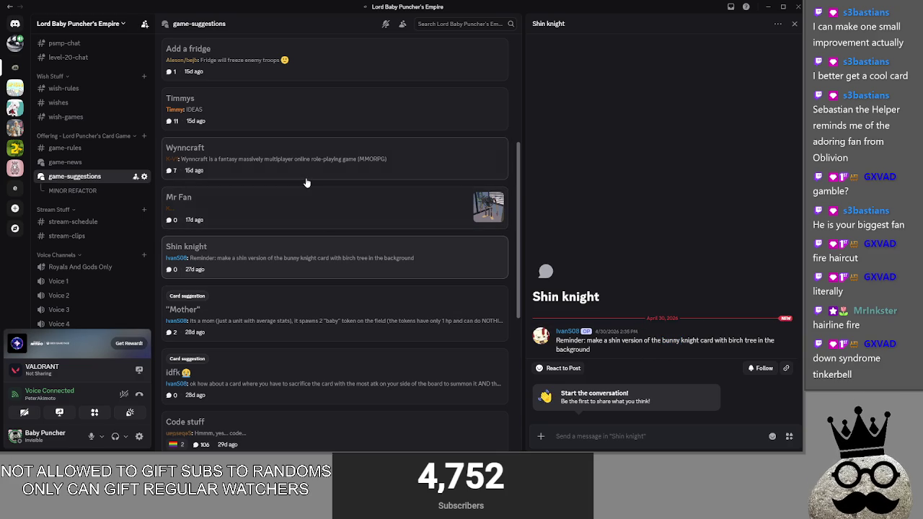
Open the Mr Fan post, check the poster's profile and view the picture full screen
{"action": "left_click", "coordinate": [298, 206]}
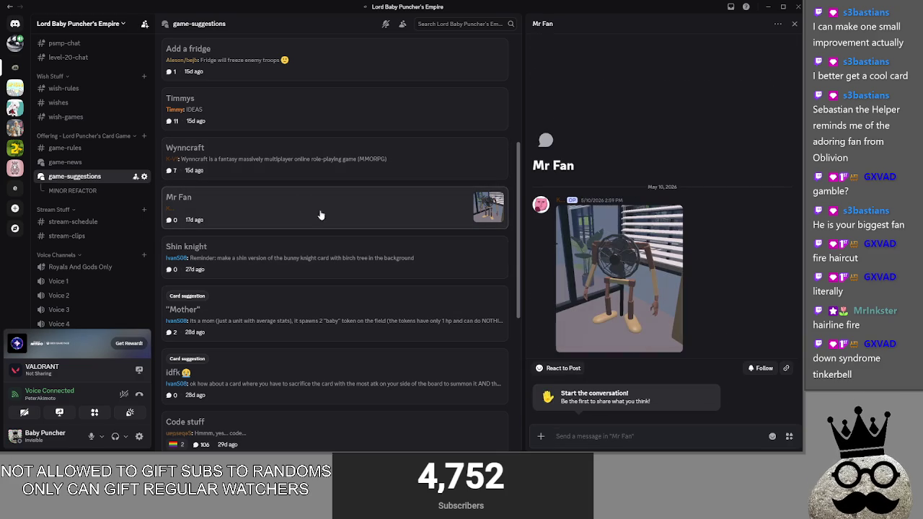
{"action": "left_click", "coordinate": [539, 208]}
{"action": "left_click", "coordinate": [615, 279]}
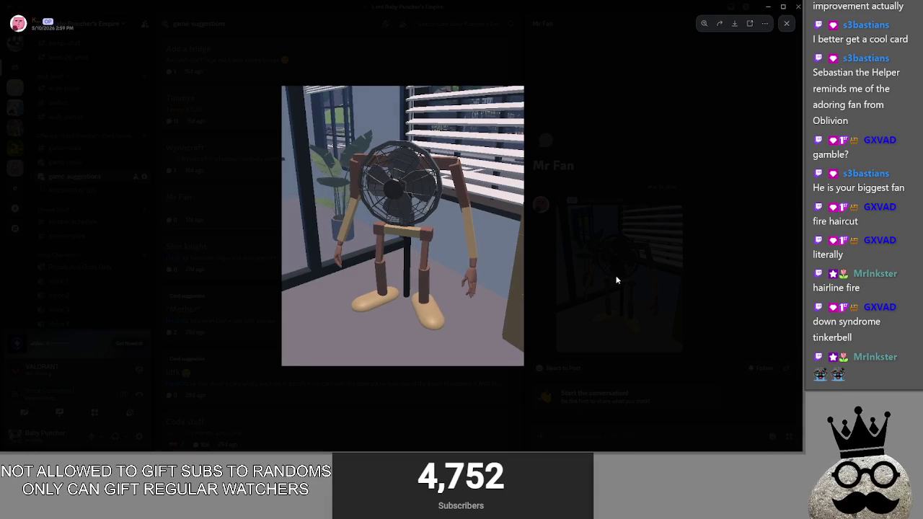
{"action": "left_click", "coordinate": [616, 279]}
{"action": "left_click", "coordinate": [596, 272]}
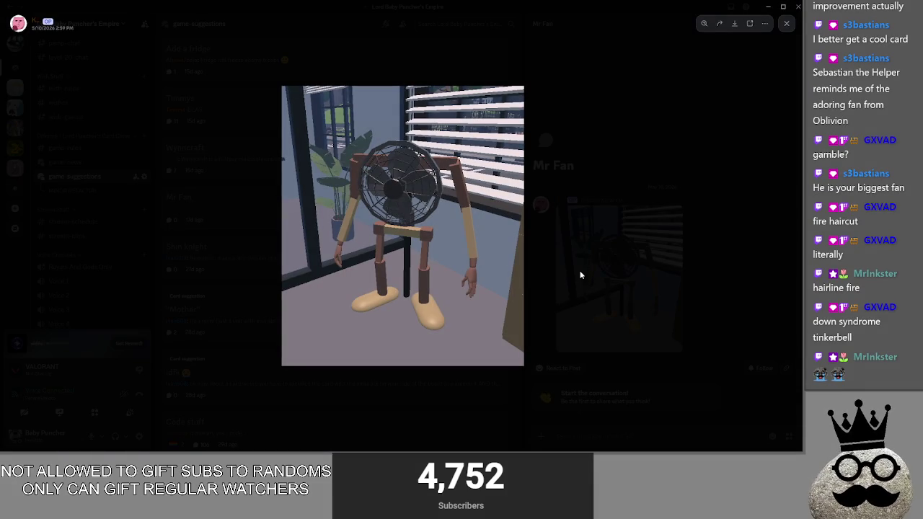
{"action": "left_click", "coordinate": [580, 275]}
{"action": "scroll", "coordinate": [272, 191], "scroll_direction": "up", "scroll_amount": 4}
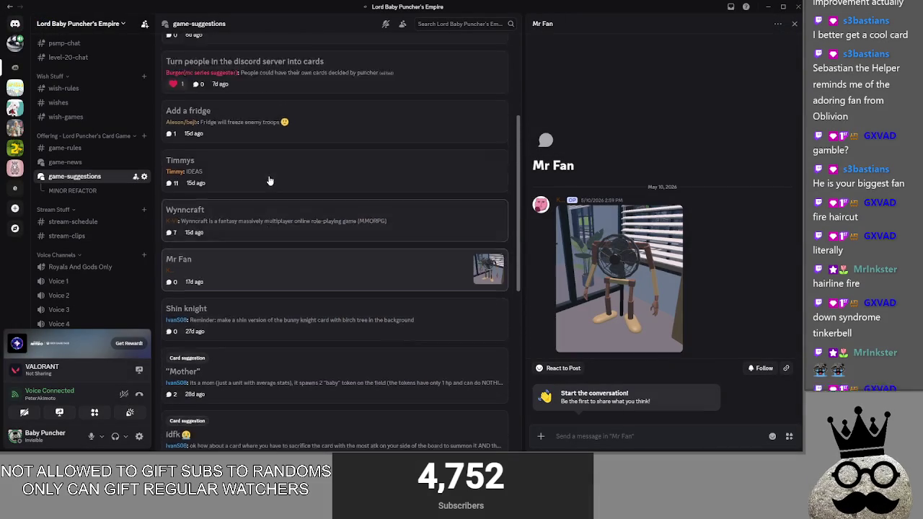
{"action": "scroll", "coordinate": [272, 191], "scroll_direction": "up", "scroll_amount": 3}
Skim the Add a fridge and MINOR REFACTOR posts, reopen Selectors, then minimize Discord
{"action": "left_click", "coordinate": [324, 292]}
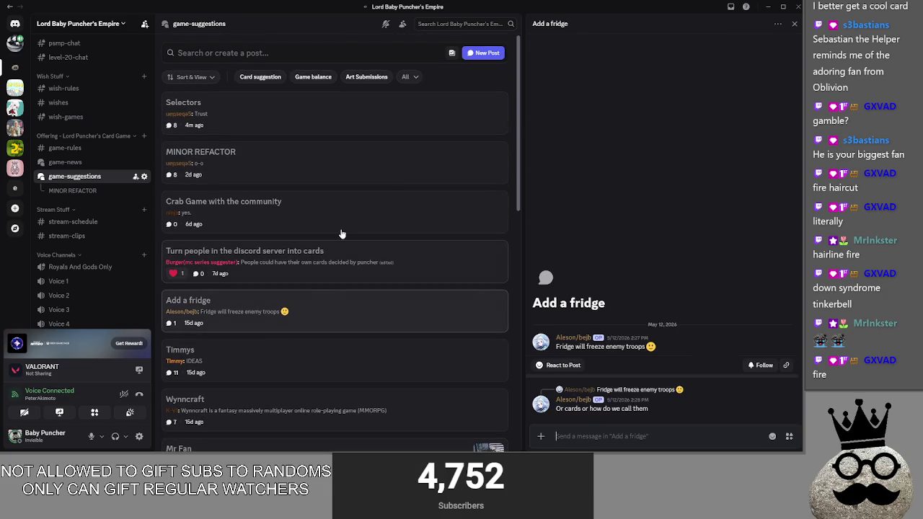
{"action": "left_click", "coordinate": [330, 165]}
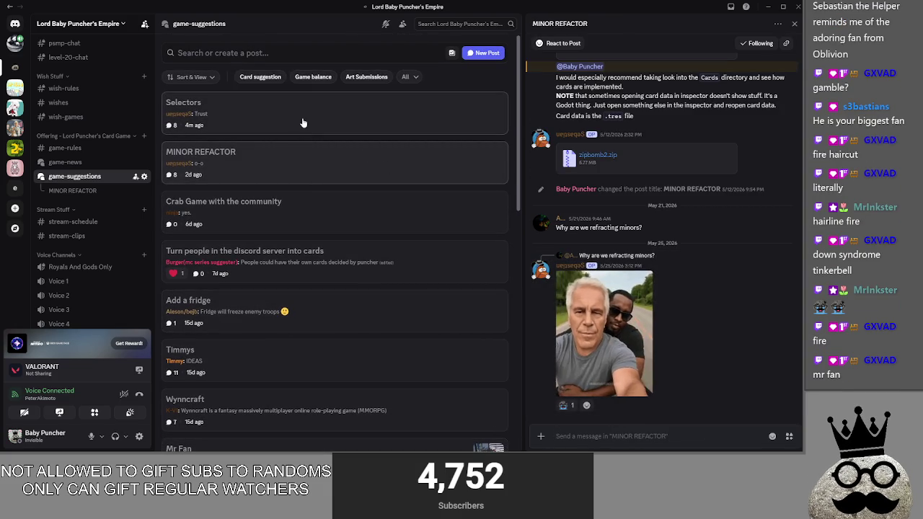
{"action": "left_click", "coordinate": [319, 126]}
{"action": "scroll", "coordinate": [703, 191], "scroll_direction": "down", "scroll_amount": 10}
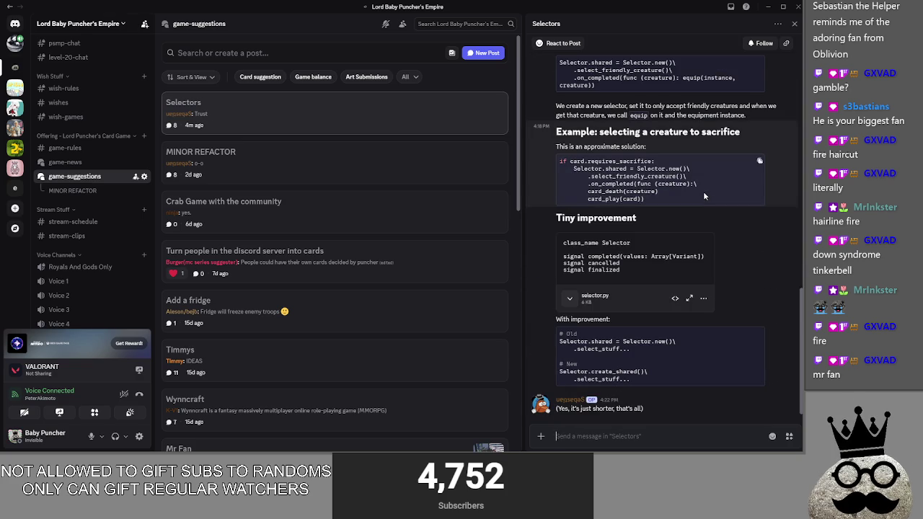
{"action": "left_click", "coordinate": [769, 7]}
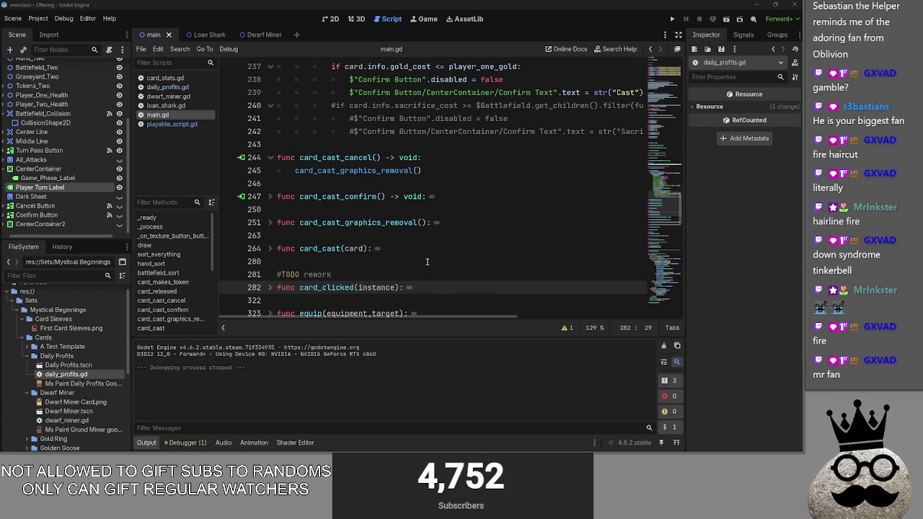
In Obsidian's To Do List note, start typing a new task below the Blender tutorial item
{"action": "key", "text": "alt+Tab"}
{"action": "key", "text": "alt+Tab"}
{"action": "key", "text": "alt+Tab"}
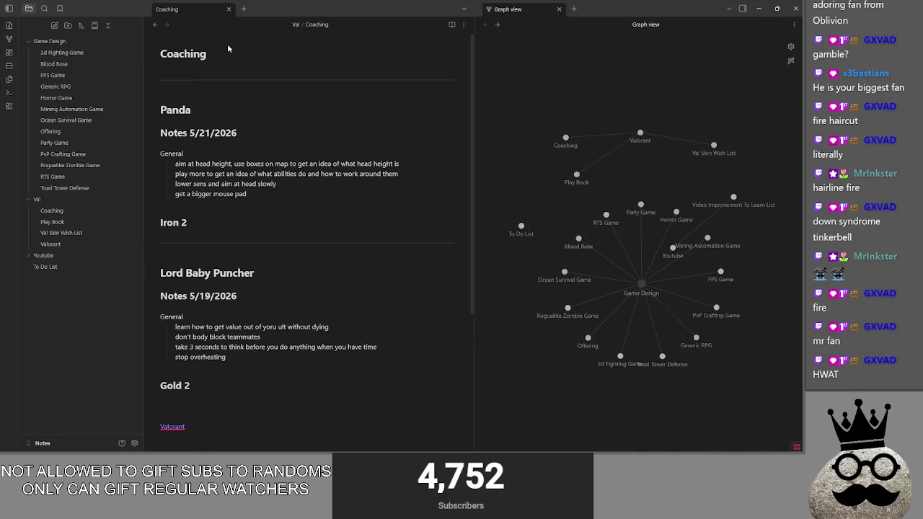
{"action": "left_click", "coordinate": [45, 267]}
{"action": "type", "text": "go through"}
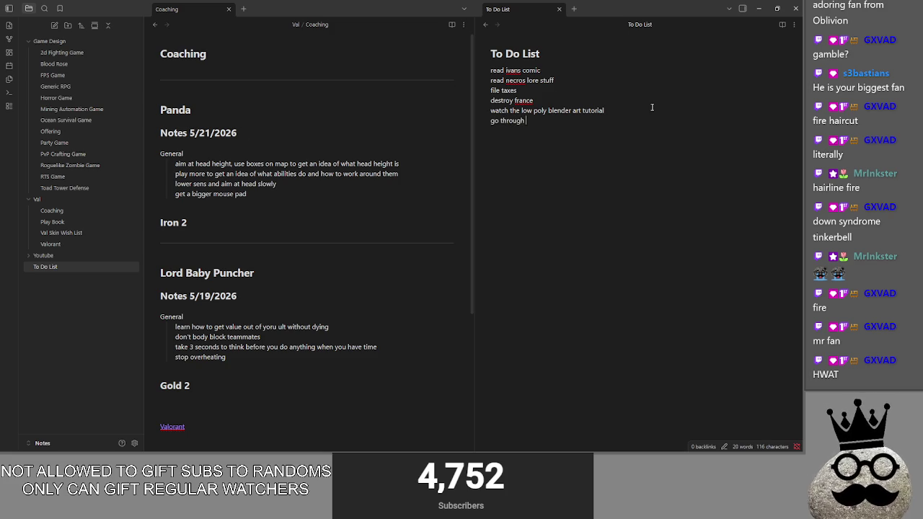
{"action": "type", "text": "t"}
{"action": "type", "text": "asti"}
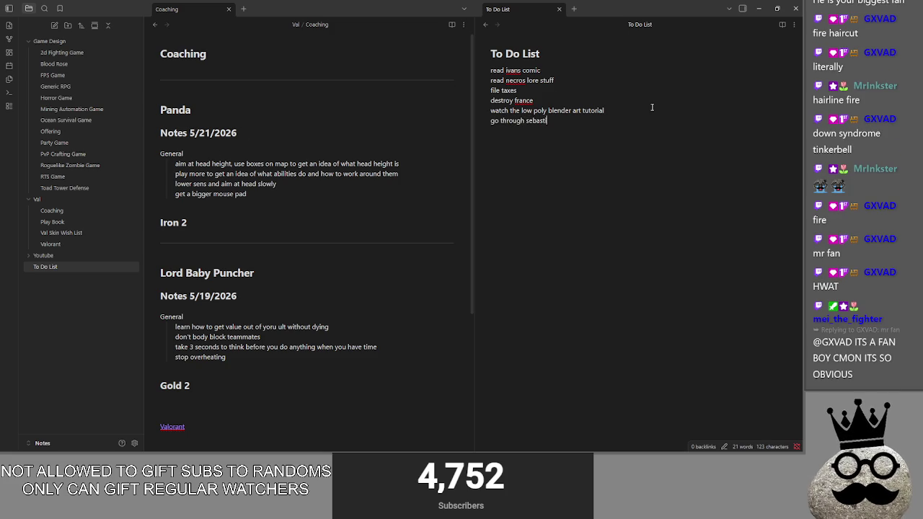